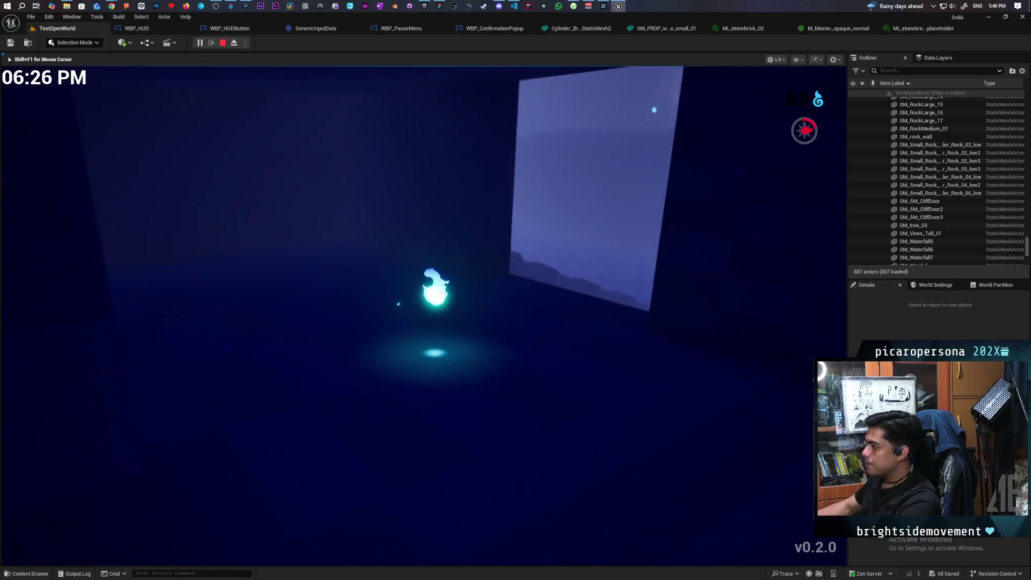
- Steer the flame spirit across the water, then possess and release the red creature
key(w)
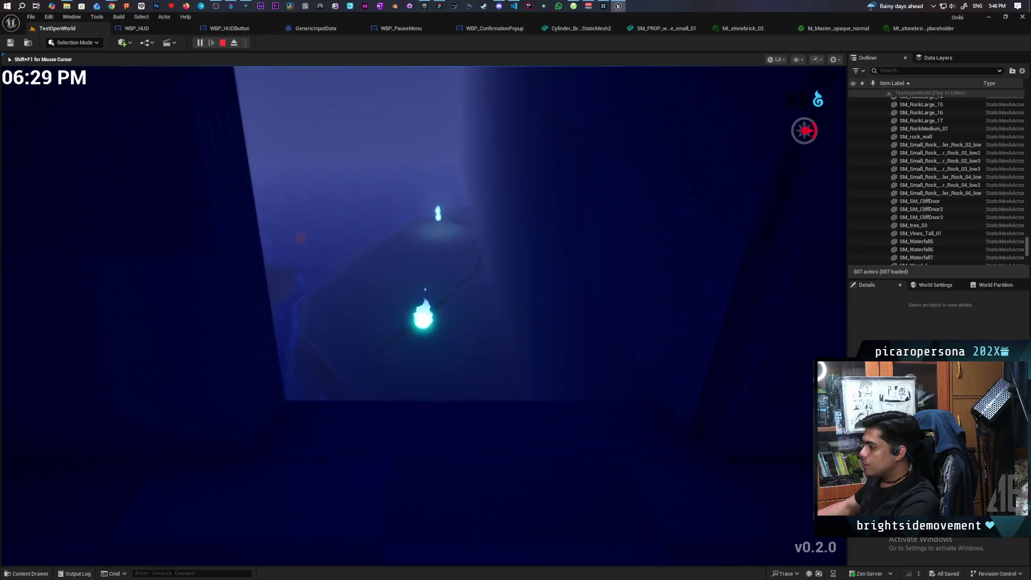
key(w)
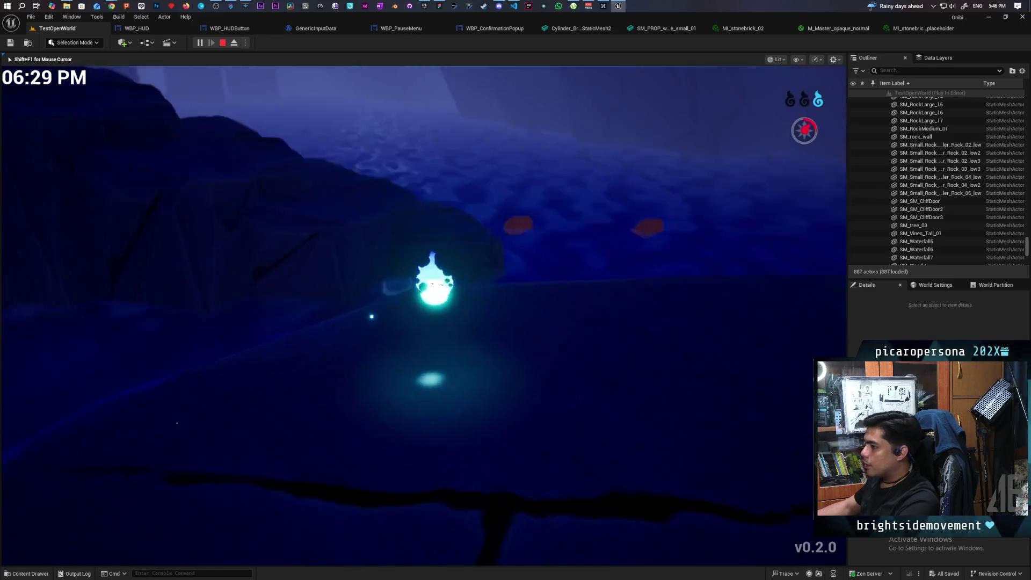
key(w)
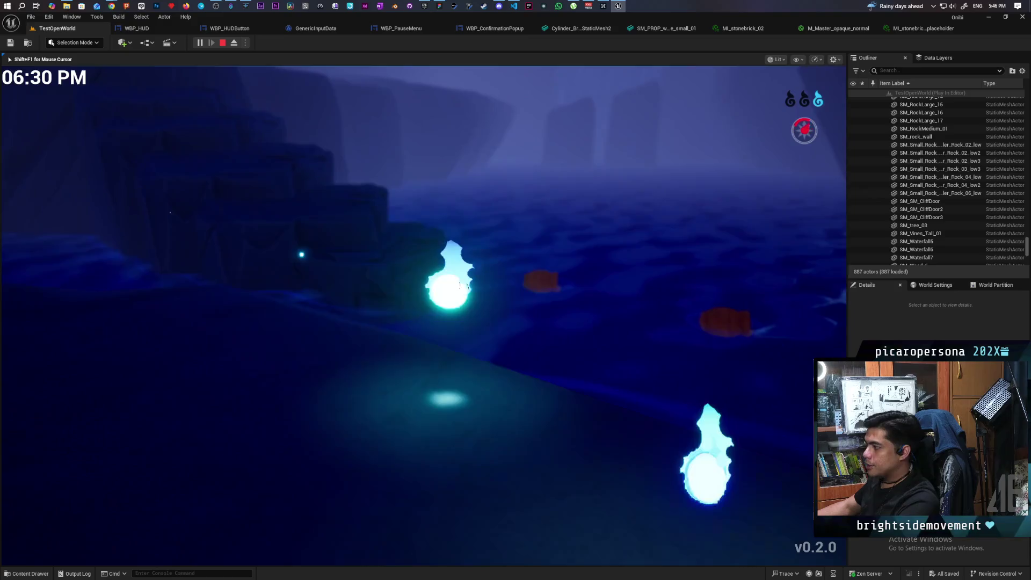
key(w)
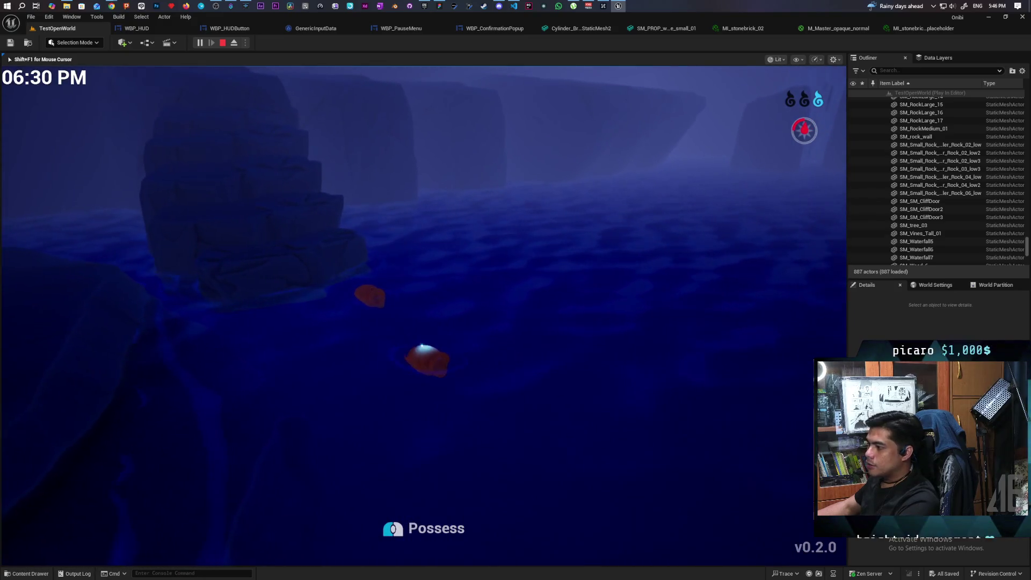
click(424, 316)
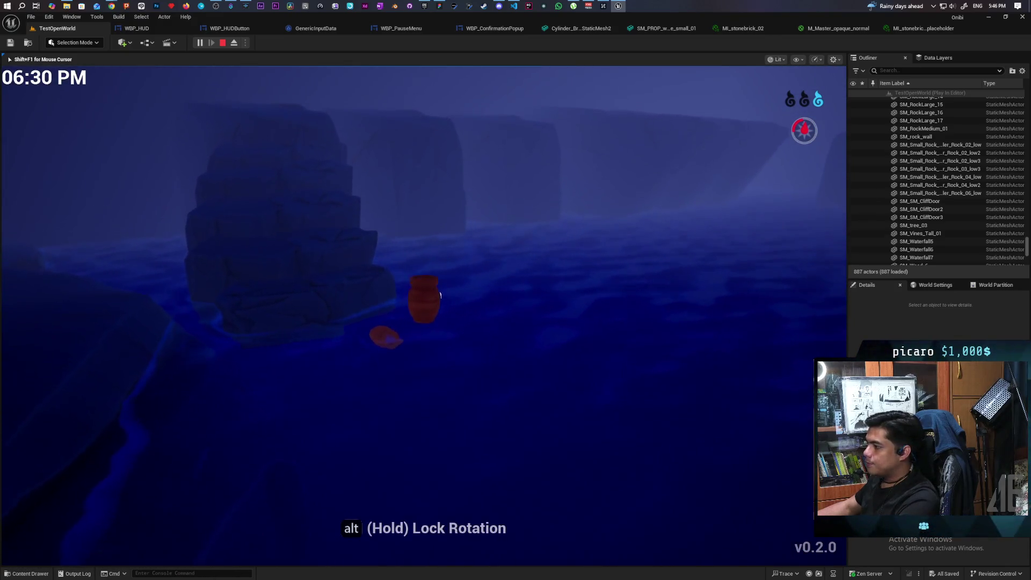
click(440, 295)
- Leave the red creature, climb over the rock, drop into the water and resurface
key(w)
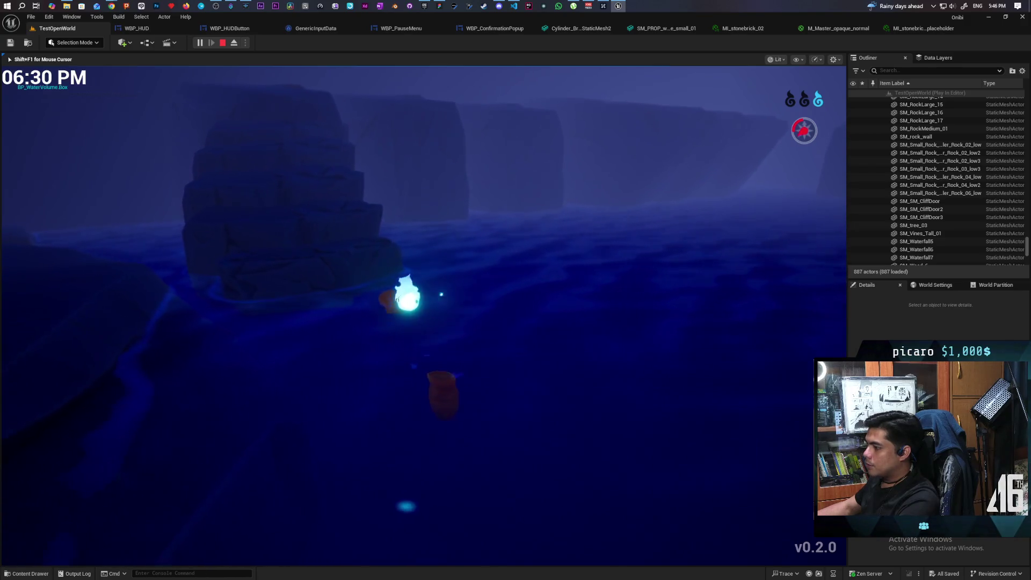
key(w)
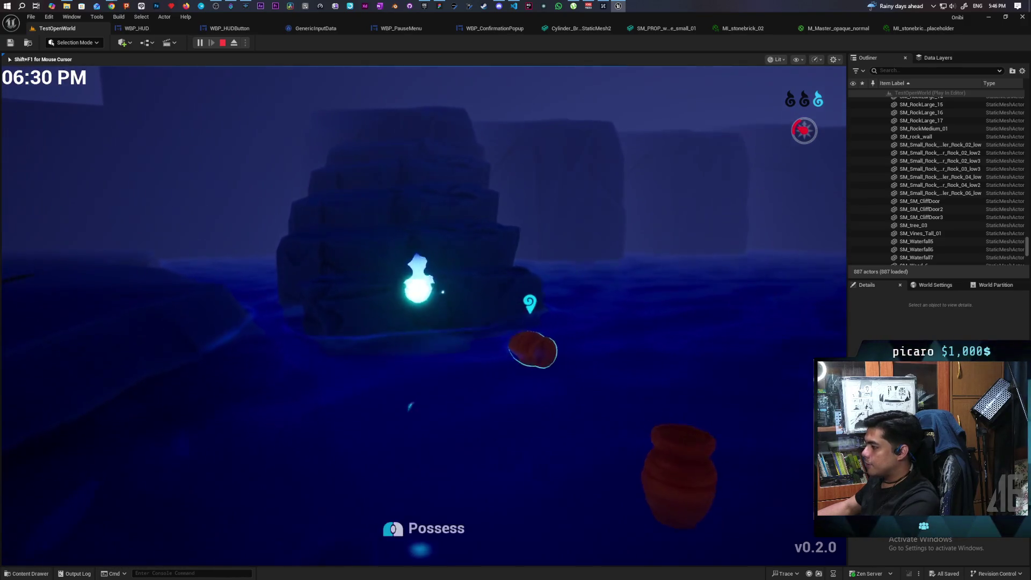
key(w)
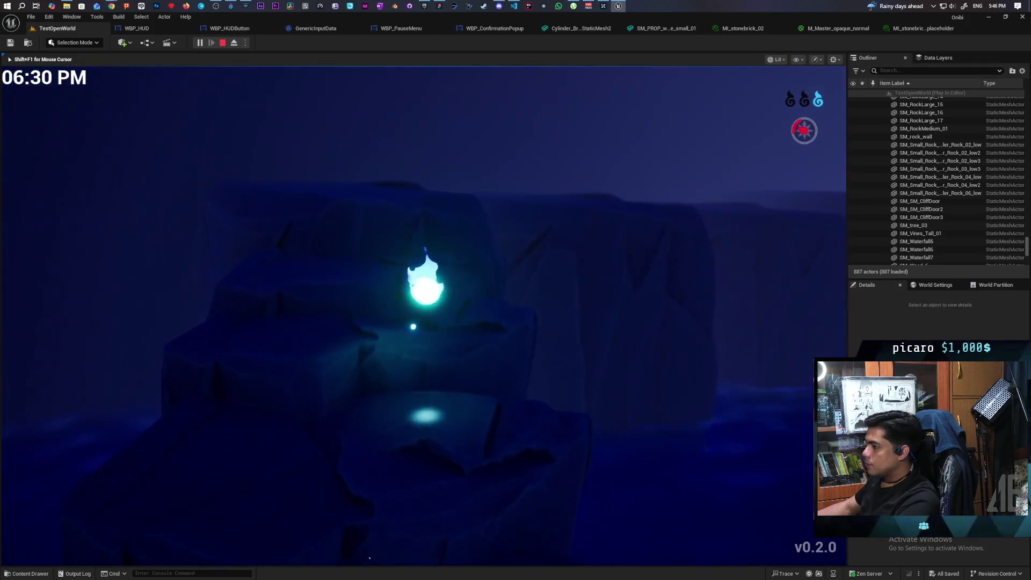
key(w)
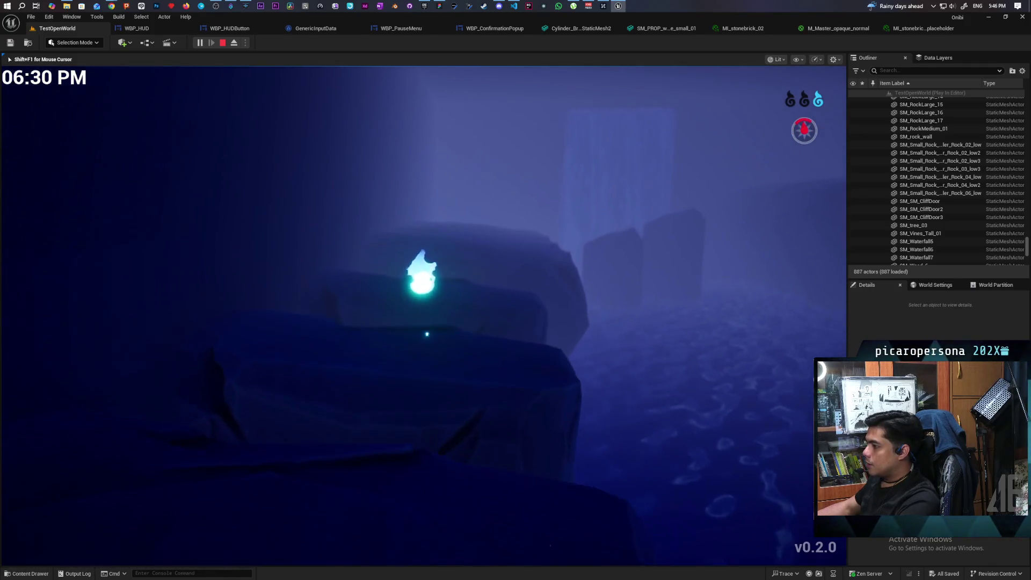
key(w)
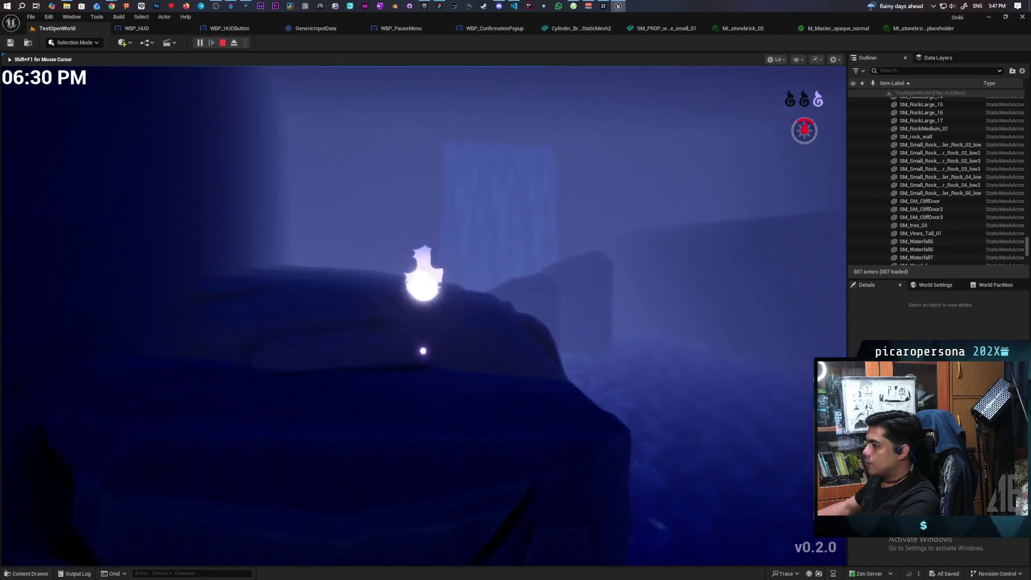
key(w)
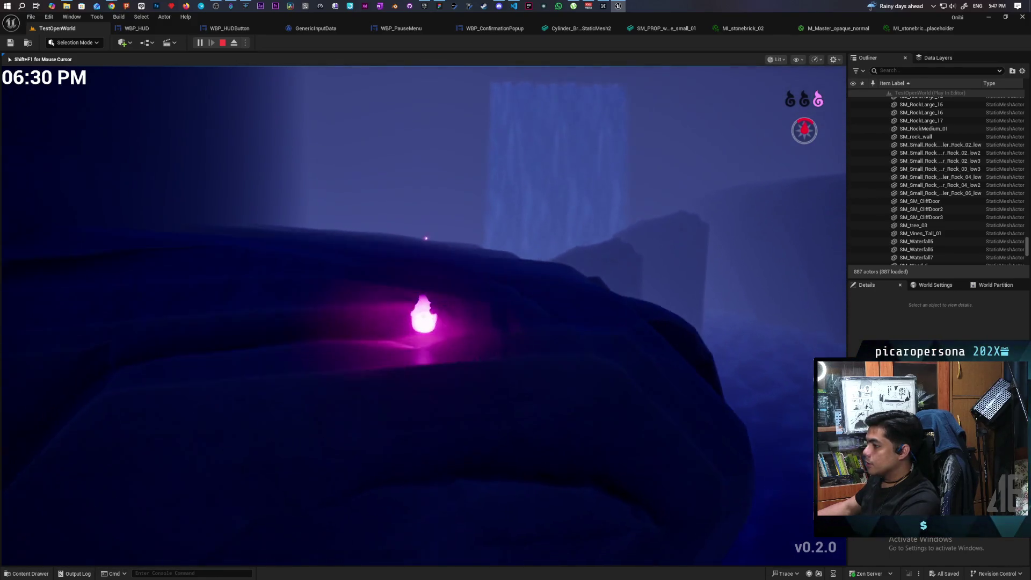
key(w)
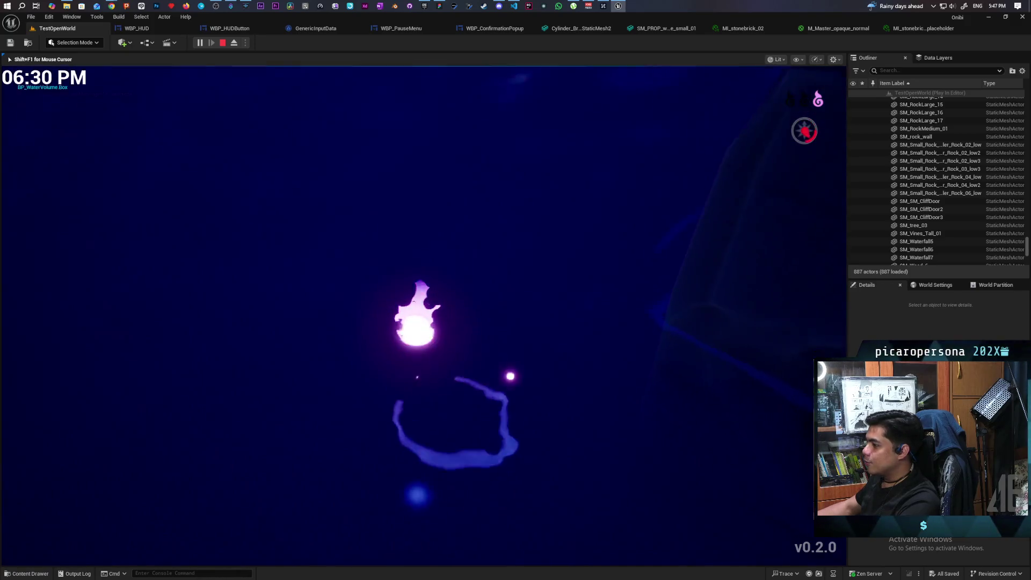
key(w)
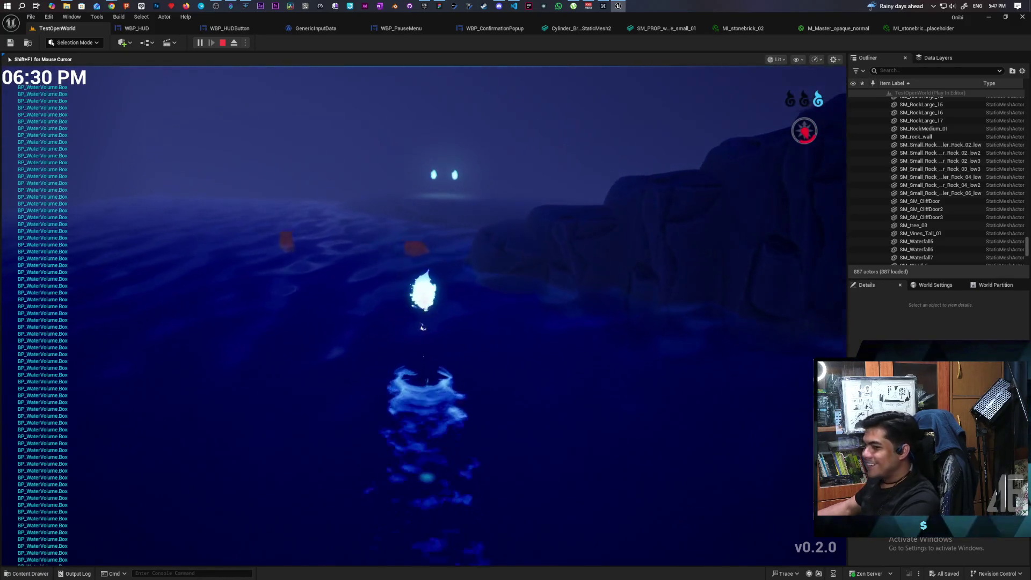
- Swim to the tall rock, climb onto its ledge and reach the top of the pillar
key(w)
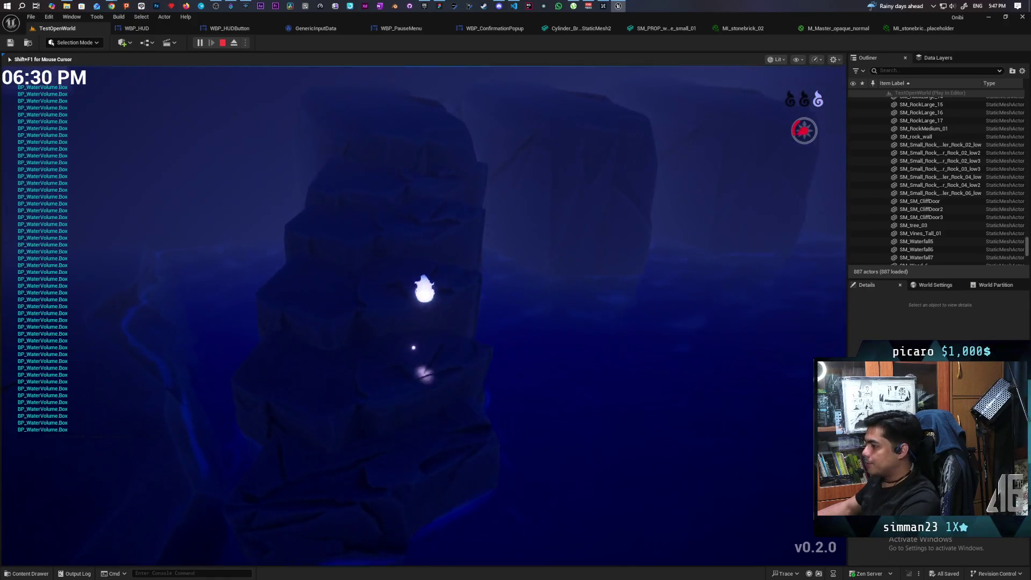
key(w)
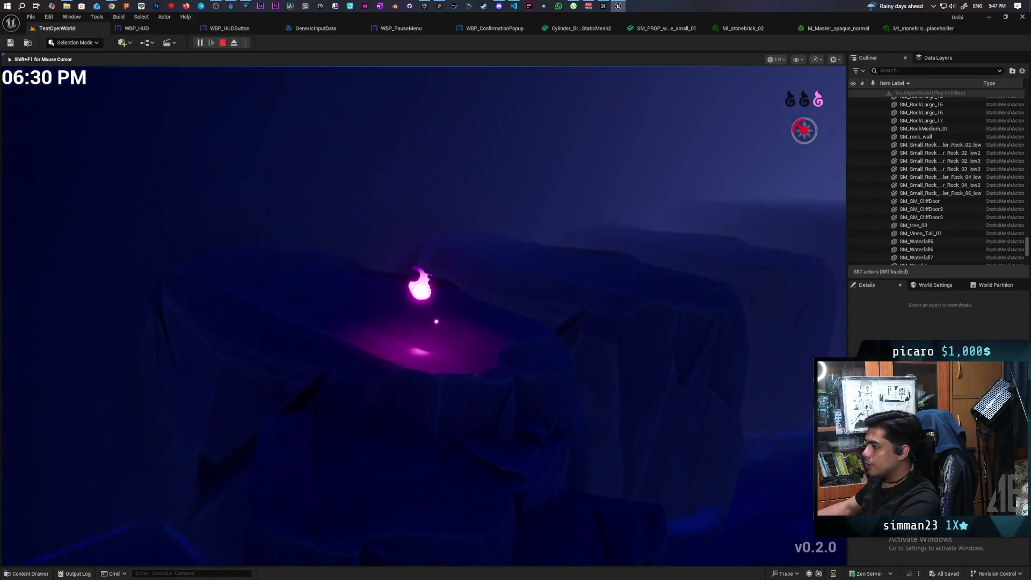
key(w)
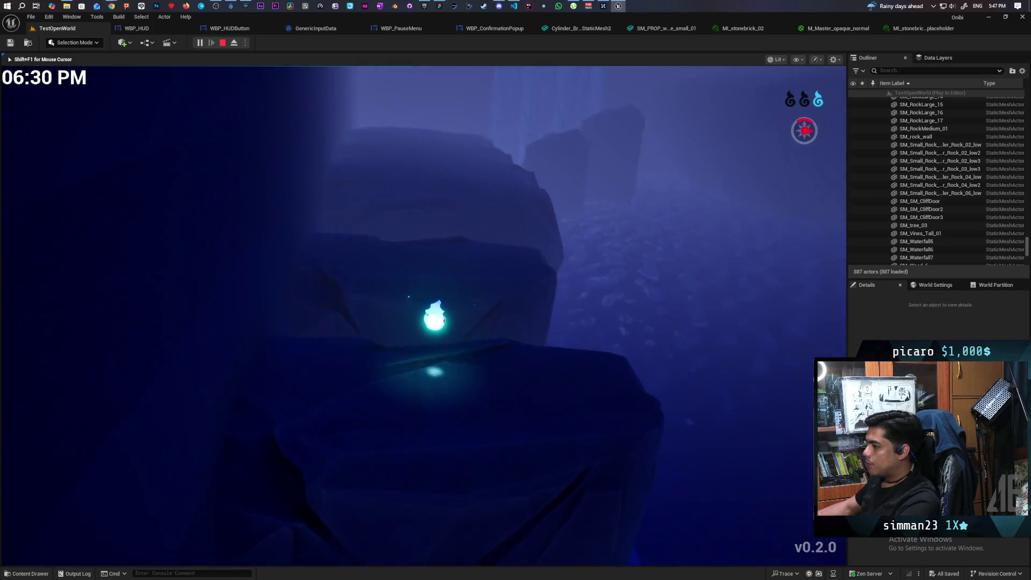
key(w)
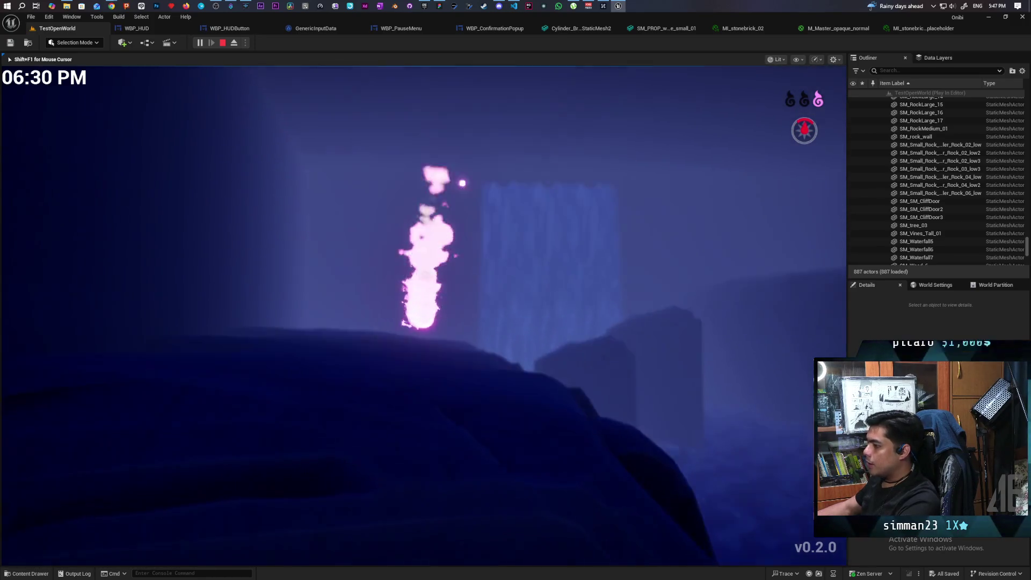
key(w)
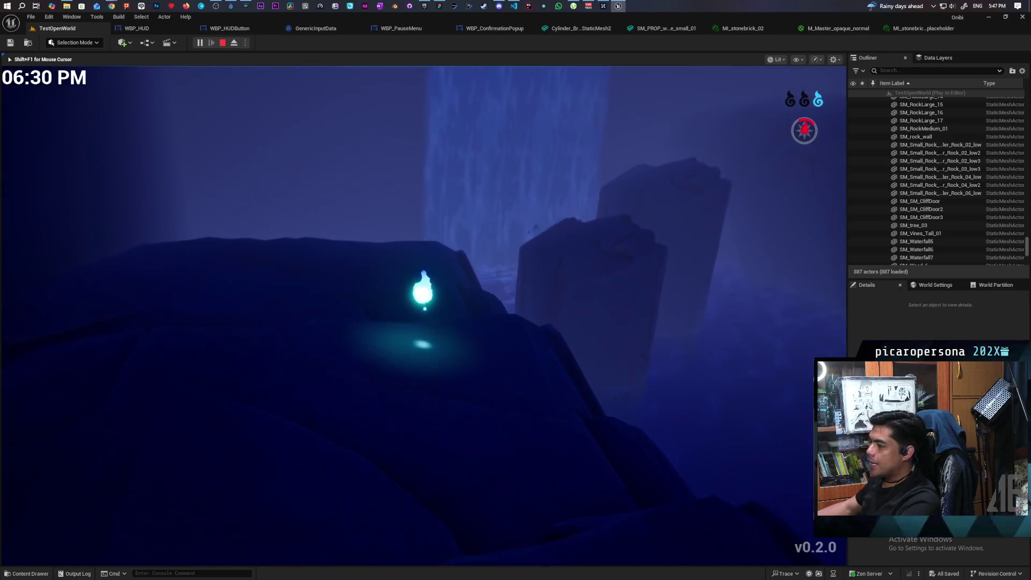
key(w)
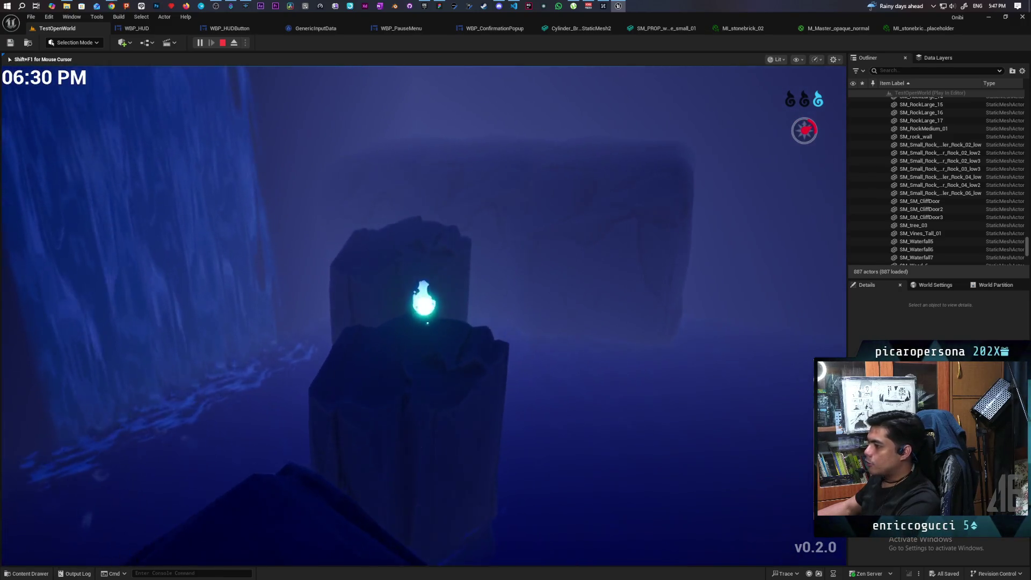
key(w)
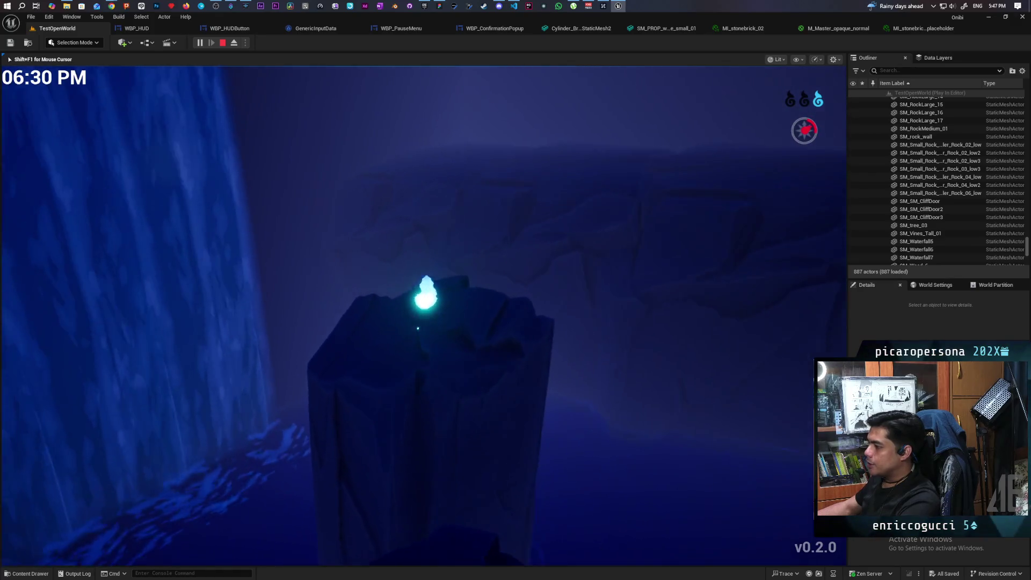
- Leap off the pillar onto the ledge and jump-dash up toward the cliff
key(w)
key(space)
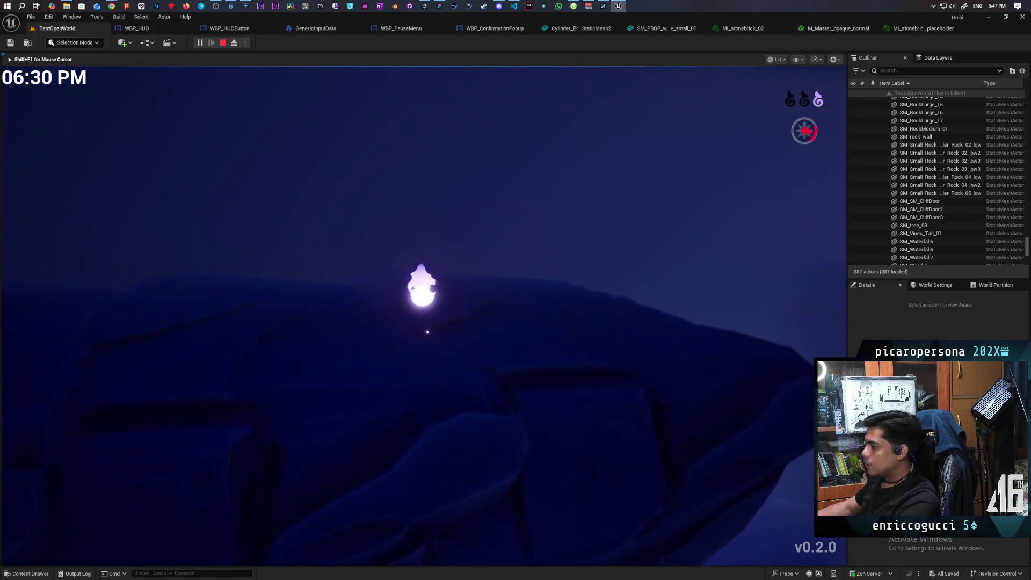
key(w)
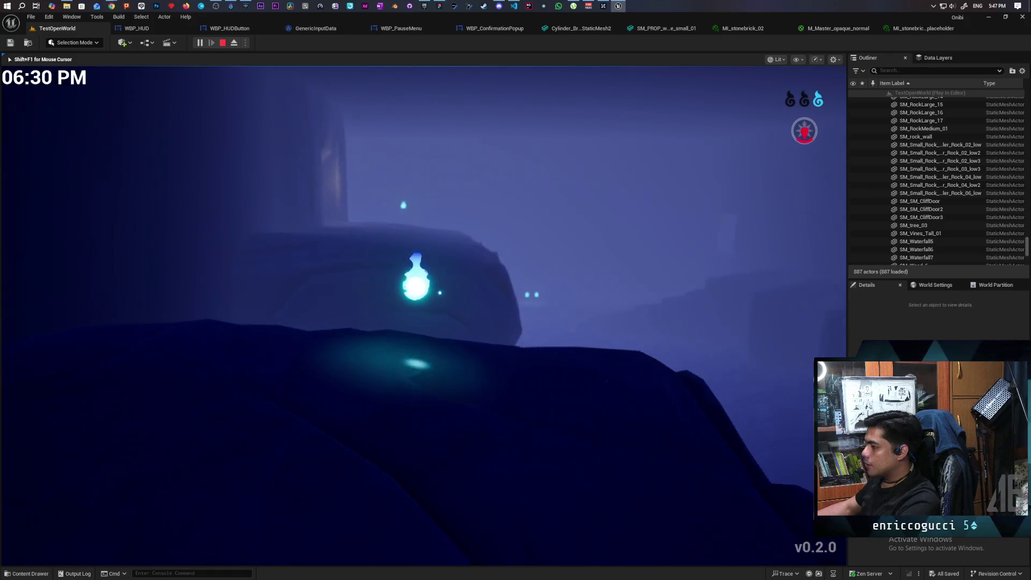
key(w)
key(space)
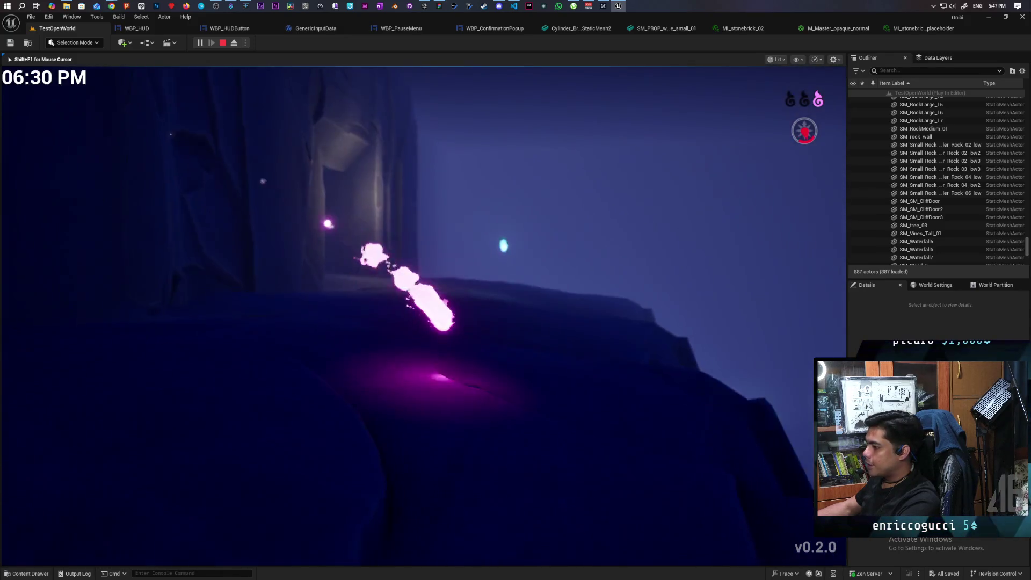
- Run through the cave and dash up through the glowing doorway into the grassy field
key(w)
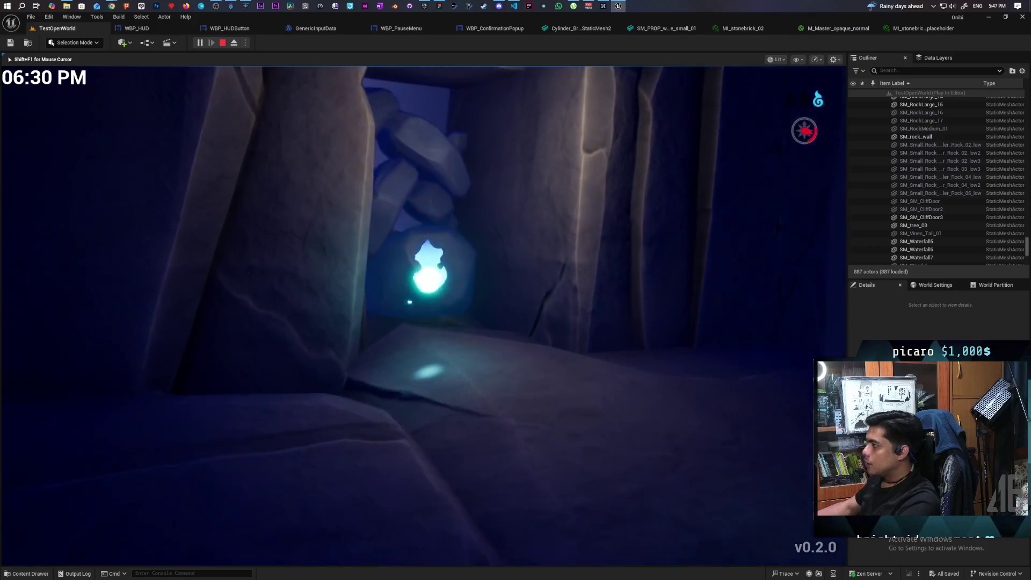
key(w)
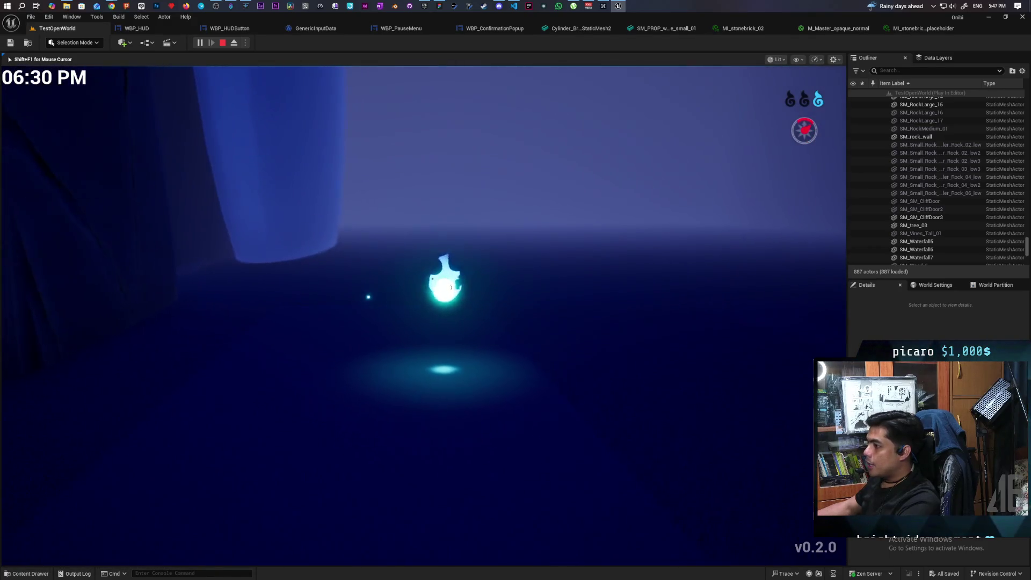
key(w)
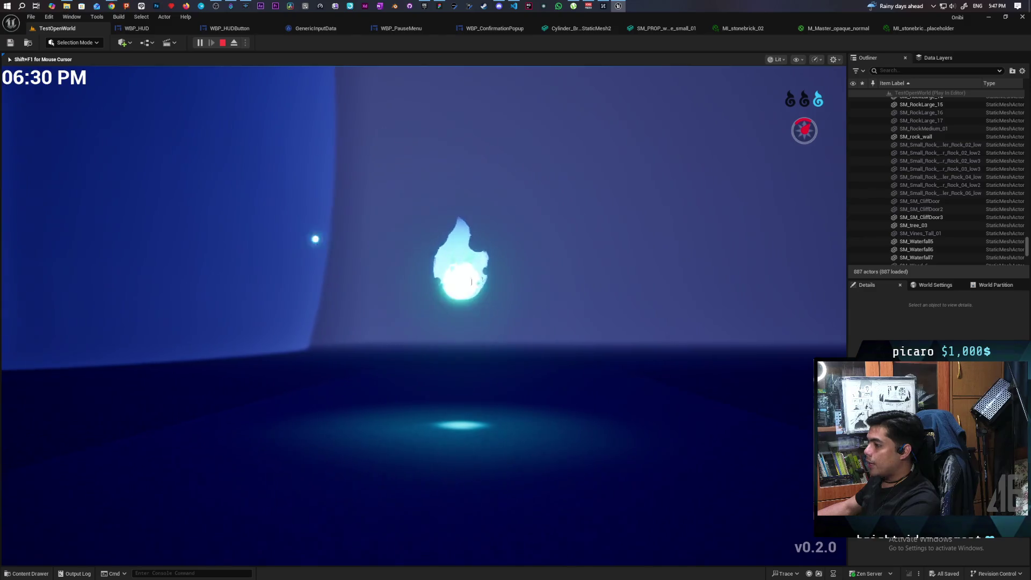
key(w)
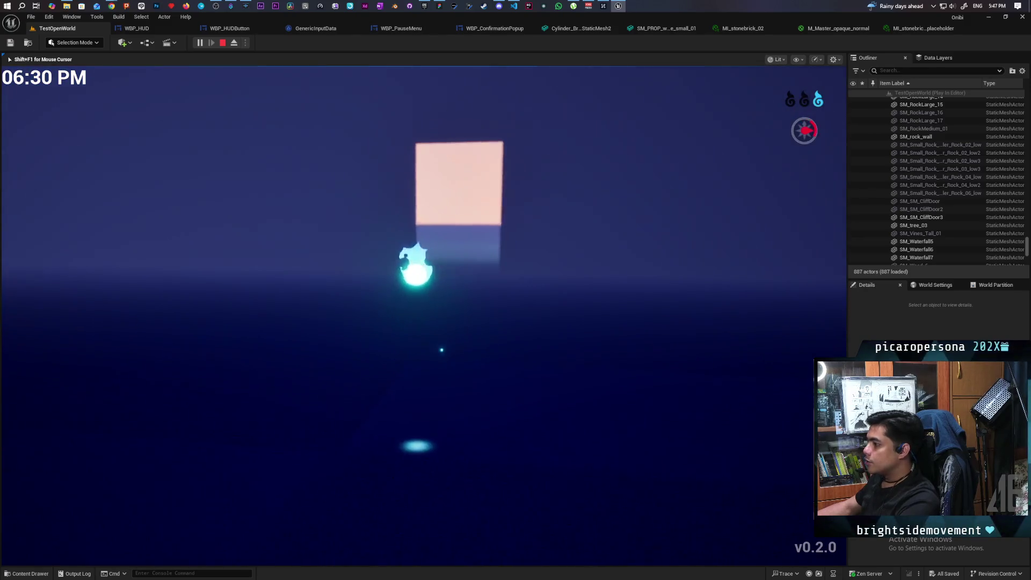
key(shift)
key(w)
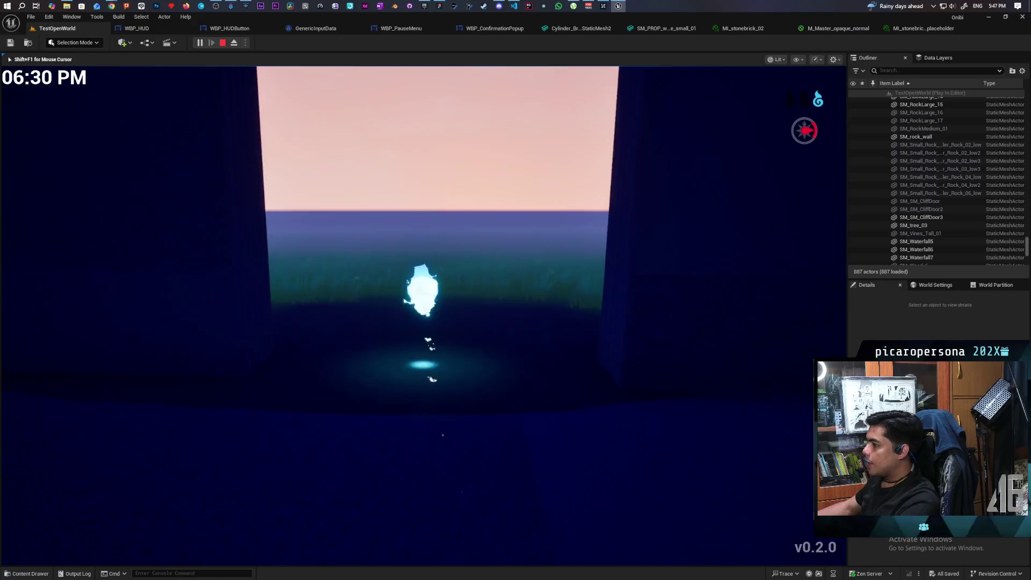
- Dash and walk the flame spirit across the night-time grass toward the boundary wall
key(w)
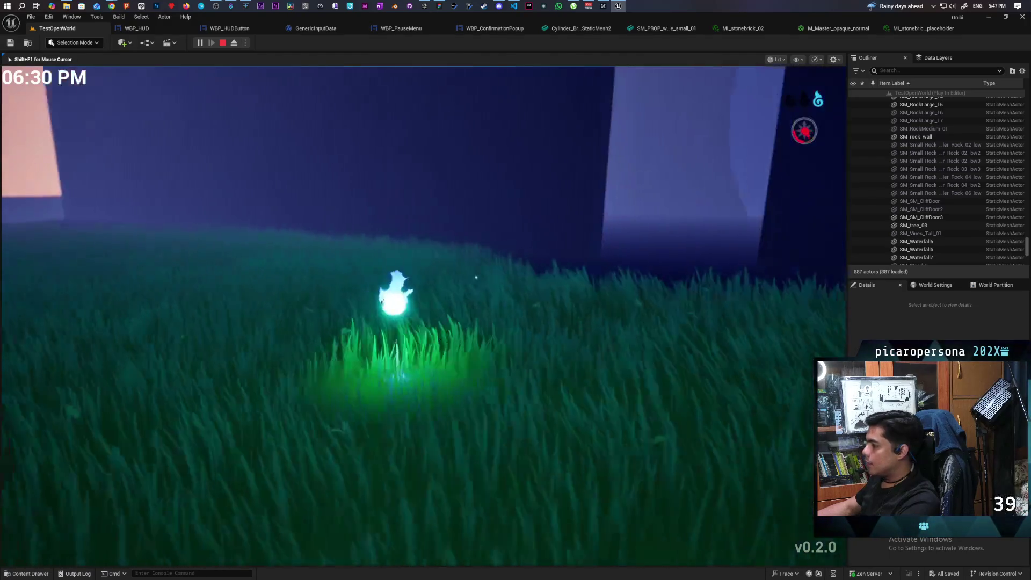
key(shift)
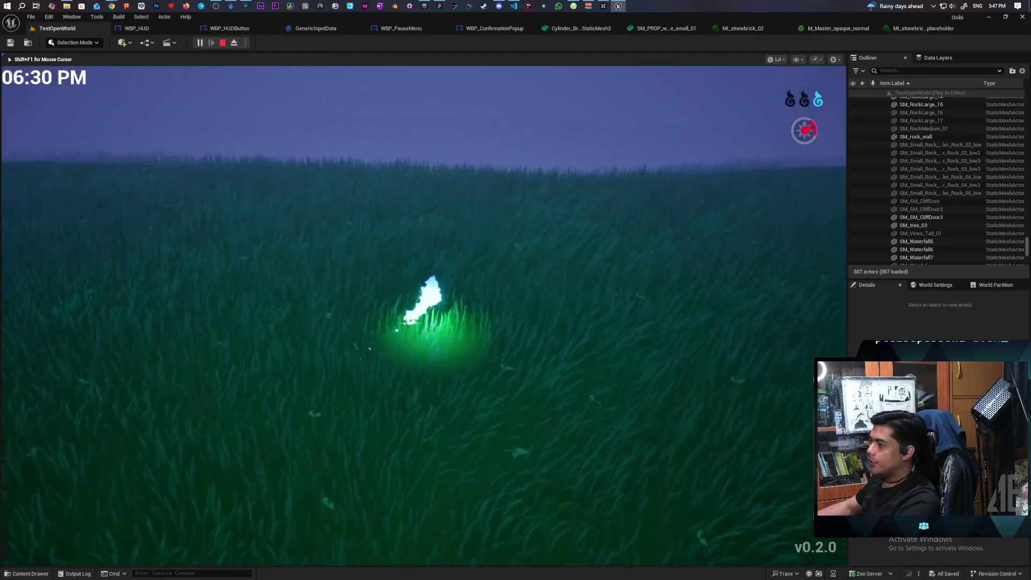
key(w)
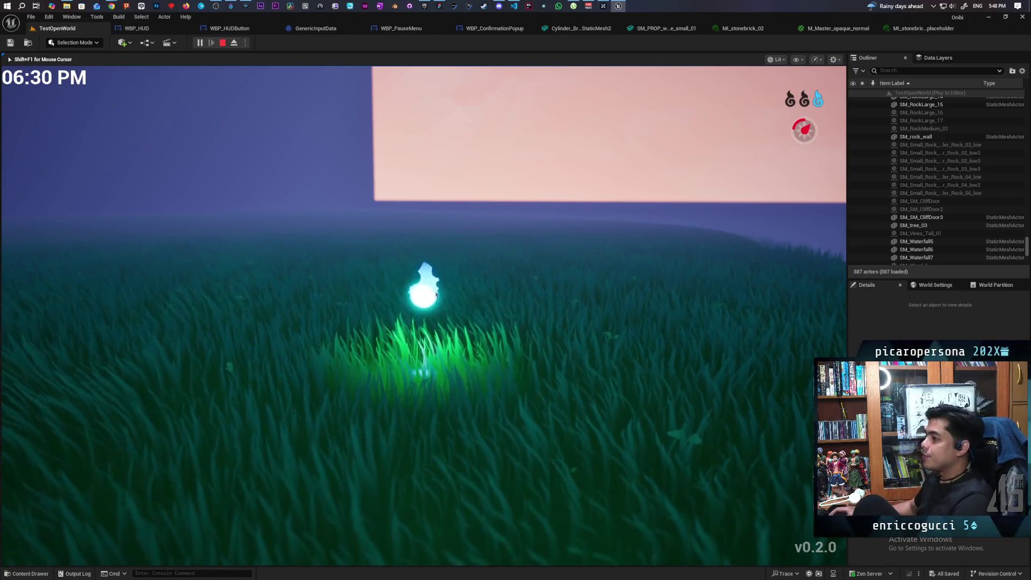
- Stop Play-in-Editor and fly the view back for a wide look at the curved wall and pond
key(Escape)
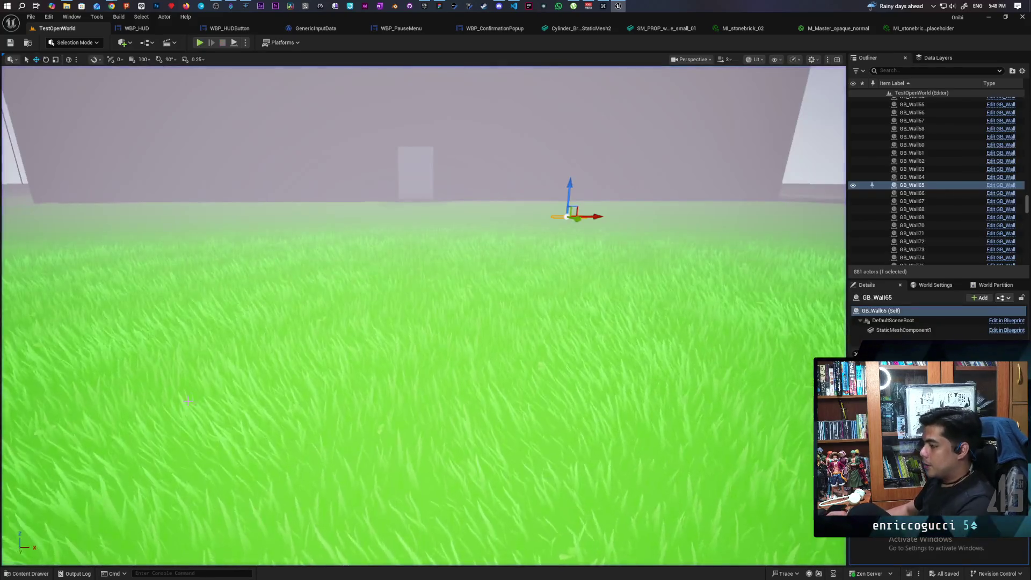
key(s)
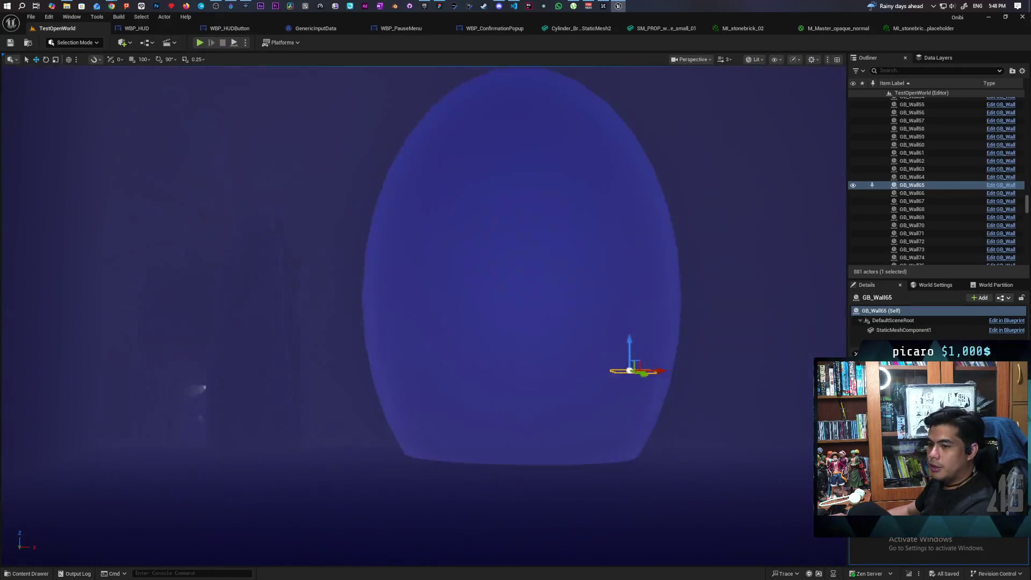
key(s)
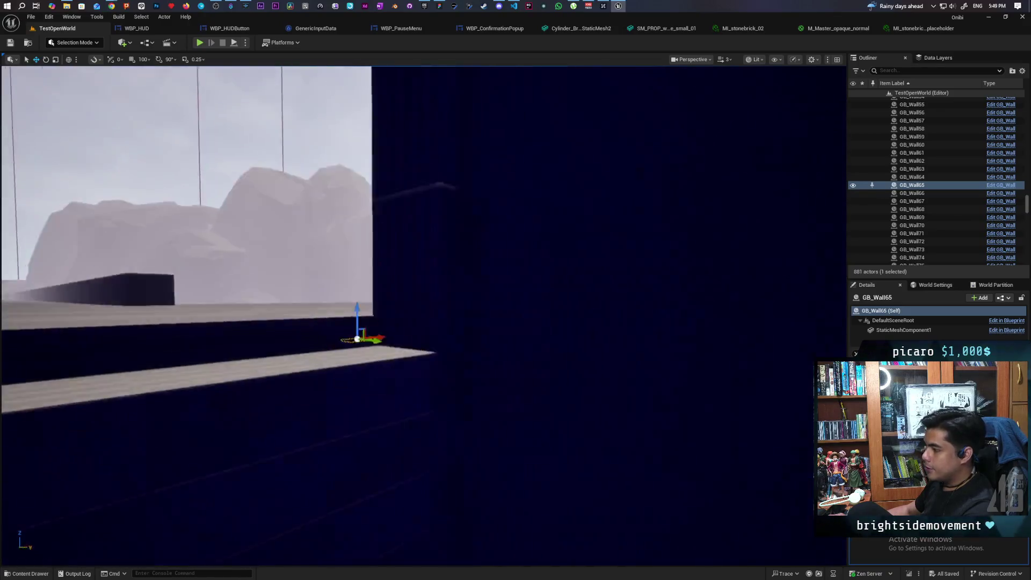
key(w)
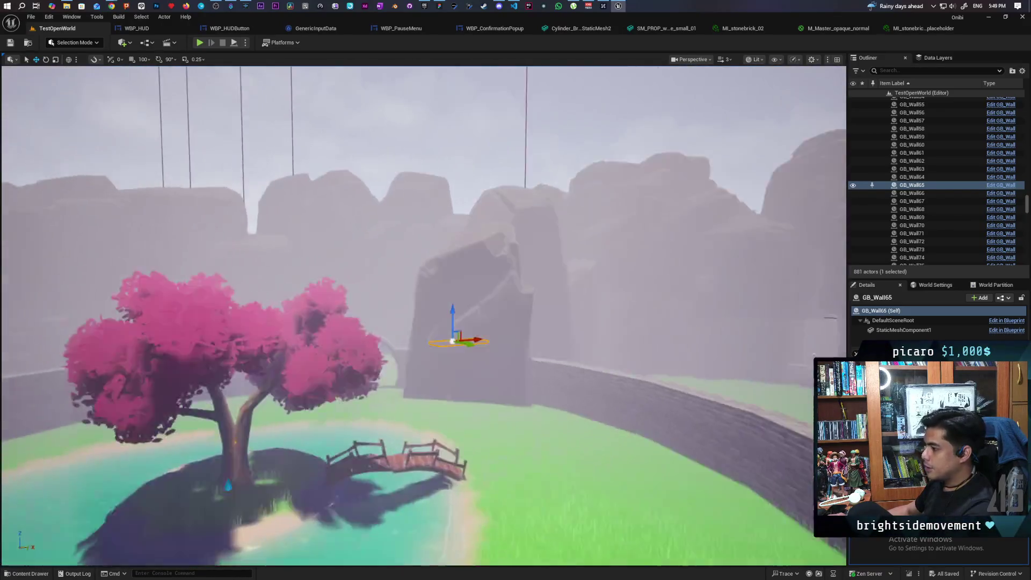
key(s)
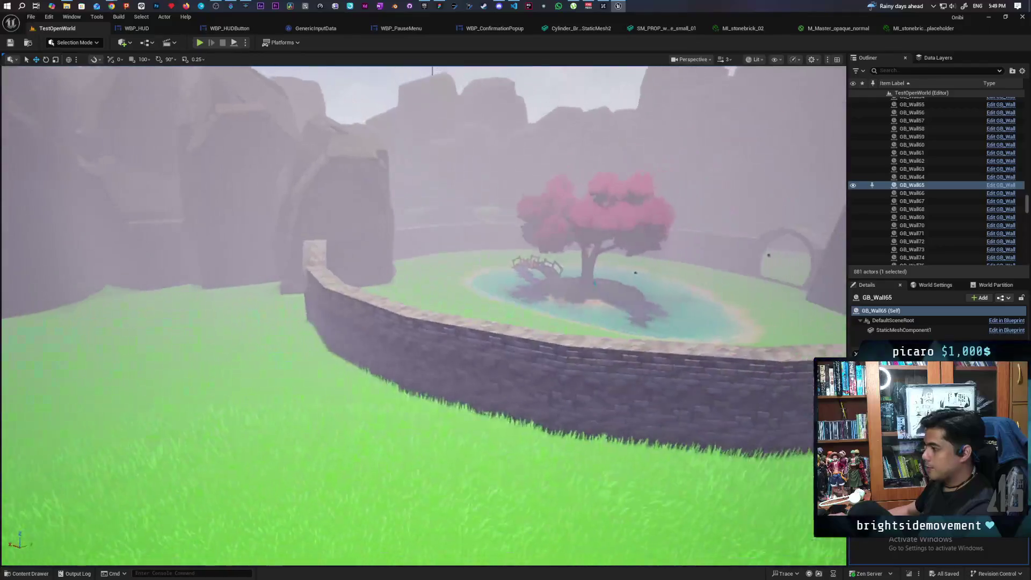
key(s)
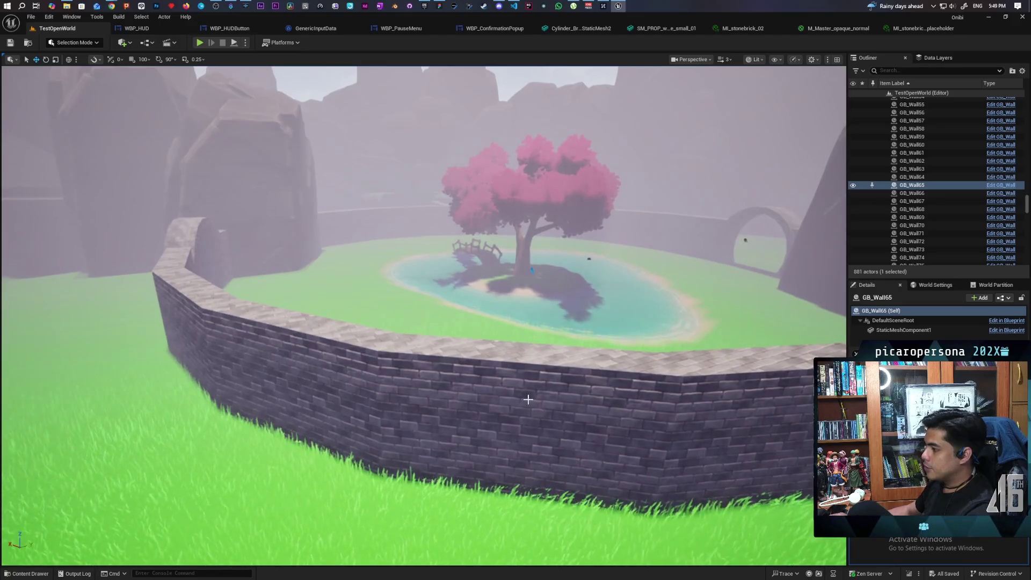
drag(527, 399, 580, 399)
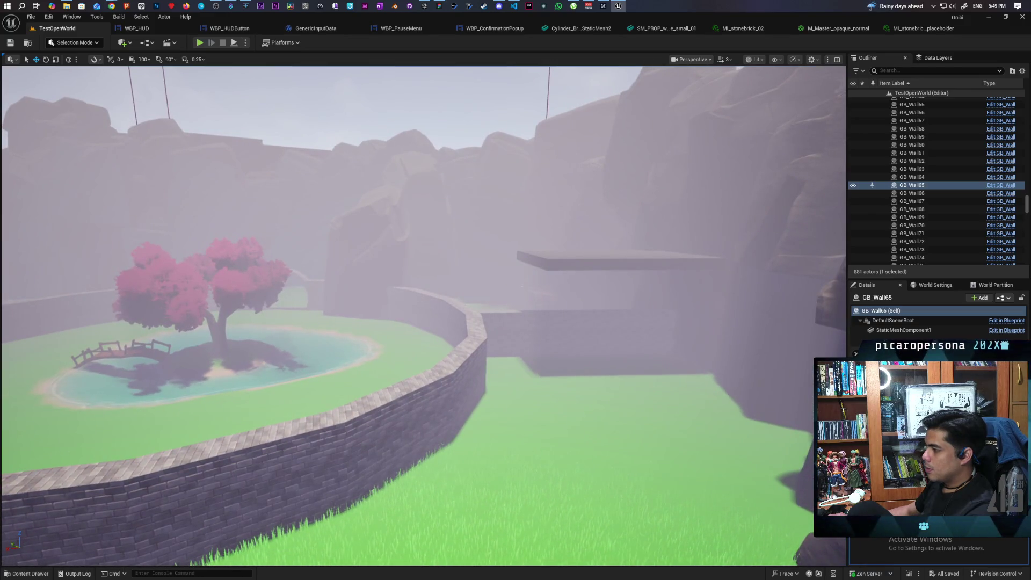
- Fly past the pink tree and circle the grey placeholder tree to inspect it
key(w)
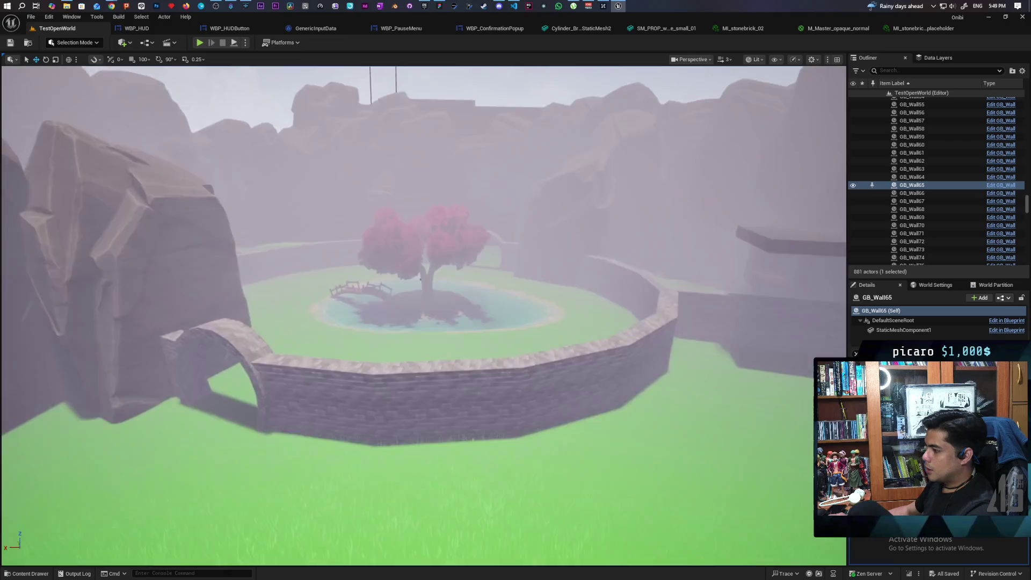
key(w)
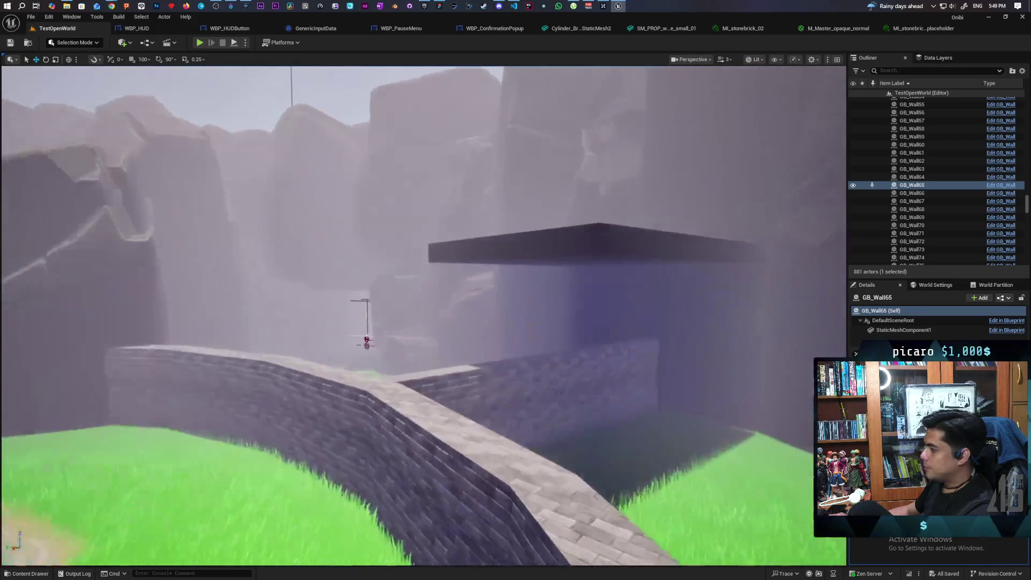
key(w)
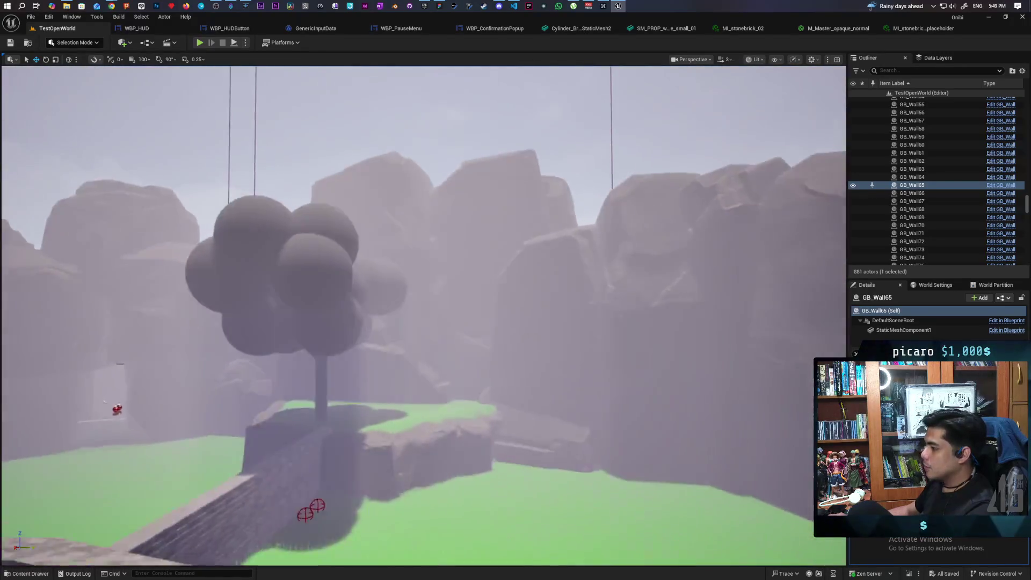
key(w)
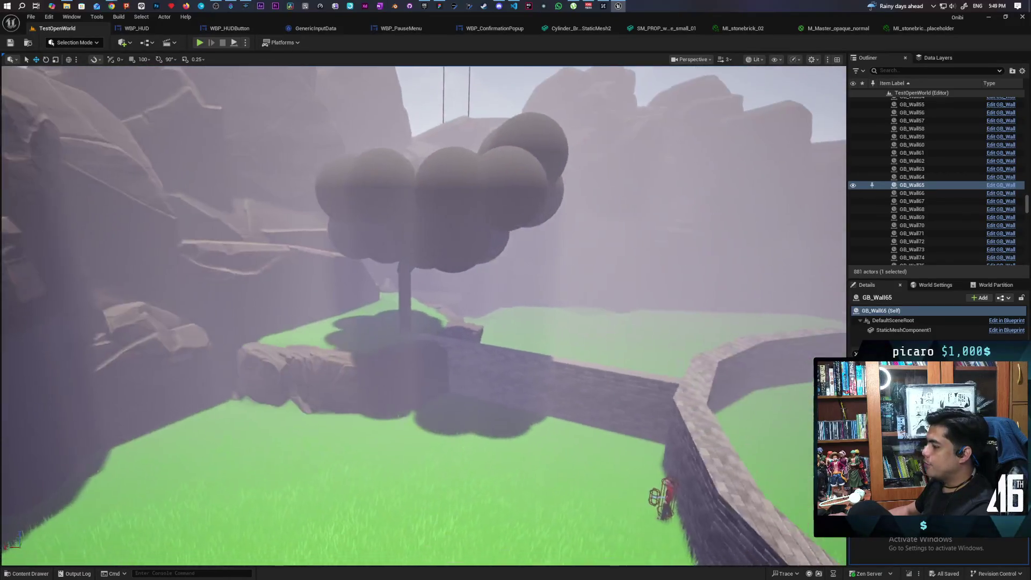
key(w)
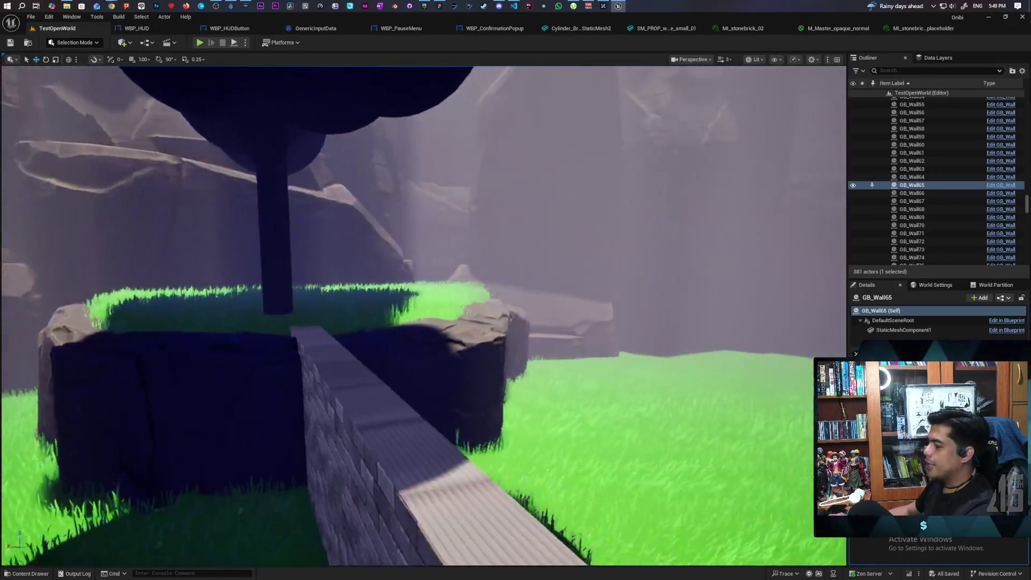
key(w)
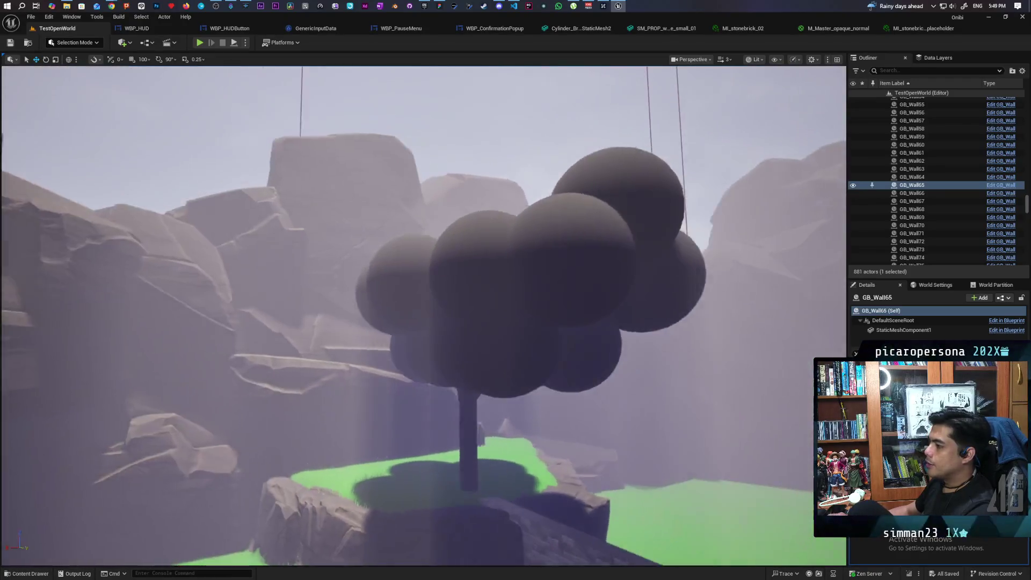
key(s)
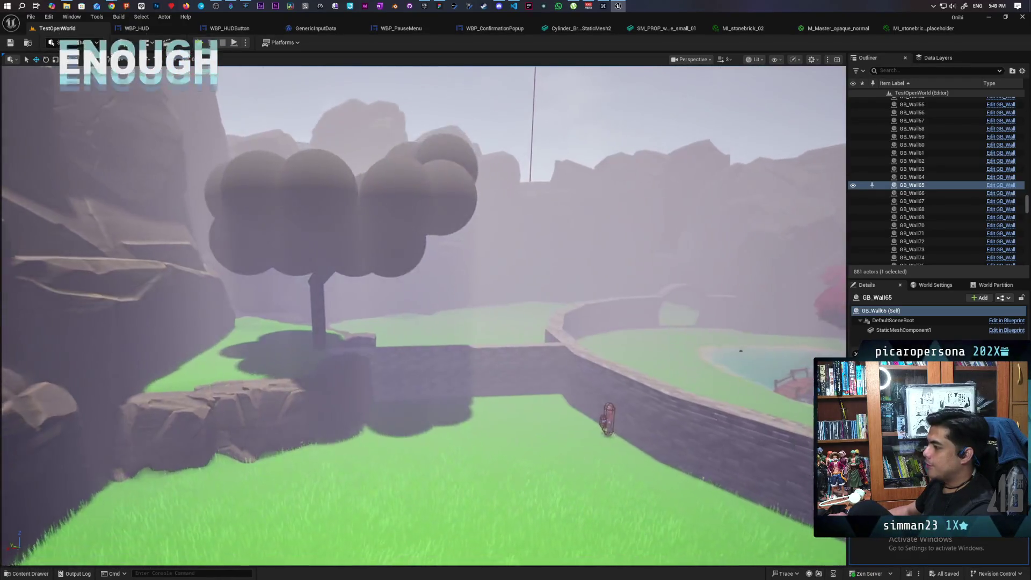
key(w)
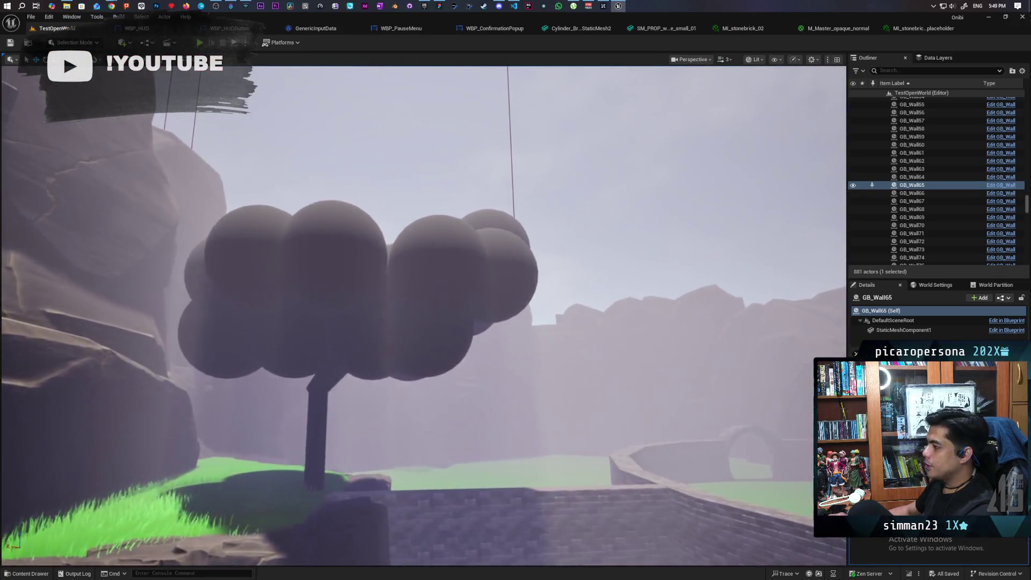
key(s)
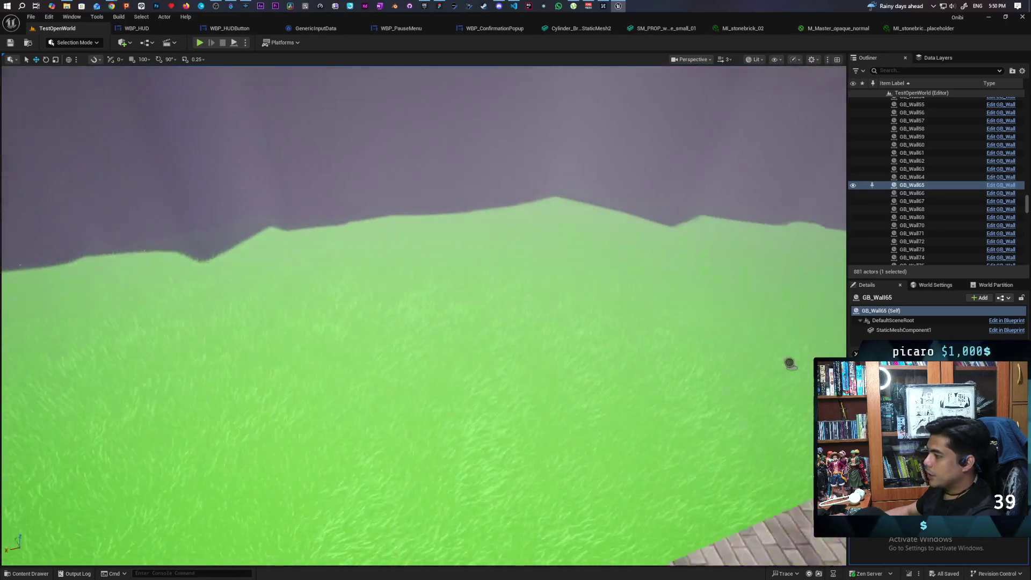
key(w)
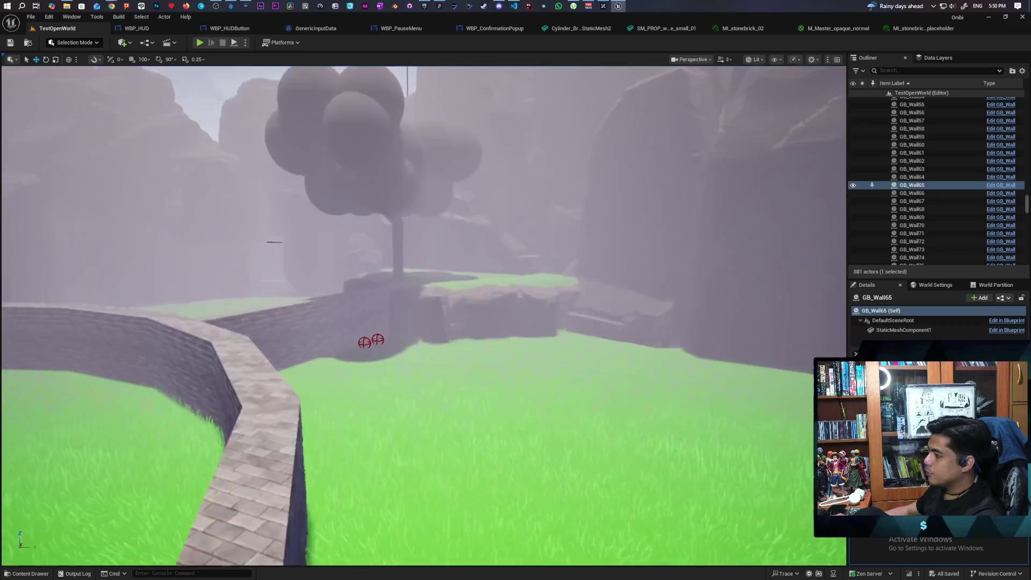
key(w)
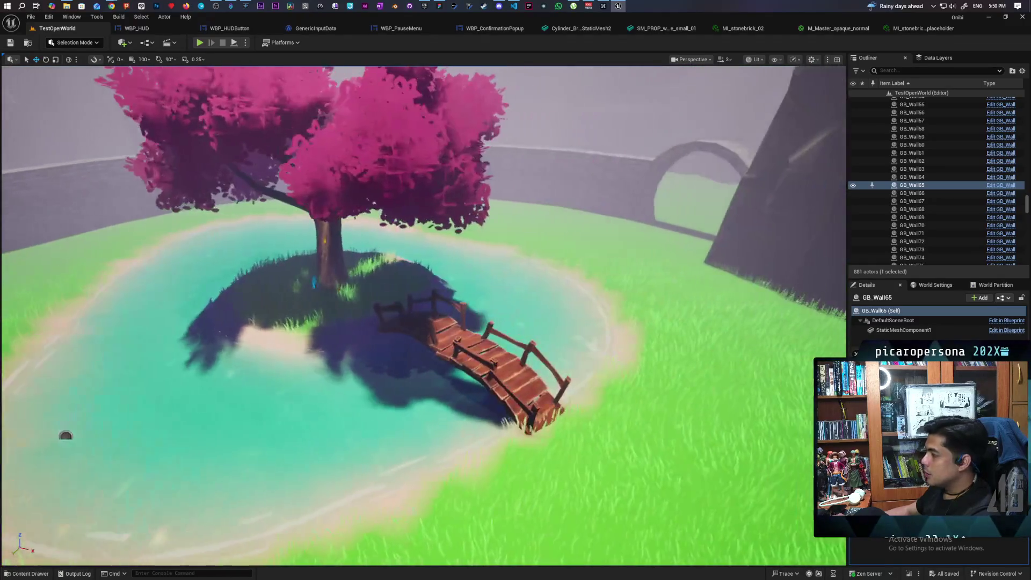
key(w)
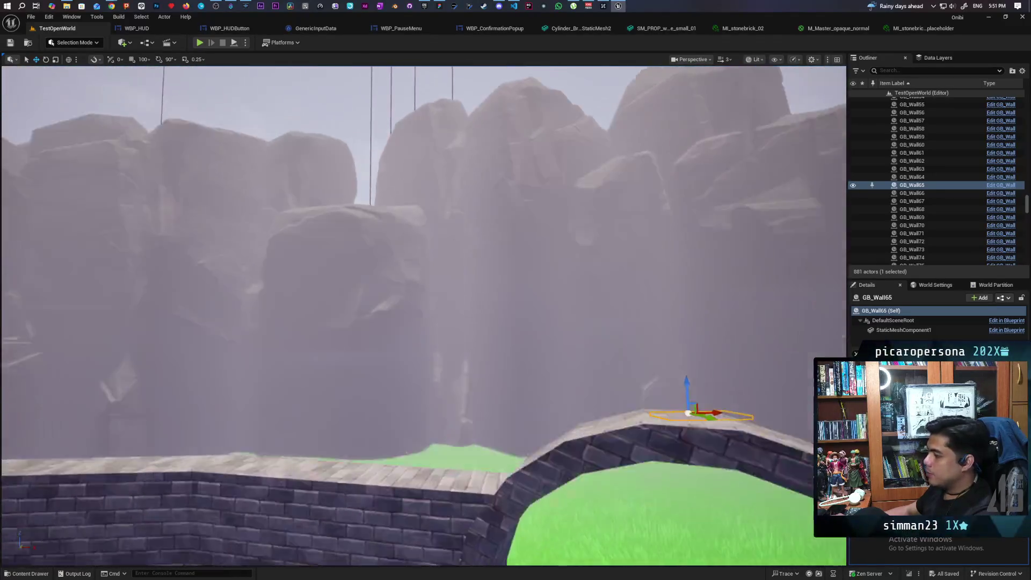
key(w)
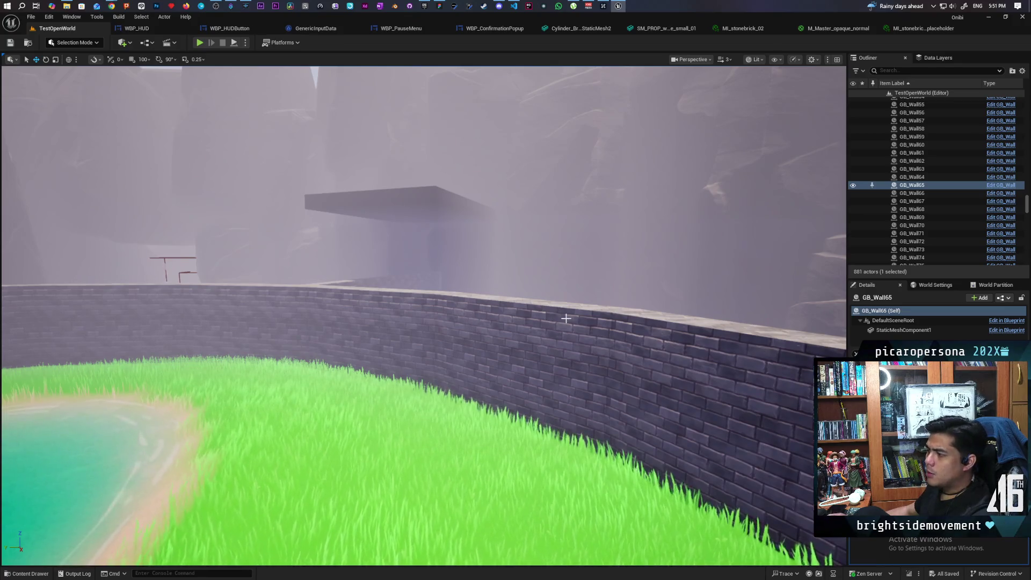
drag(565, 318, 537, 302)
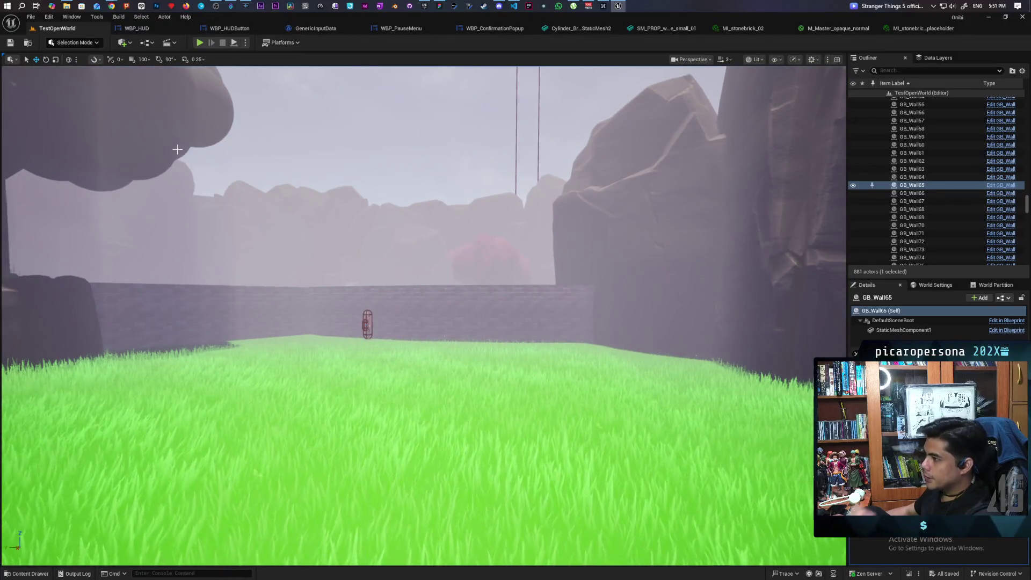
drag(160, 168, 234, 157)
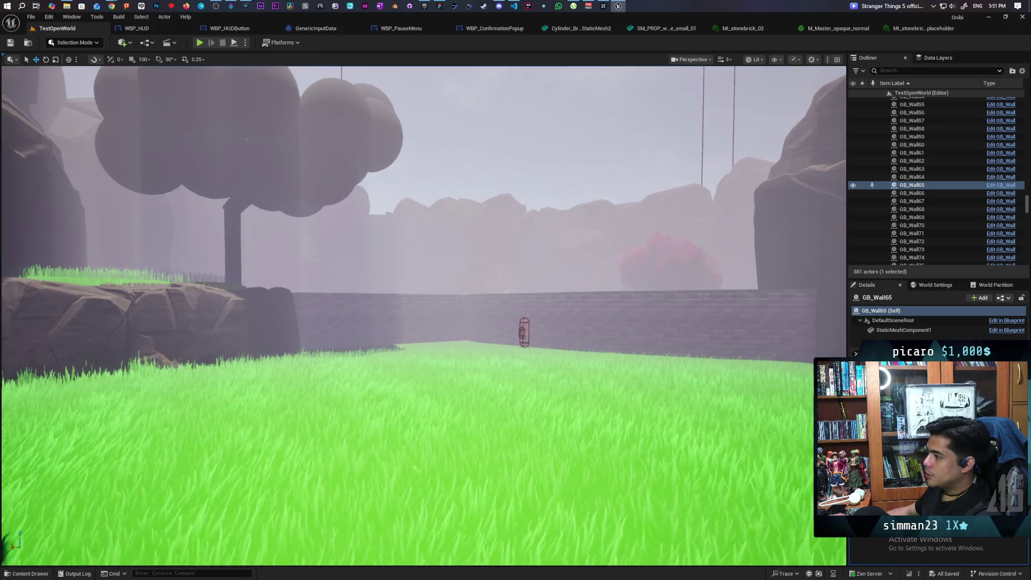
mouse_move(391, 348)
mouse_down()
mouse_move(279, 209)
mouse_move(300, 172)
mouse_move(260, 157)
mouse_up()
mouse_move(378, 201)
mouse_down()
mouse_move(362, 80)
mouse_move(386, 161)
mouse_move(395, 135)
mouse_move(435, 119)
mouse_move(365, 129)
mouse_up()
mouse_move(145, 197)
mouse_down()
mouse_move(145, 183)
mouse_move(145, 198)
mouse_move(225, 182)
mouse_move(236, 161)
mouse_move(247, 175)
mouse_move(492, 202)
mouse_up()
mouse_move(586, 371)
mouse_down()
mouse_move(586, 344)
mouse_move(601, 357)
mouse_move(553, 331)
mouse_move(553, 312)
mouse_up()
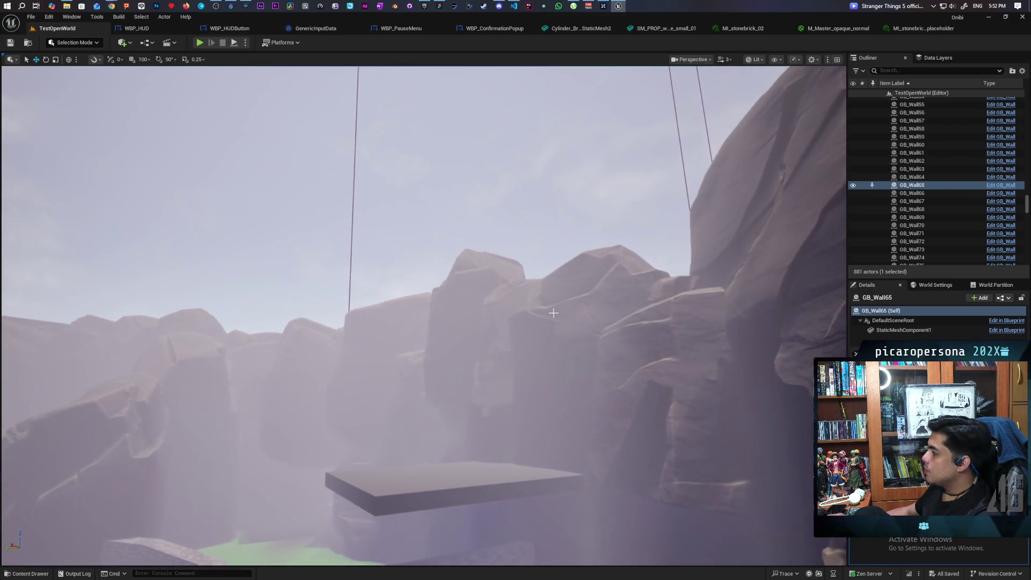
click(476, 368)
- Frame a cliff rock by the slab and drag SM_Cliff_04 from the Cliffs folder onto the floating slab
key(f)
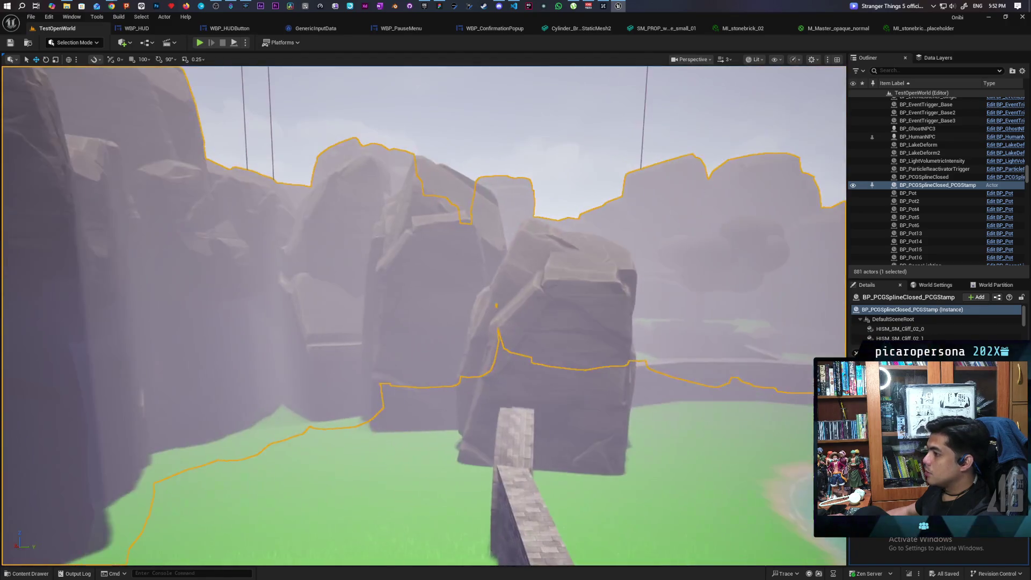
click(505, 302)
key(f)
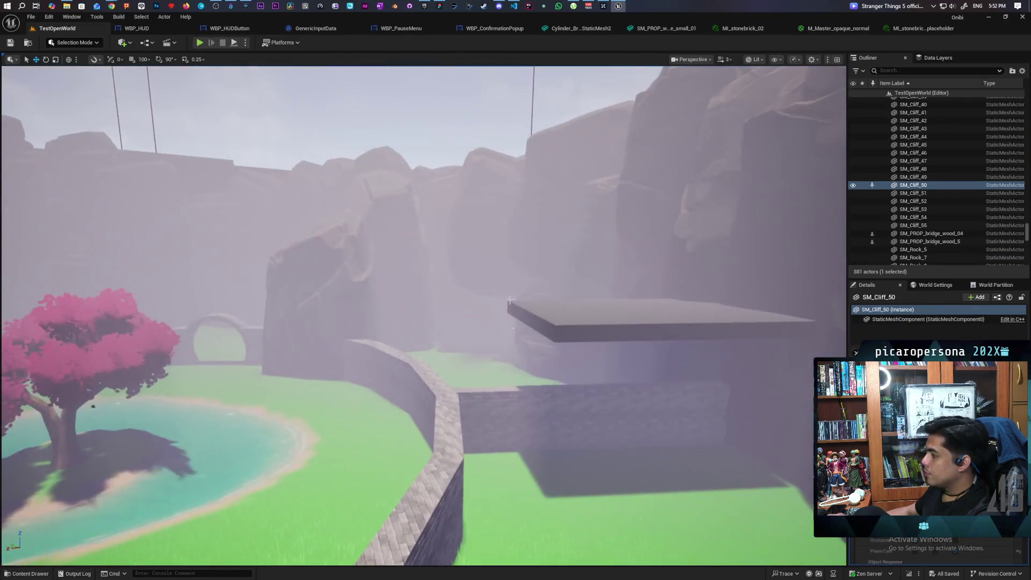
key(ctrl+space)
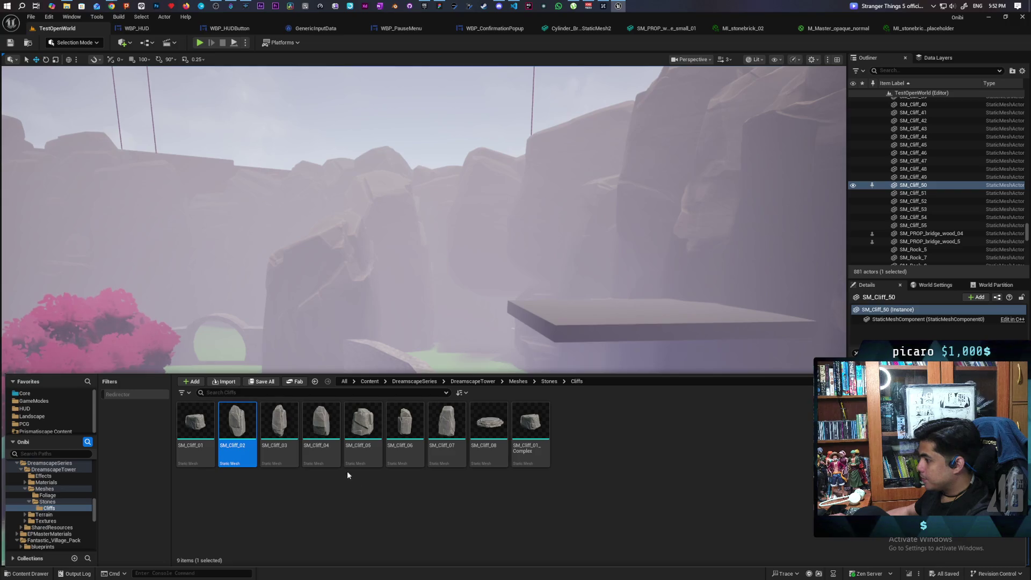
mouse_move(321, 424)
mouse_down()
mouse_move(580, 194)
mouse_move(680, 267)
mouse_move(644, 309)
mouse_up()
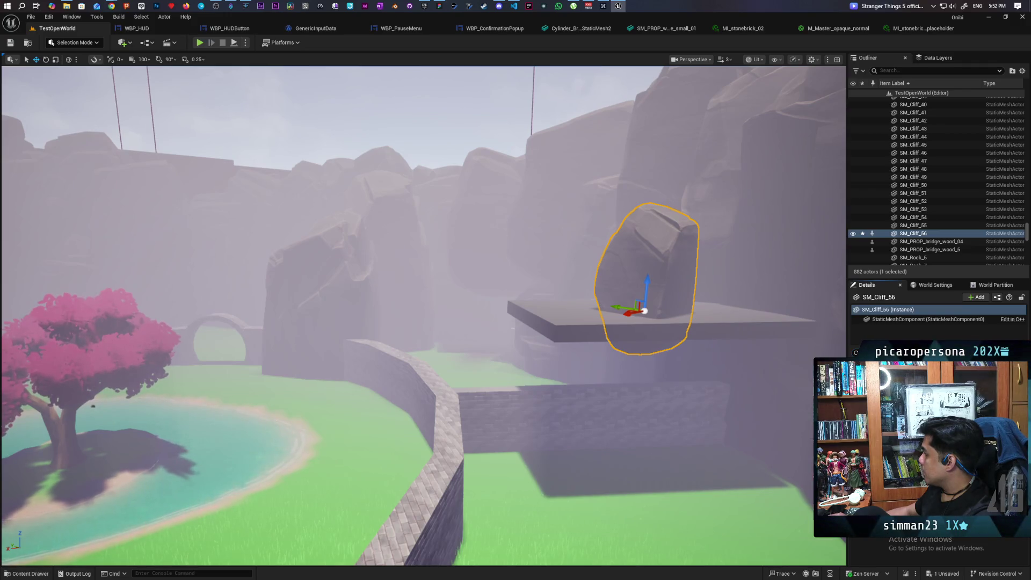
- Undo the new cliff rock's enlargement and tilt it about -46 degrees, then a further 26 degrees
key(Return)
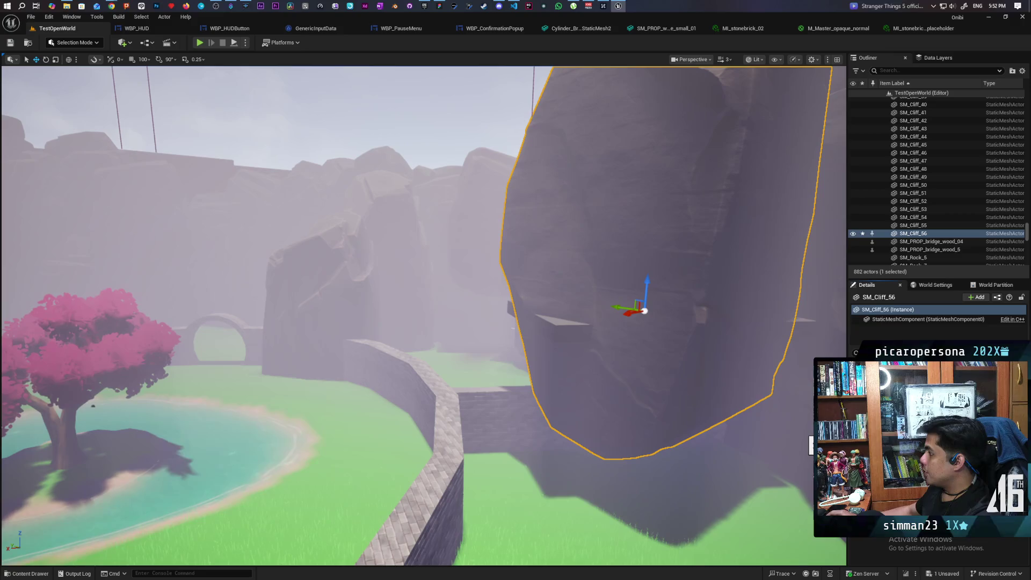
key(ctrl+z)
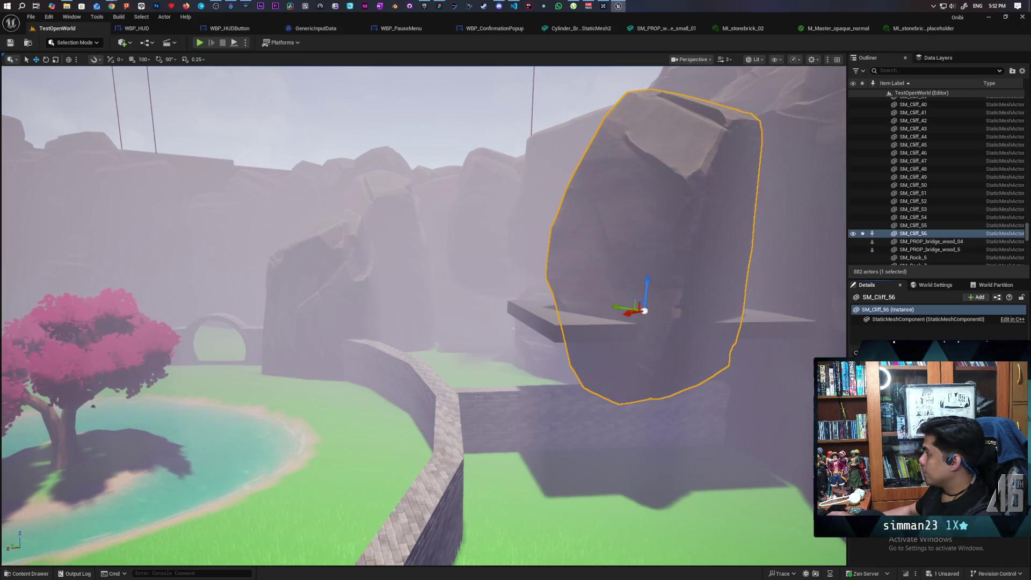
key(e)
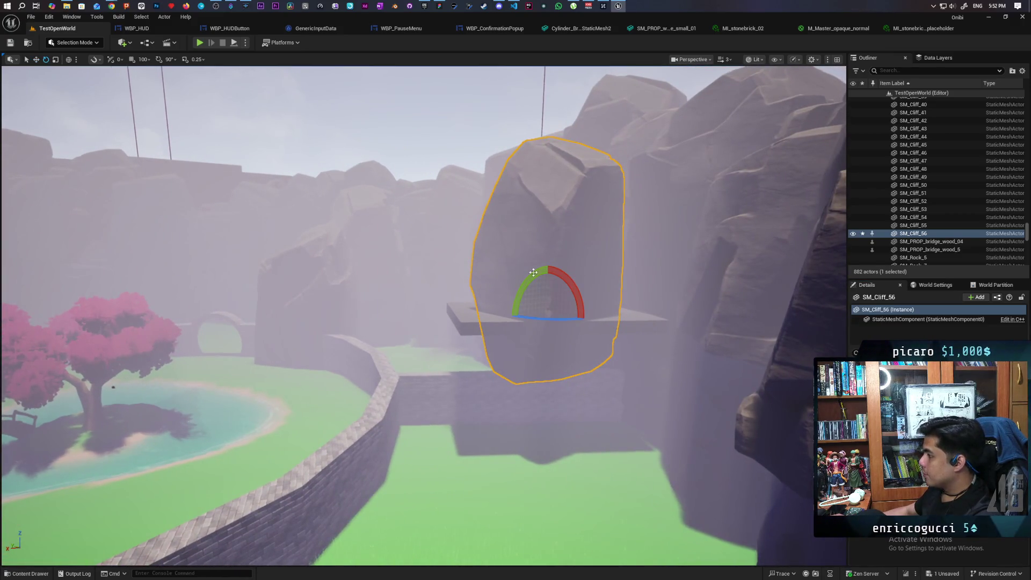
drag(529, 271, 515, 356)
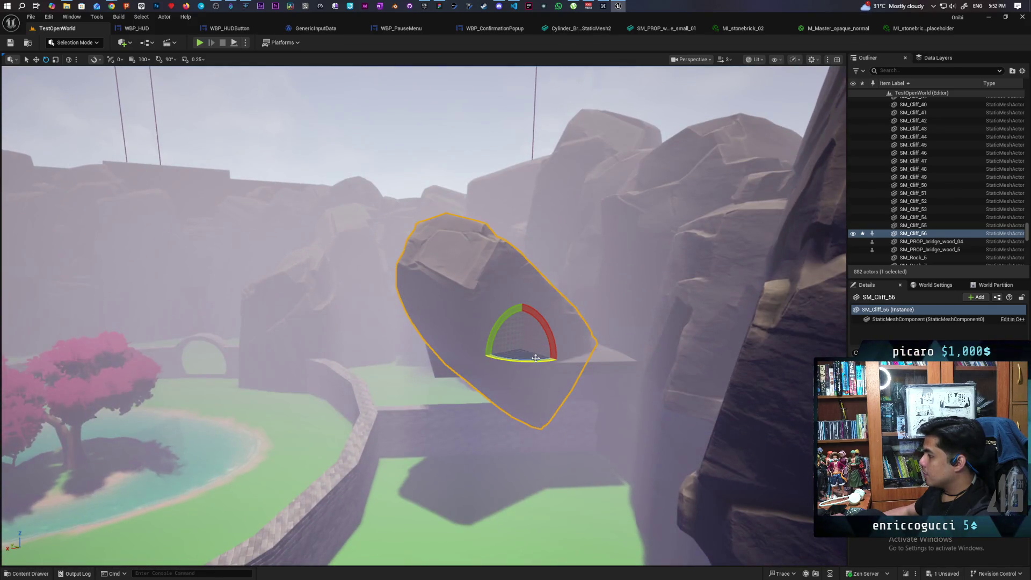
mouse_move(490, 345)
mouse_down()
mouse_move(475, 350)
mouse_move(579, 347)
mouse_move(611, 322)
mouse_move(622, 335)
mouse_up()
- Delete the floating stone slab GB_Wall123
key(w)
click(506, 364)
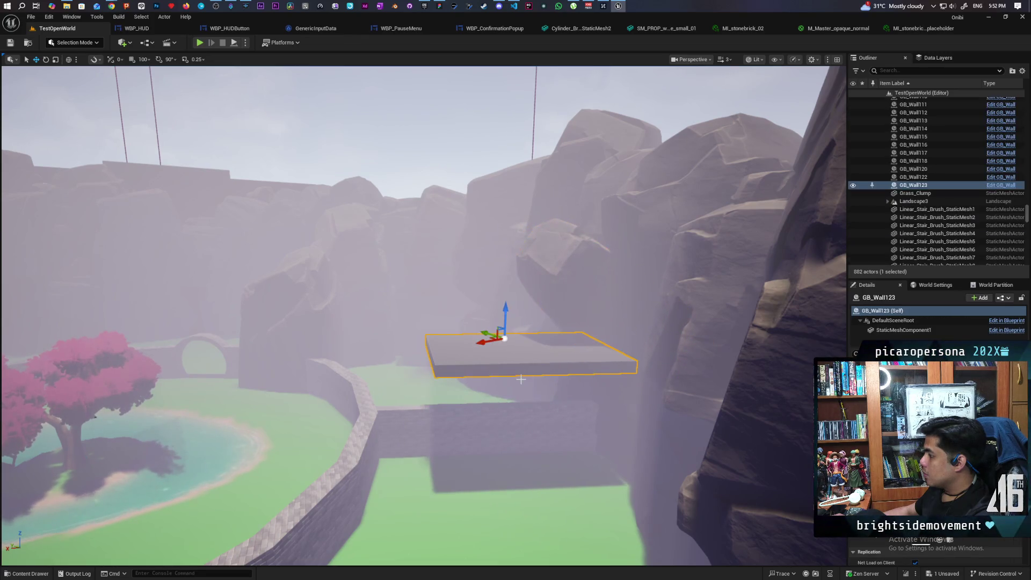
key(Delete)
- Move SM_Cliff_56 up and left against the cliff wall and frame it in view
mouse_move(505, 374)
mouse_down()
mouse_move(506, 360)
mouse_move(505, 376)
mouse_move(453, 317)
mouse_up()
click(467, 329)
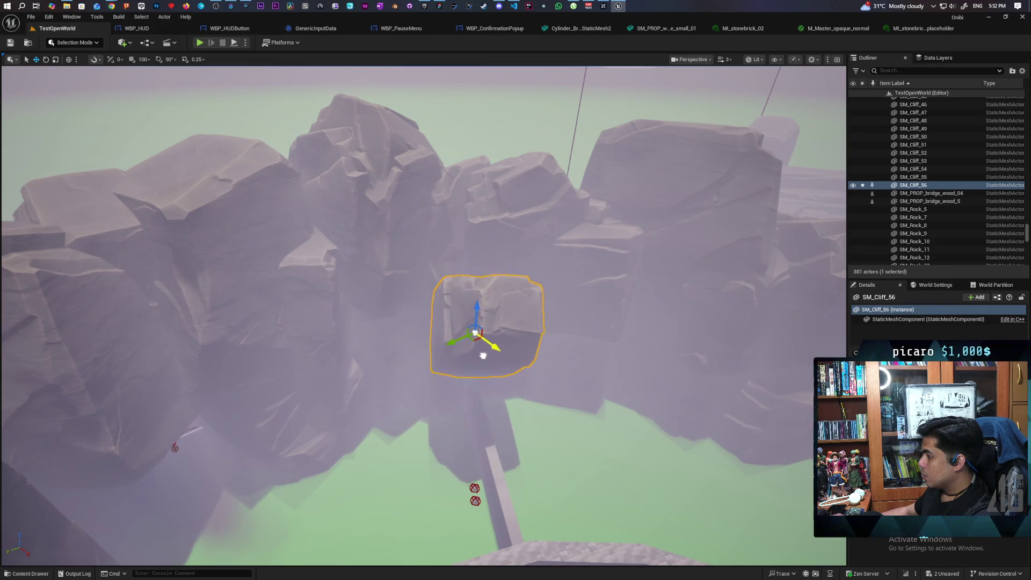
drag(486, 362, 478, 354)
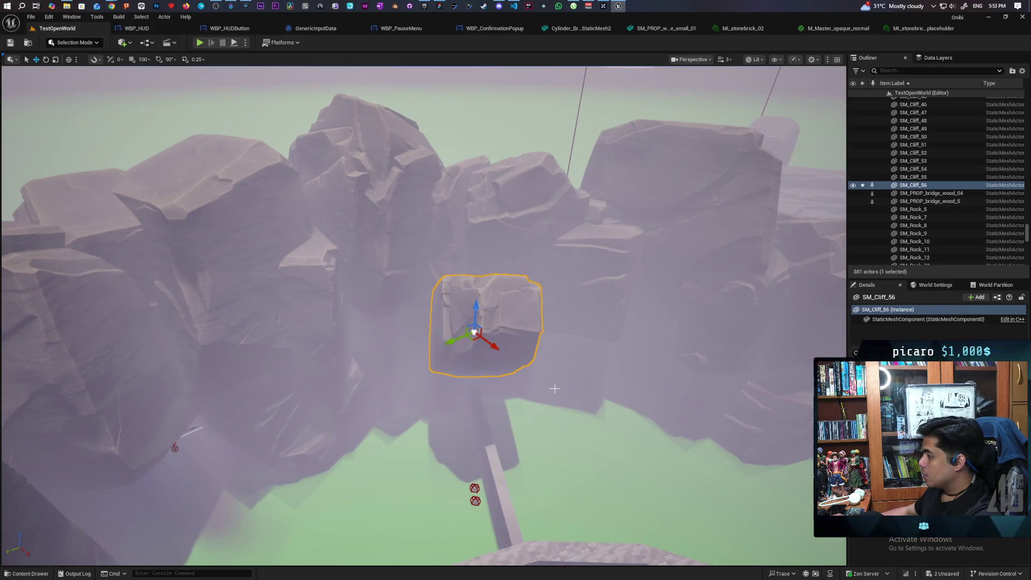
mouse_move(554, 388)
mouse_down()
mouse_move(564, 371)
mouse_move(505, 373)
mouse_move(504, 400)
mouse_up()
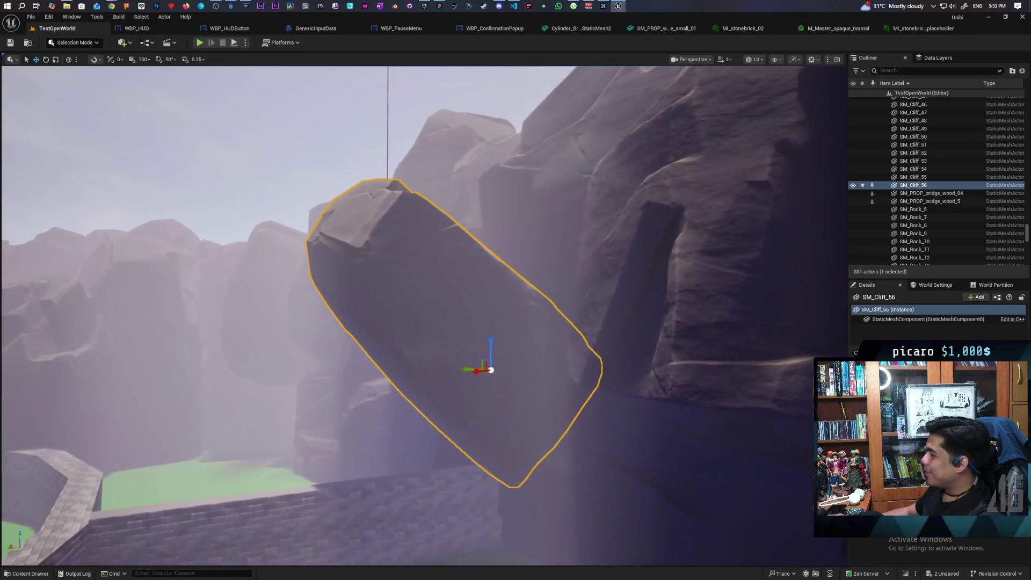
key(f)
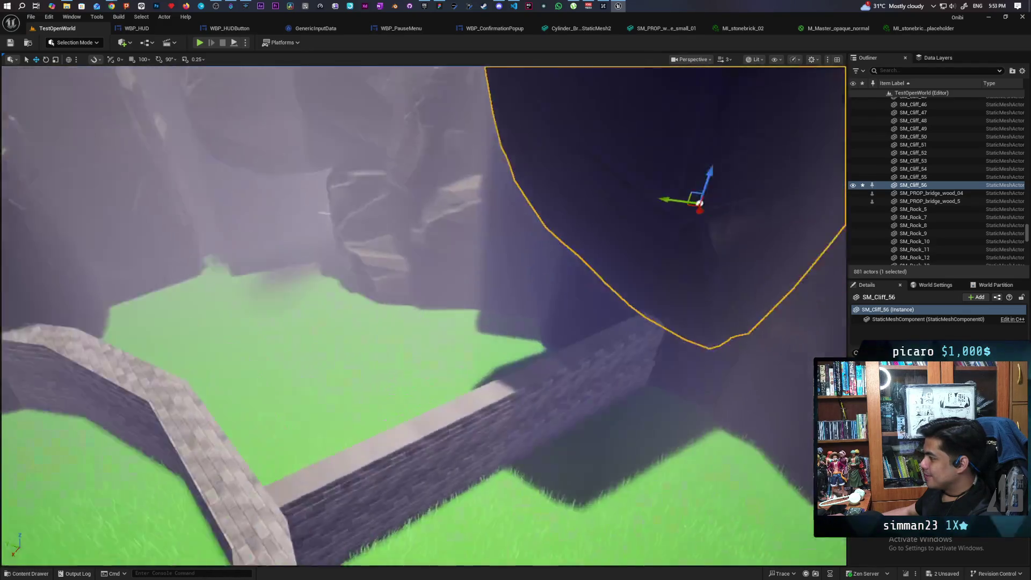
key(s)
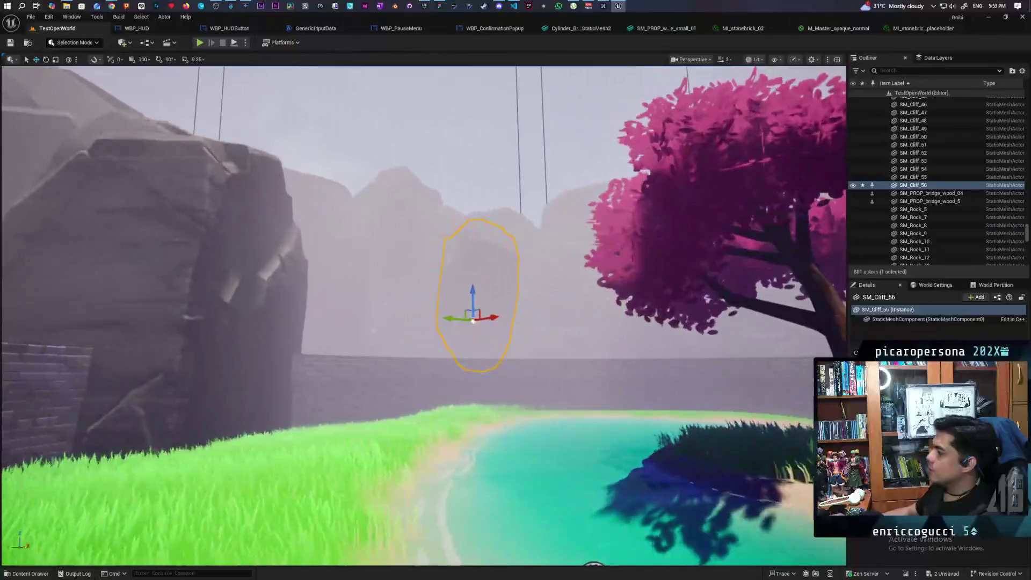
click(922, 125)
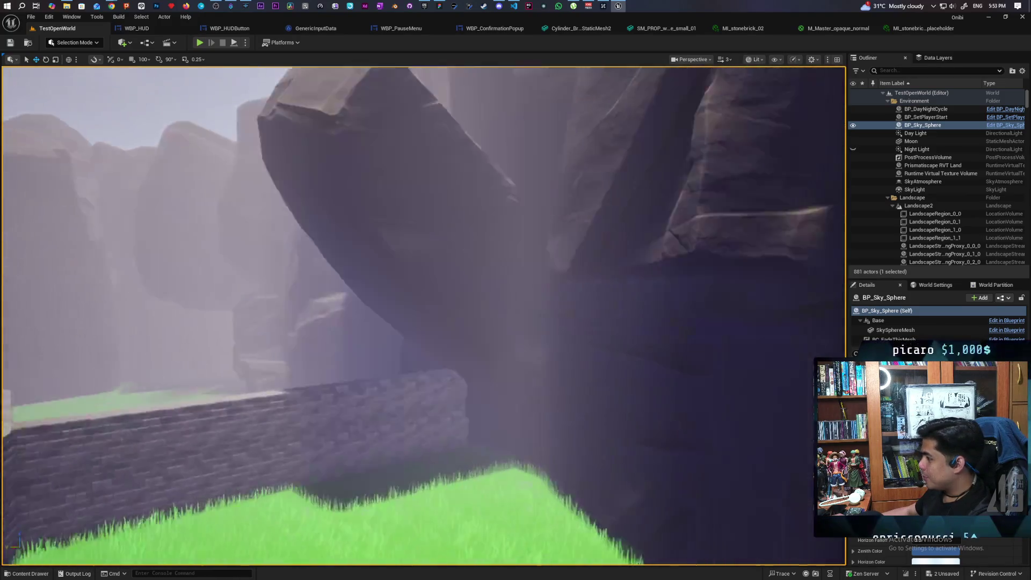
- Alt-drag SM_Cliff_56 upward into a copy, SM_Cliff_57, and give it a different cliff mesh
click(531, 405)
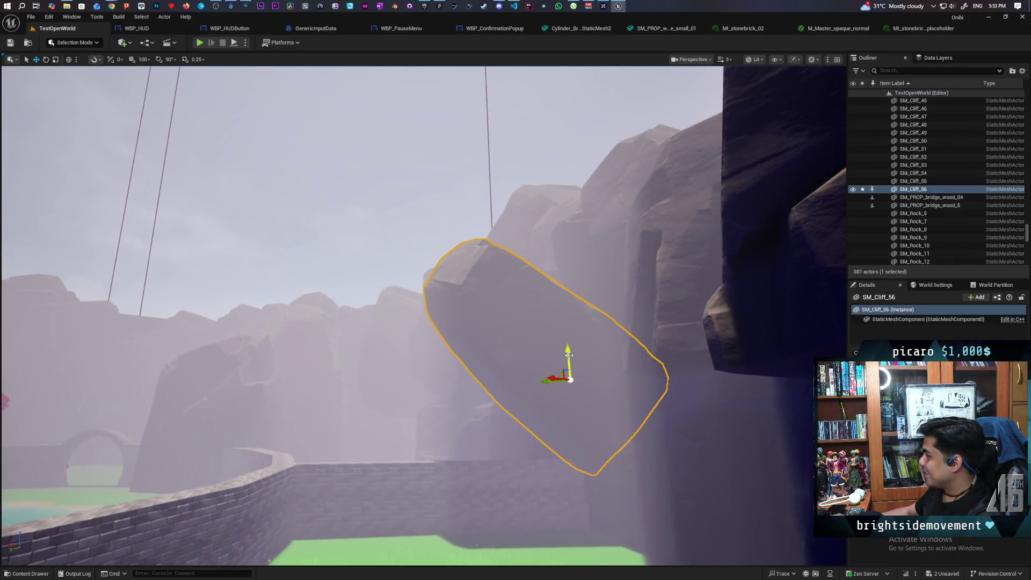
mouse_move(569, 354)
alt+mouse_down()
mouse_move(580, 281)
mouse_move(606, 275)
alt+mouse_up()
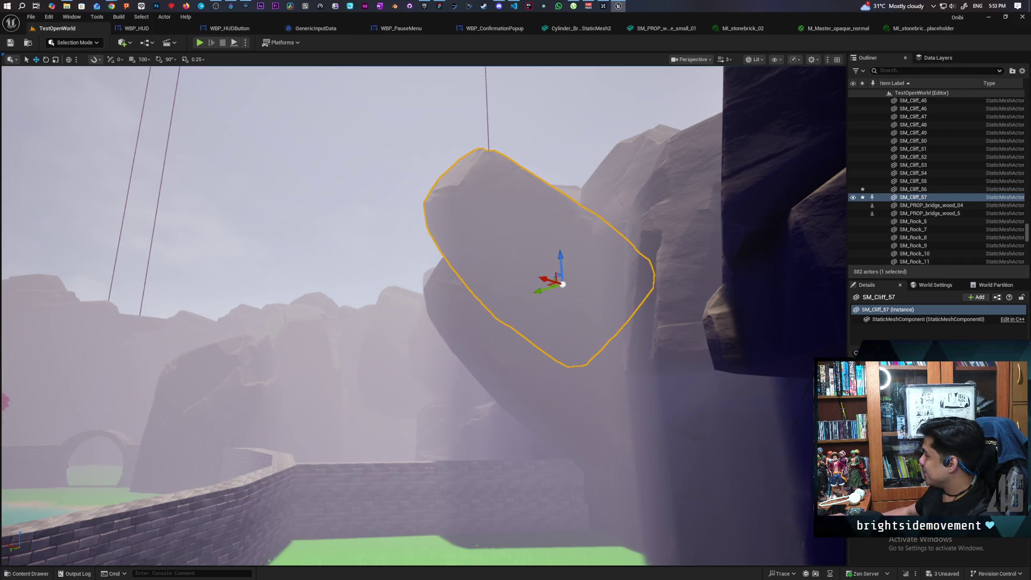
click(961, 365)
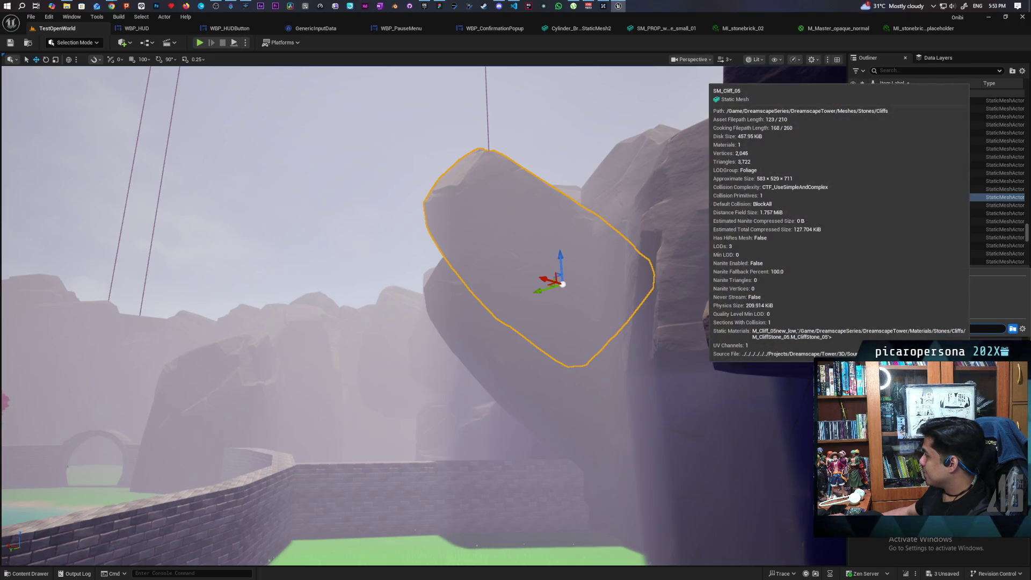
click(956, 371)
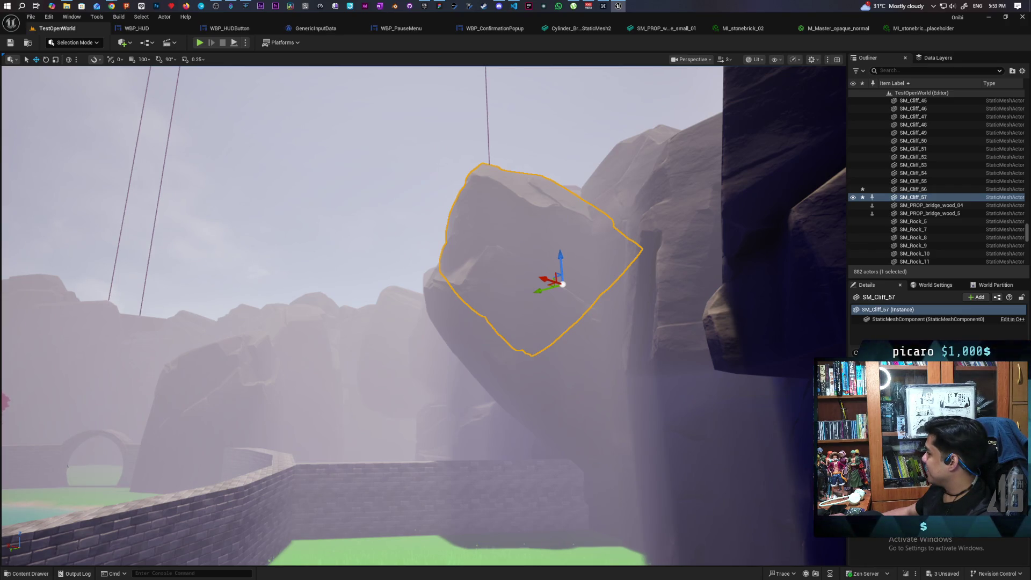
click(955, 355)
click(956, 344)
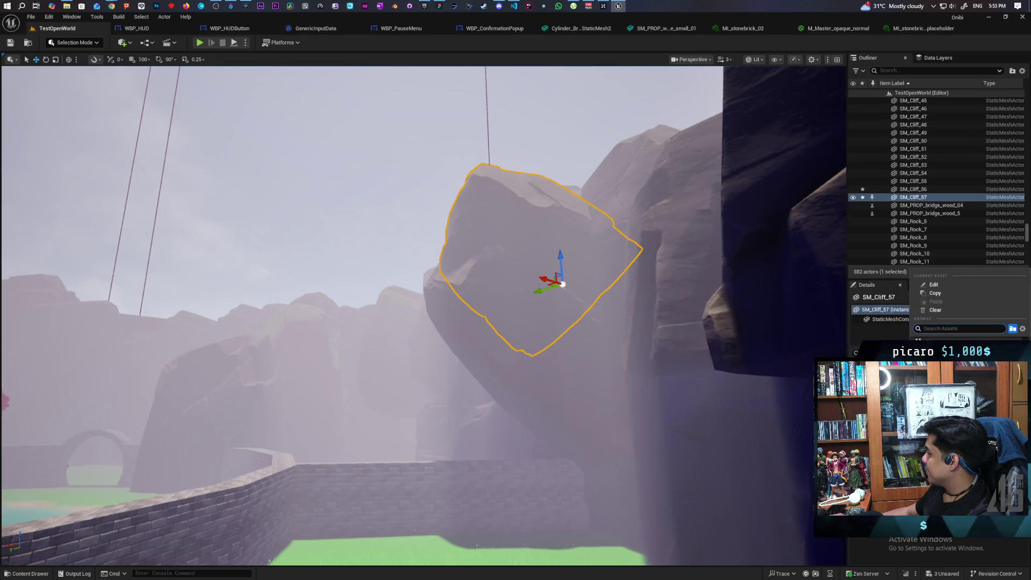
mouse_move(552, 446)
mouse_down()
mouse_move(526, 500)
mouse_move(532, 451)
mouse_move(526, 461)
mouse_move(526, 516)
mouse_move(529, 457)
mouse_move(476, 421)
mouse_up()
- Alt-drag SM_Cliff_56 downward into SM_Cliff_58 and swap it to a taller rock mesh
click(470, 415)
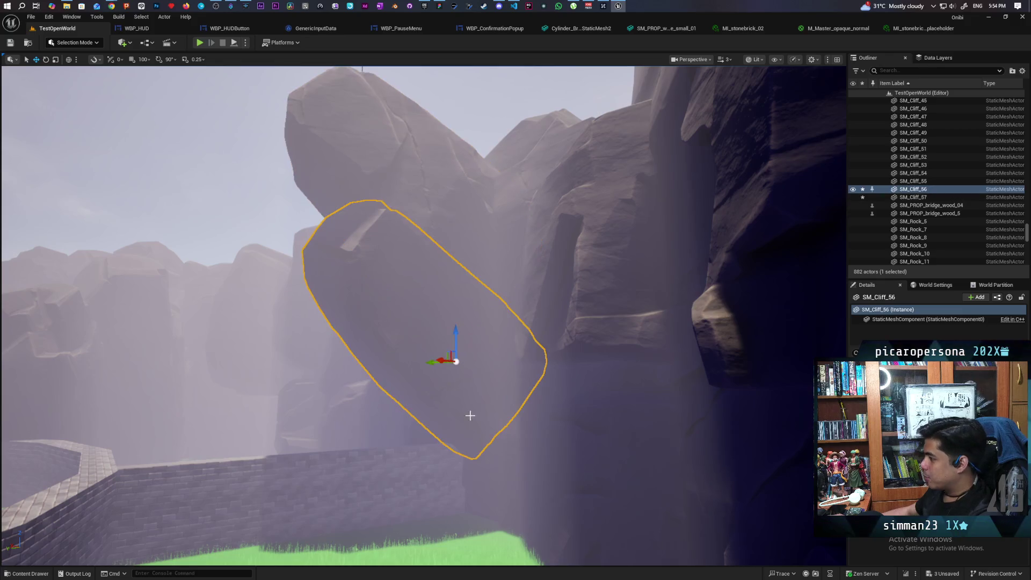
drag(454, 343, 456, 451)
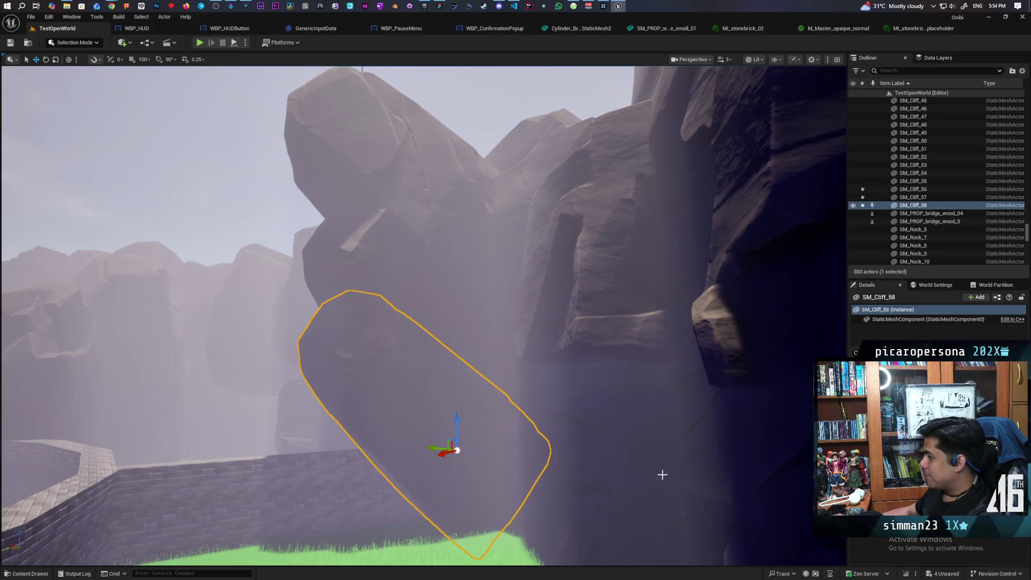
click(961, 351)
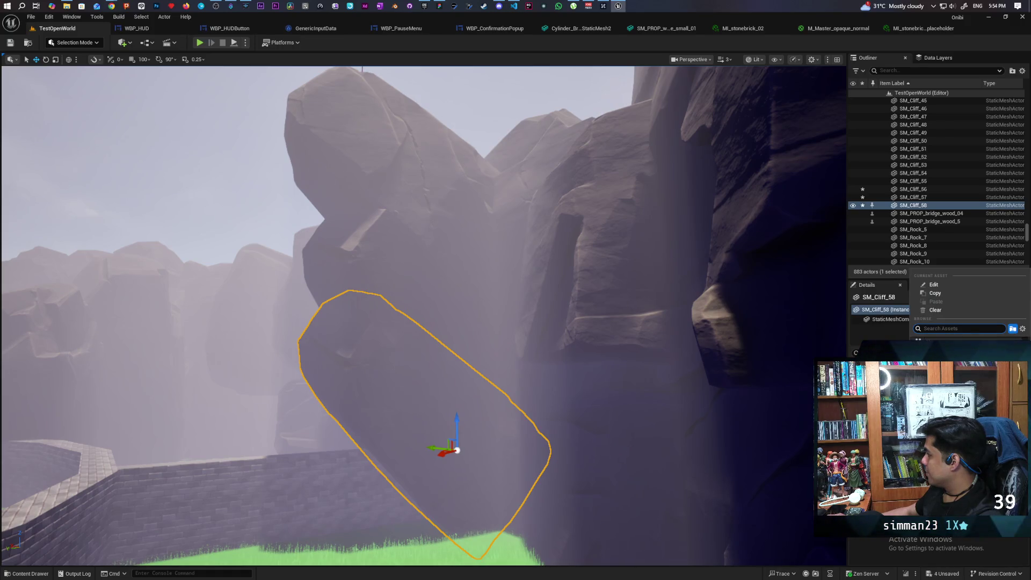
click(945, 376)
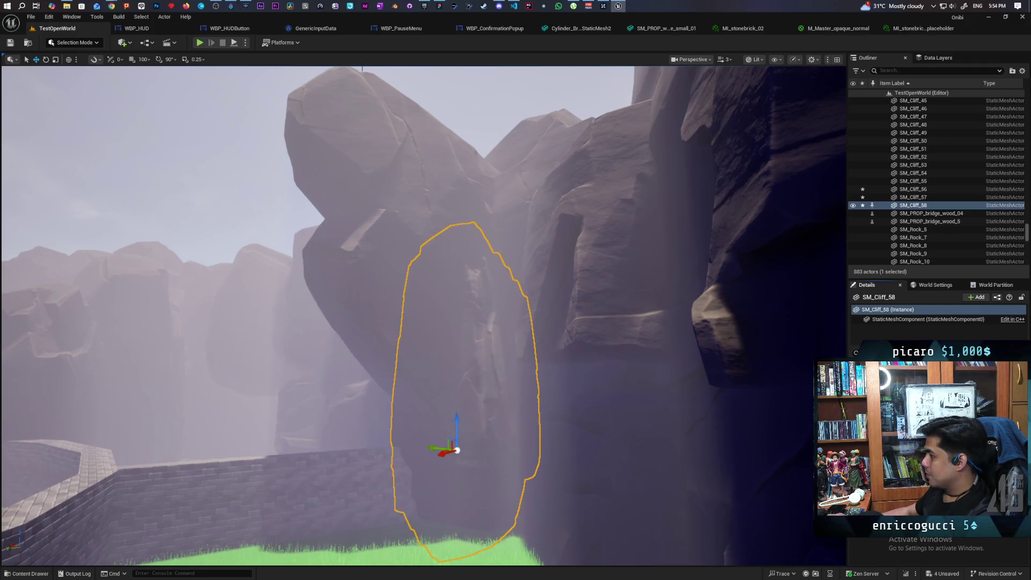
- Orbit around SM_Cliff_58 by the brick wall to inspect it from all sides
mouse_move(554, 438)
mouse_down()
mouse_move(512, 339)
mouse_move(525, 331)
mouse_move(513, 345)
mouse_up()
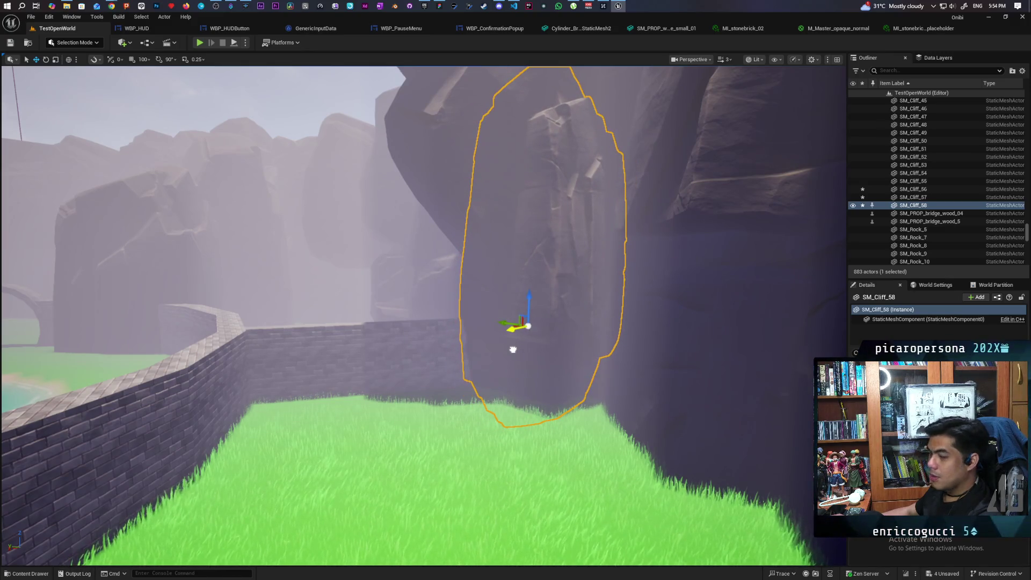
mouse_move(546, 408)
mouse_down()
mouse_move(508, 366)
mouse_move(477, 366)
mouse_up()
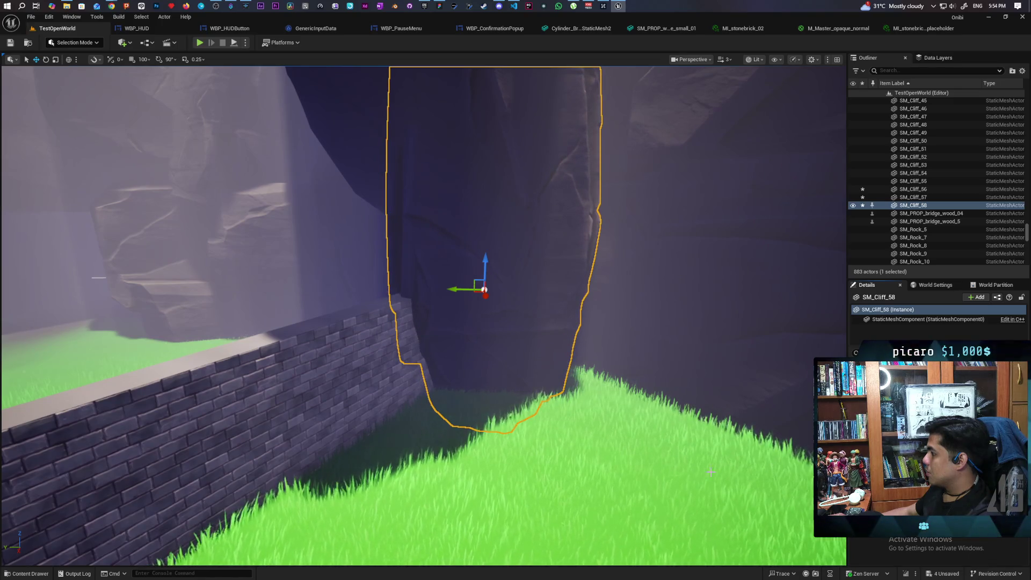
drag(711, 472, 649, 428)
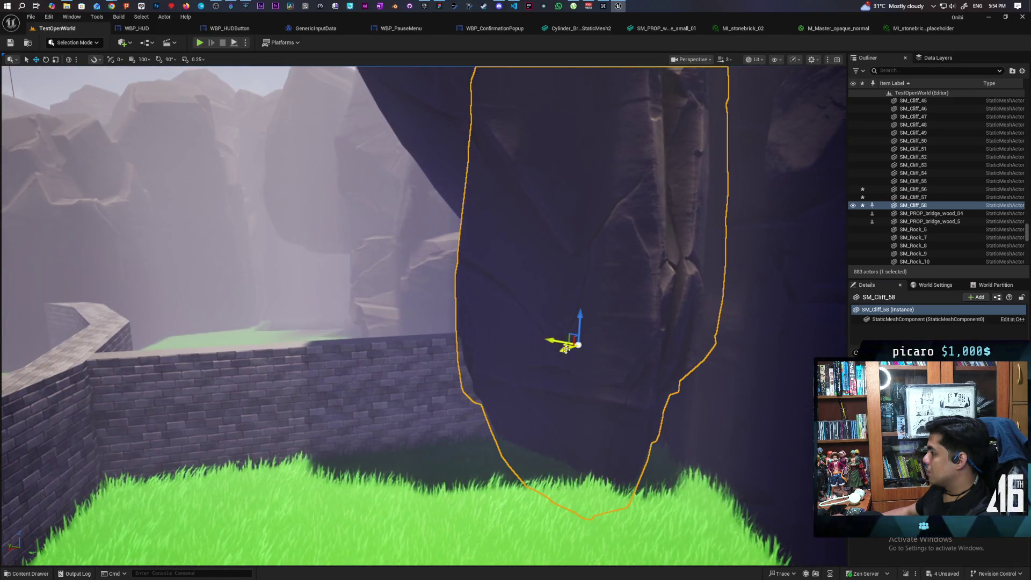
mouse_move(565, 349)
mouse_down()
mouse_move(605, 361)
mouse_move(593, 336)
mouse_move(623, 343)
mouse_move(637, 368)
mouse_move(653, 352)
mouse_move(639, 375)
mouse_move(665, 370)
mouse_move(657, 365)
mouse_up()
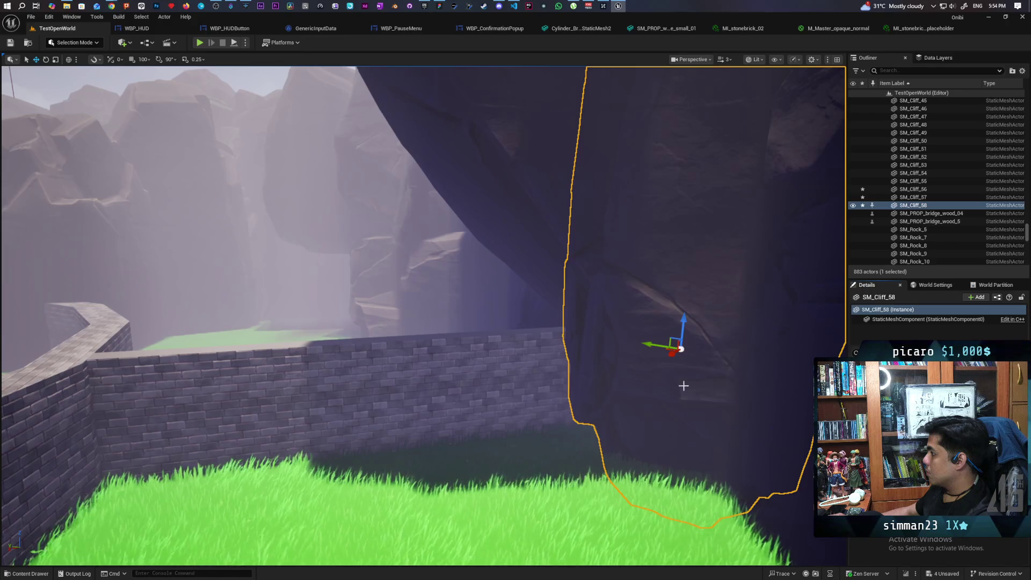
mouse_move(683, 385)
mouse_down()
mouse_move(661, 381)
mouse_move(562, 285)
mouse_move(559, 253)
mouse_move(515, 252)
mouse_move(569, 225)
mouse_move(586, 426)
mouse_up()
click(562, 285)
click(591, 428)
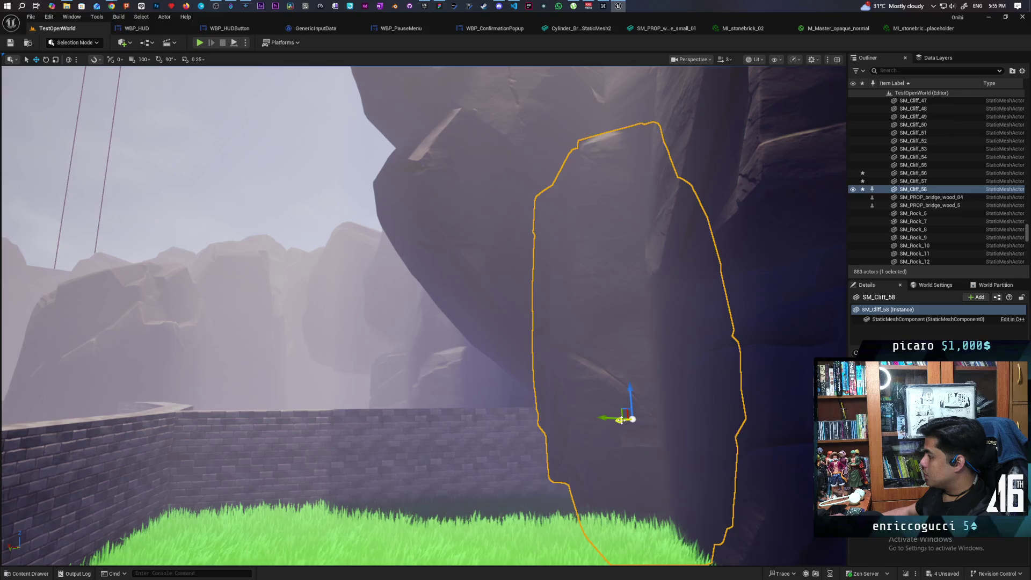
drag(557, 438, 529, 400)
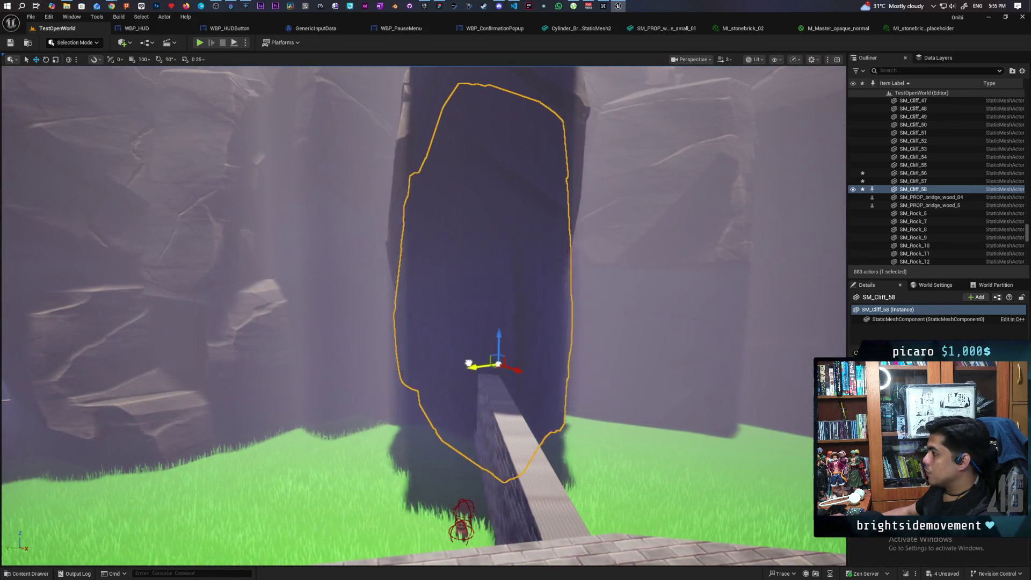
mouse_move(457, 365)
mouse_down()
mouse_move(392, 430)
mouse_move(475, 433)
mouse_up()
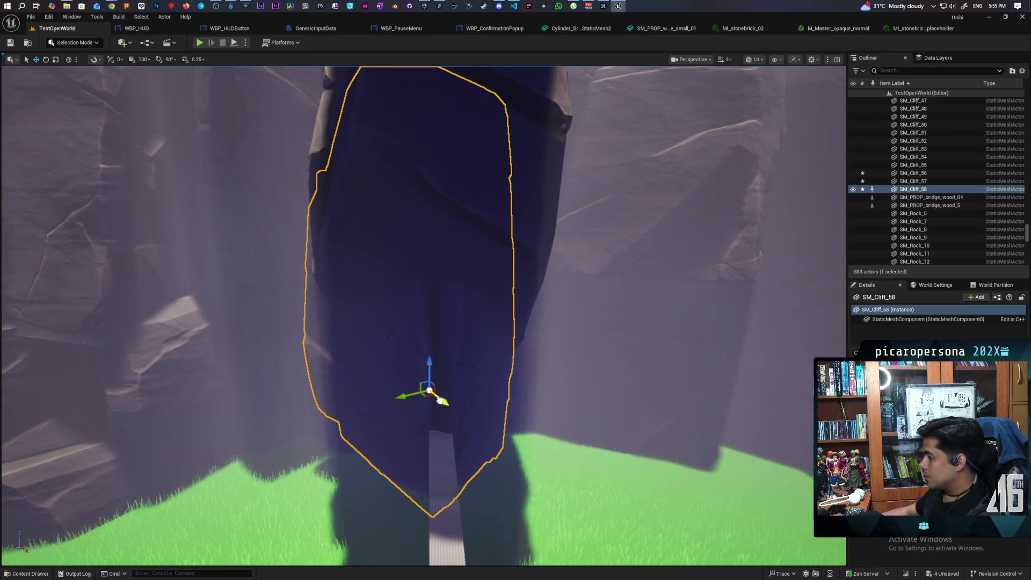
mouse_move(451, 431)
mouse_down()
mouse_move(451, 494)
mouse_move(494, 494)
mouse_move(188, 379)
mouse_move(145, 379)
mouse_up()
- Select BP_Pot15 and BP_Pot16 and slide both together along the brick wall's base
drag(582, 445, 548, 446)
drag(429, 397, 441, 397)
click(435, 394)
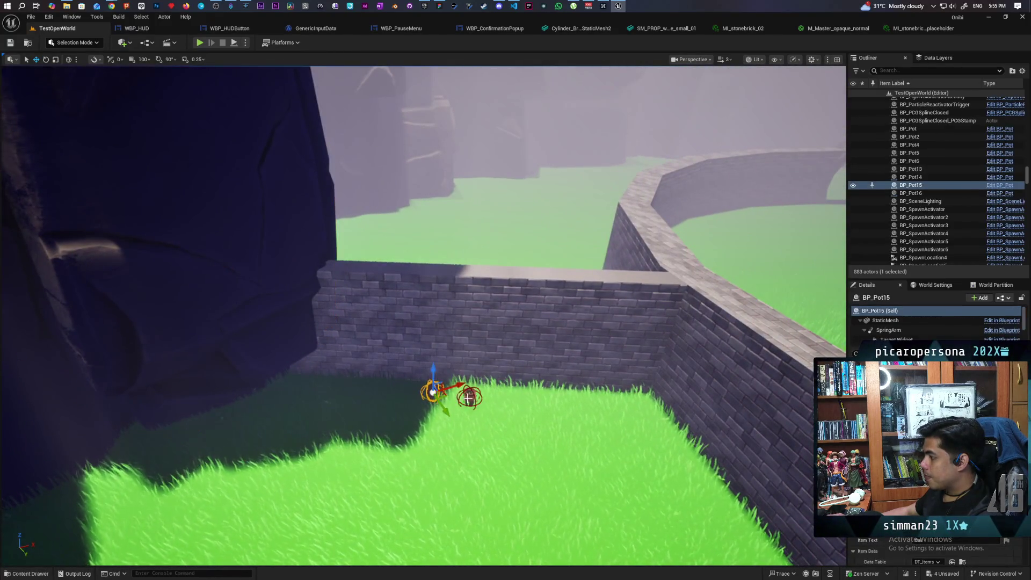
ctrl+click(469, 397)
mouse_move(493, 393)
mouse_down()
mouse_move(436, 402)
mouse_move(395, 423)
mouse_up()
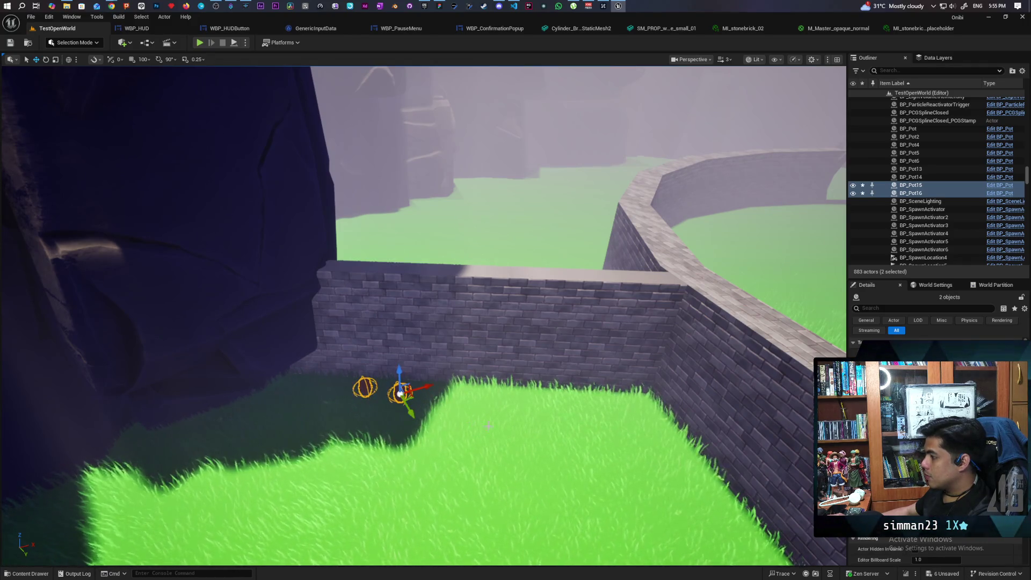
mouse_move(488, 426)
alt+mouse_down()
mouse_move(429, 423)
mouse_move(483, 421)
mouse_move(523, 404)
alt+mouse_up()
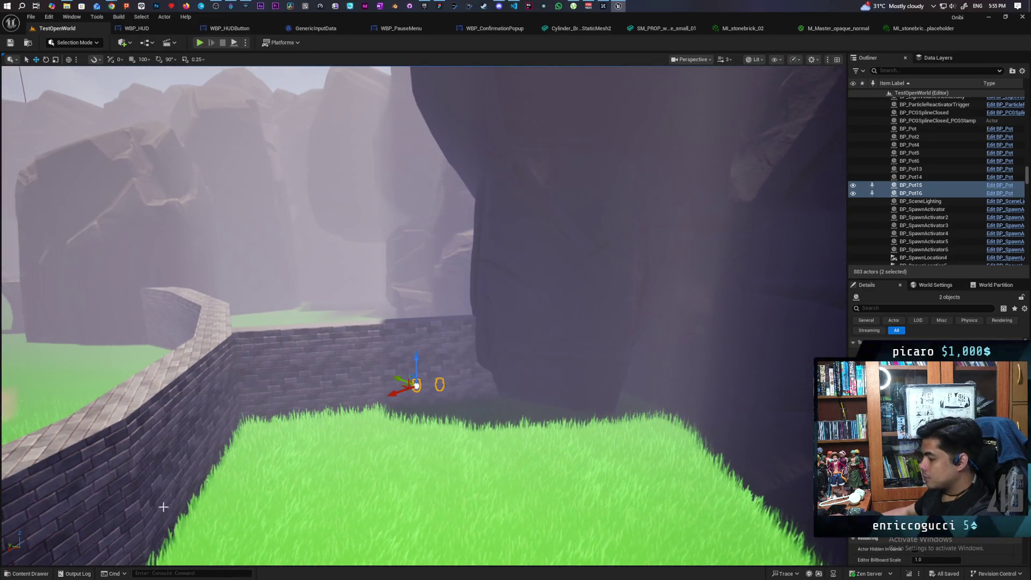
- Search the content for 'rock' and place SM_RockLarge at the foot of the cliff by the grass
click(47, 569)
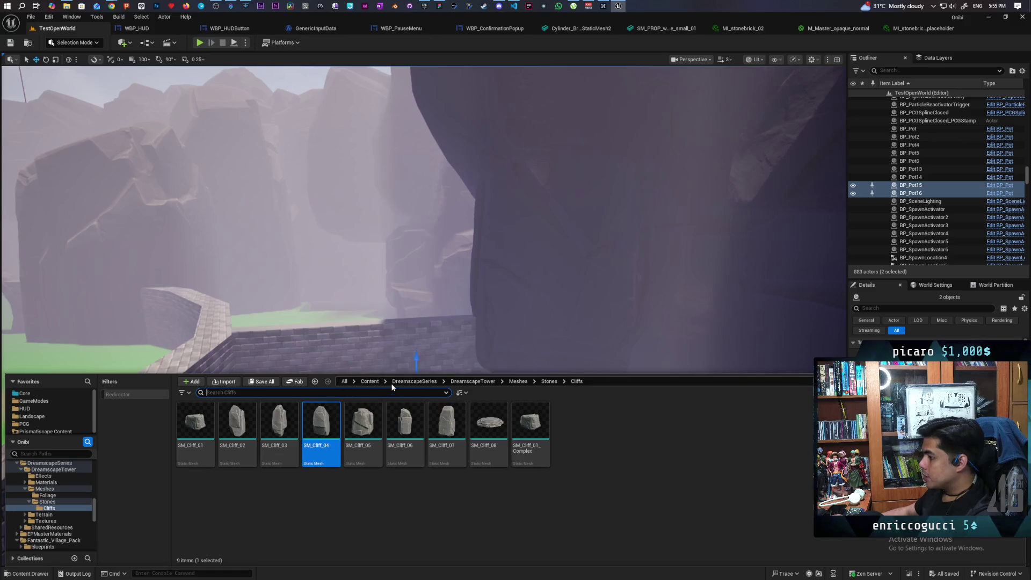
click(370, 382)
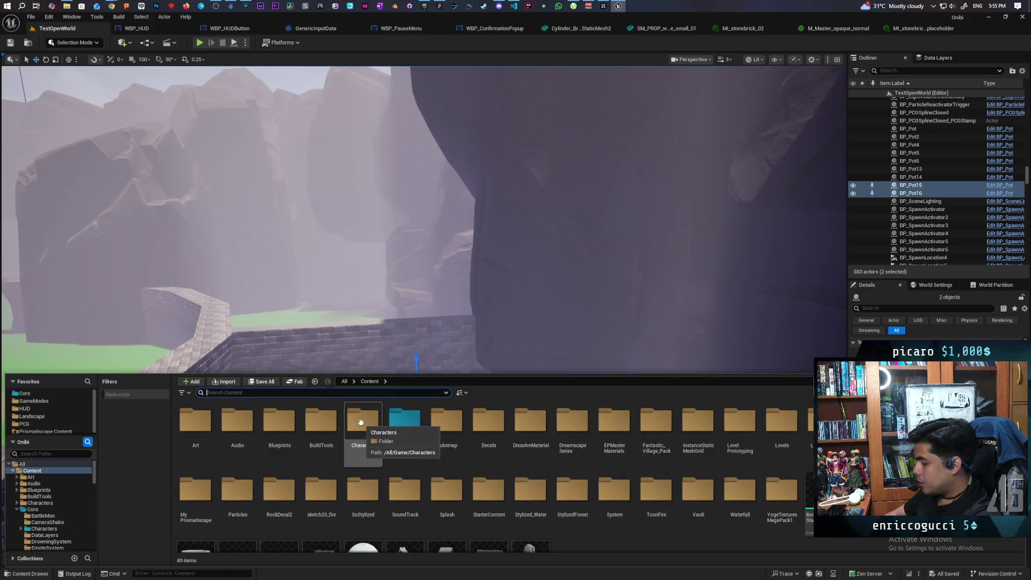
text(rock)
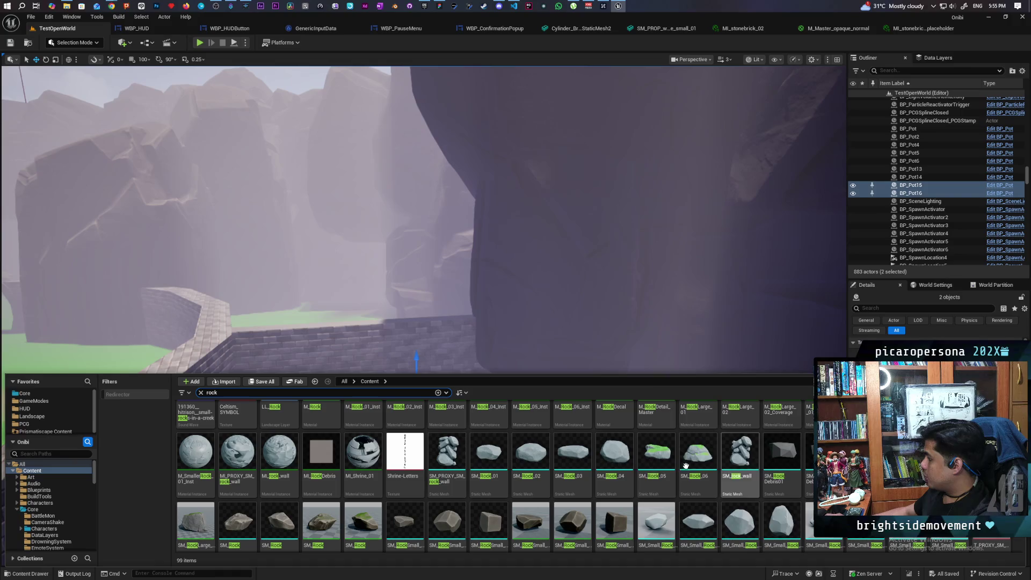
scroll(663, 476, down, 1)
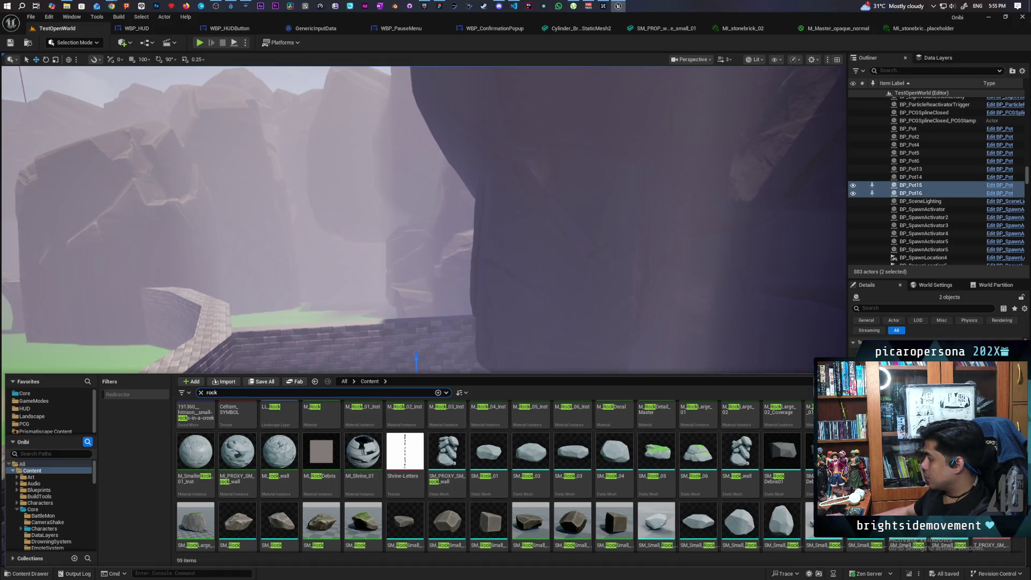
mouse_move(698, 520)
mouse_down()
mouse_move(646, 226)
mouse_move(570, 361)
mouse_move(639, 384)
mouse_move(625, 407)
mouse_move(639, 420)
mouse_up()
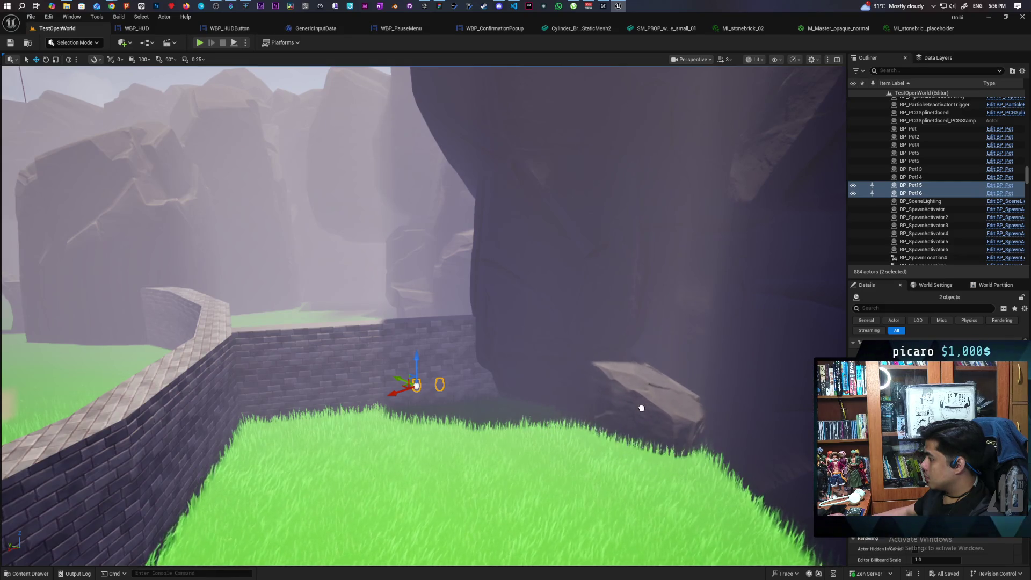
- Focus on SM_RockLarge_18, raise it slightly and rotate it in place
click(641, 408)
key(f)
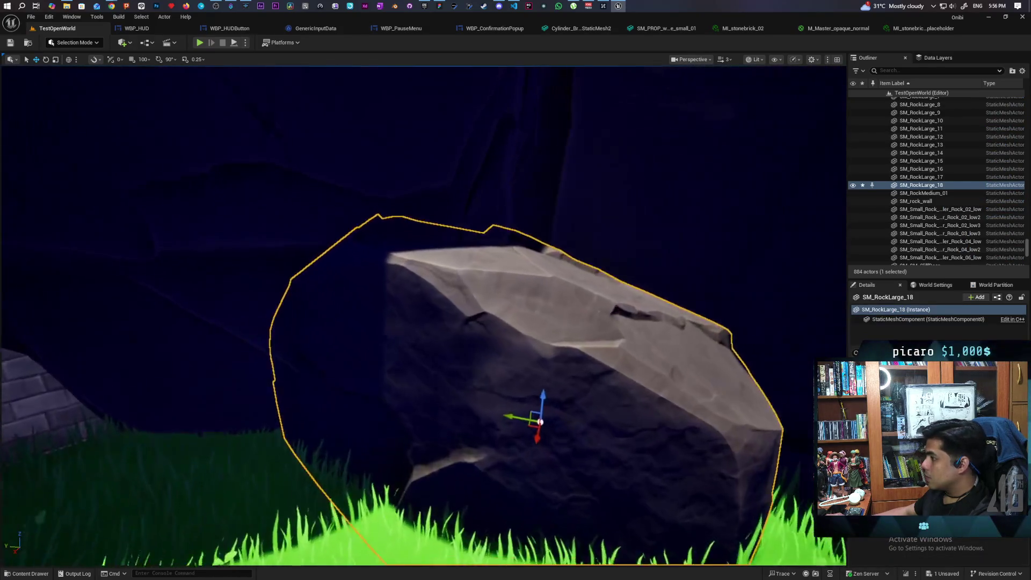
scroll(542, 424, down, 10)
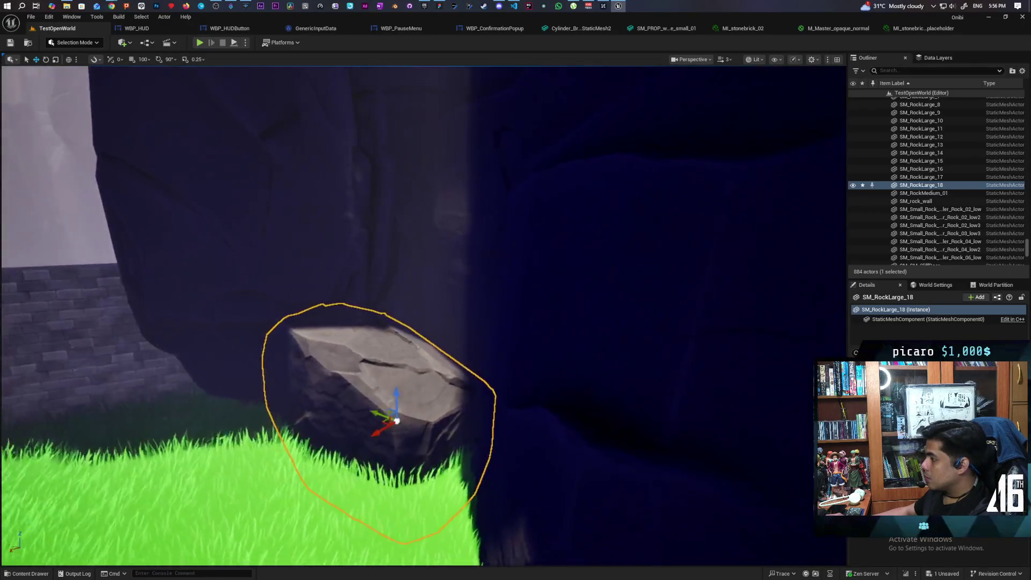
scroll(664, 417, up, 3)
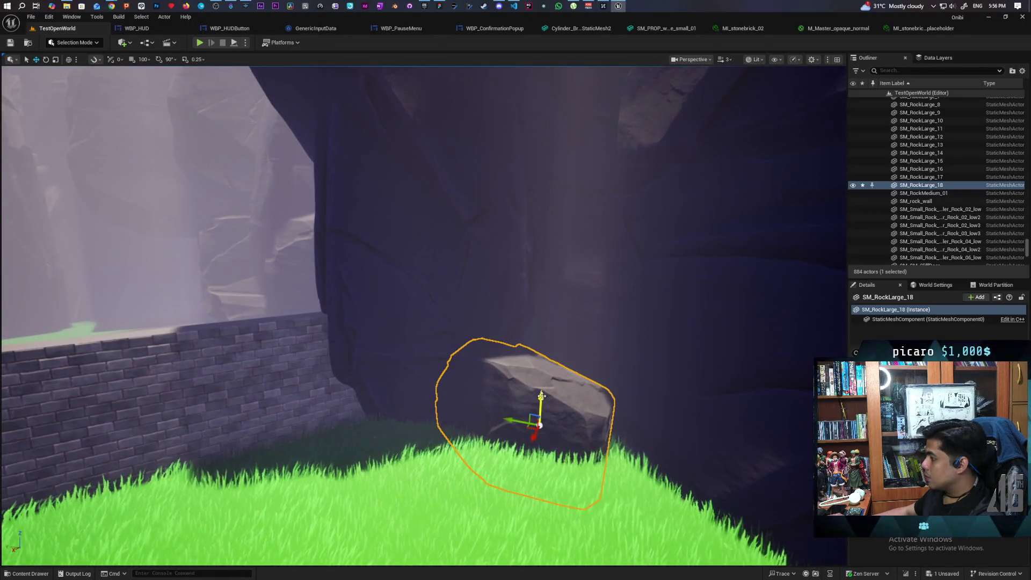
drag(541, 395, 559, 357)
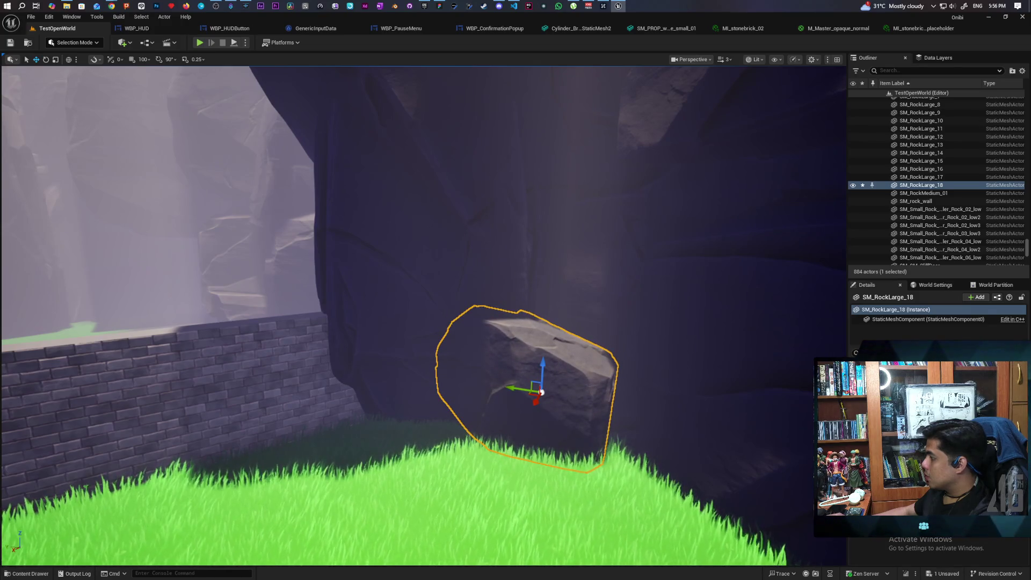
mouse_move(542, 392)
mouse_down()
mouse_move(567, 403)
mouse_move(535, 457)
mouse_up()
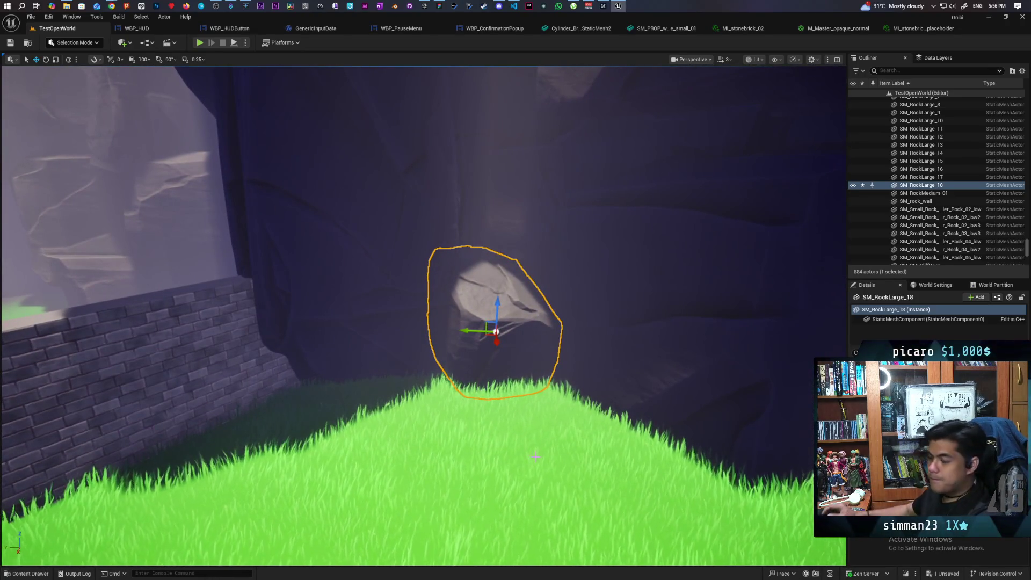
key(ctrl+space)
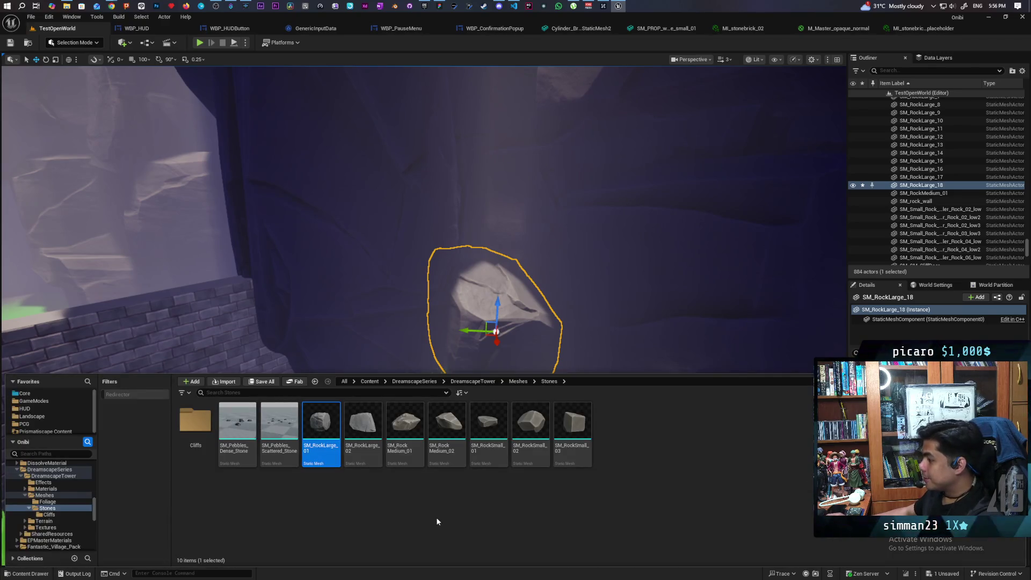
- Drop SM_RockMedium_01 and then SM_RockSmall_01 from the Stones folder onto the grass before the cliff
mouse_move(423, 440)
mouse_down()
mouse_move(410, 365)
mouse_move(402, 406)
mouse_move(429, 399)
mouse_up()
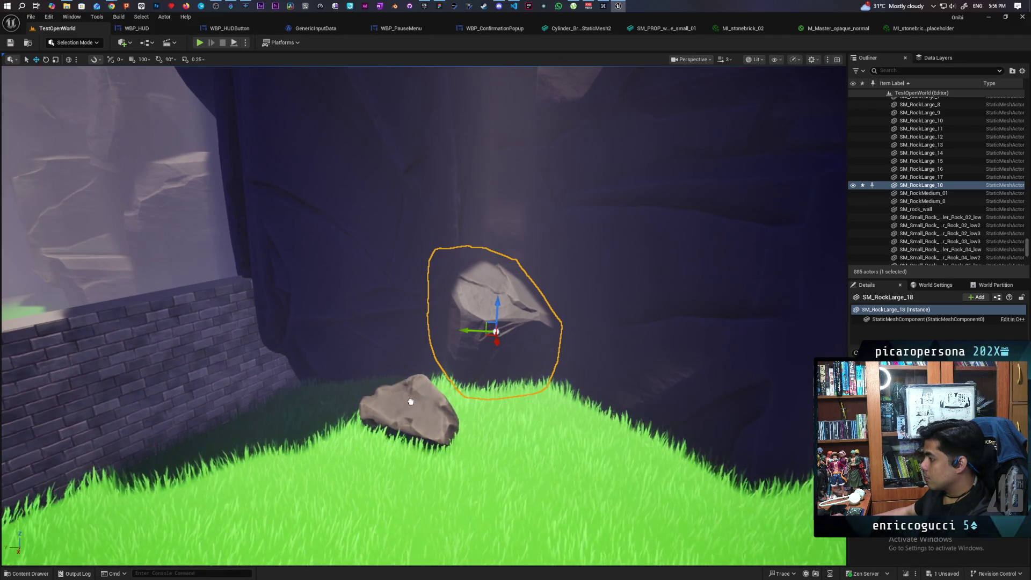
click(409, 394)
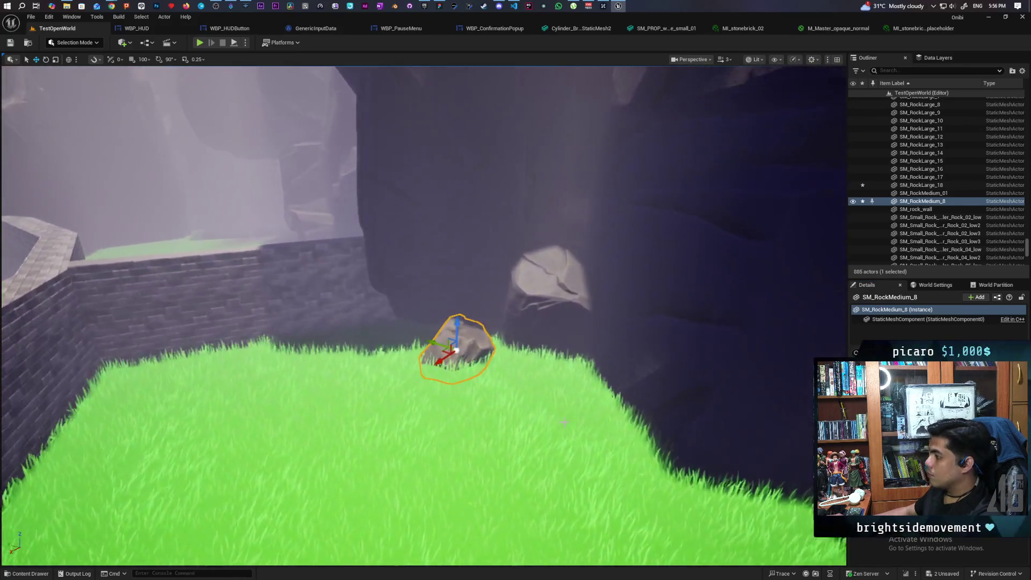
click(30, 574)
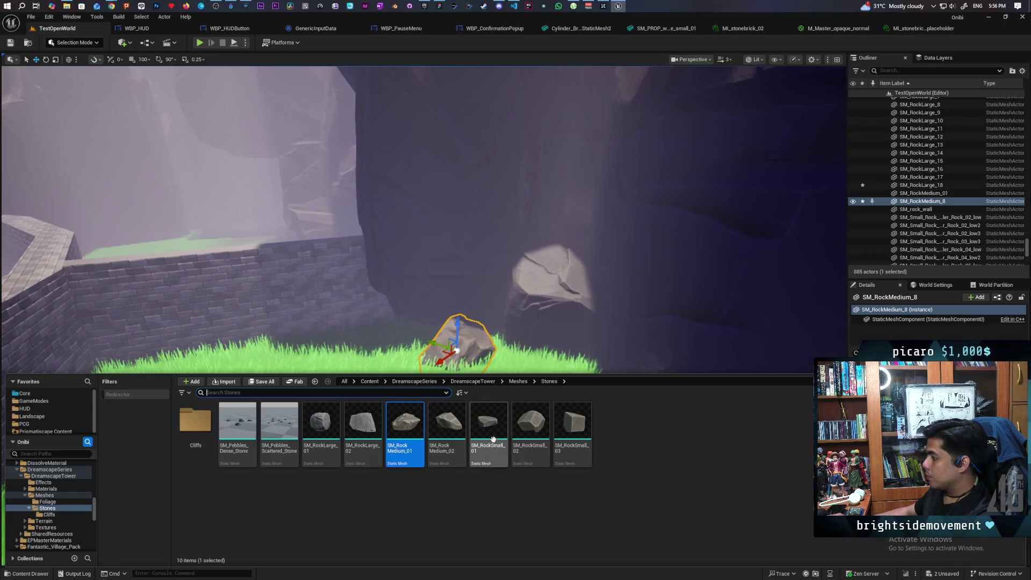
drag(492, 438, 493, 387)
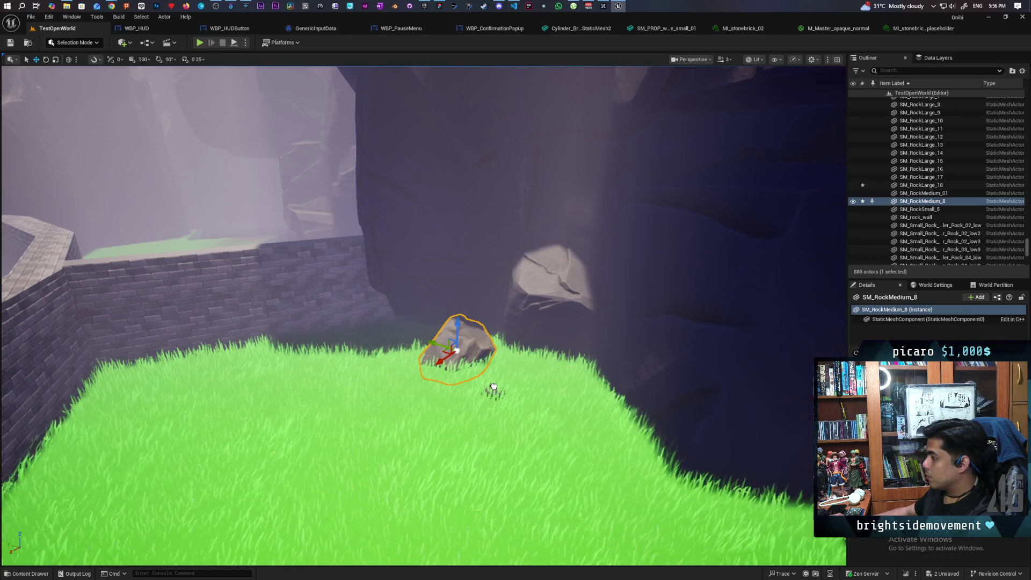
click(514, 360)
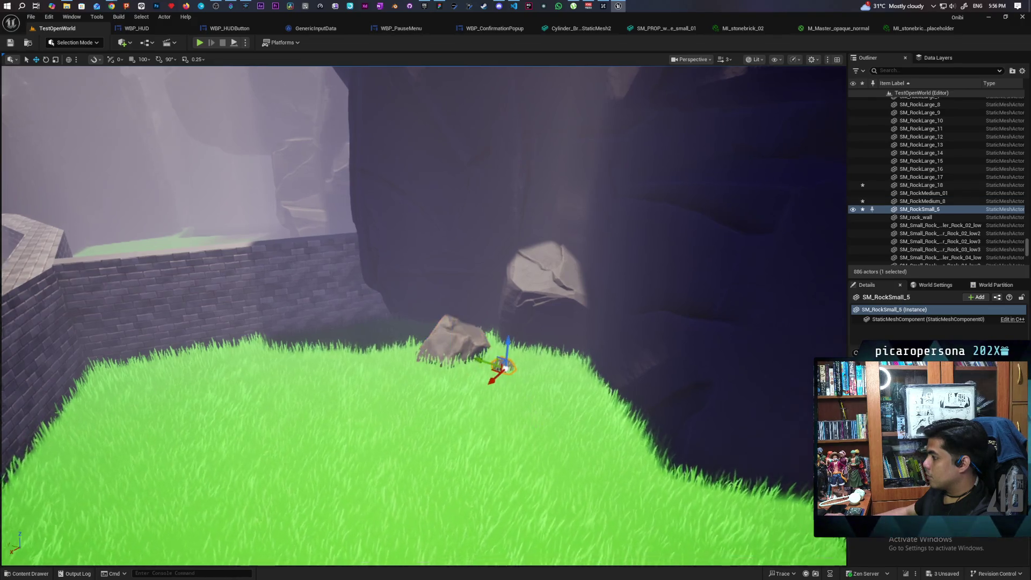
scroll(513, 360, up, 5)
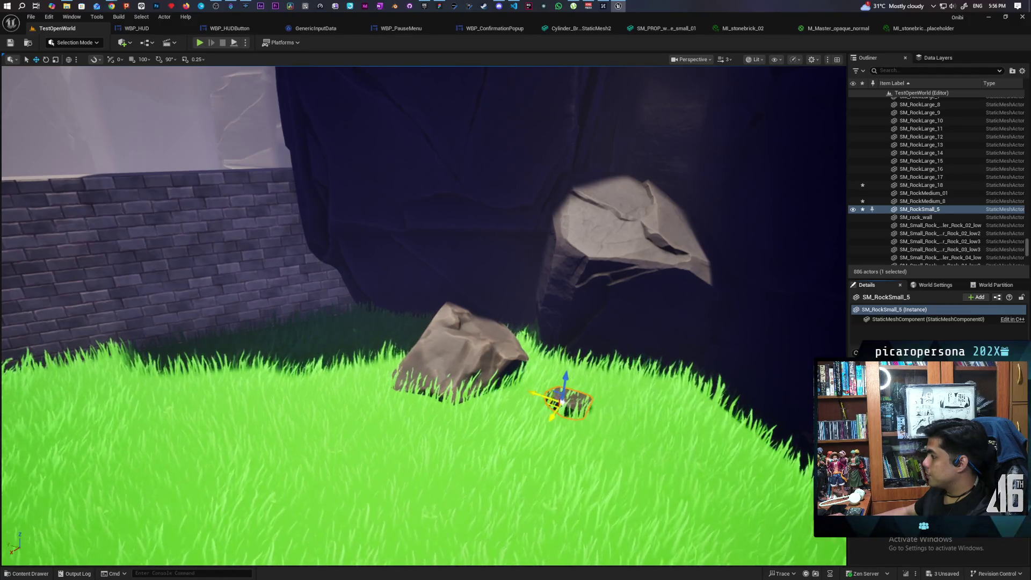
scroll(541, 386, down, 10)
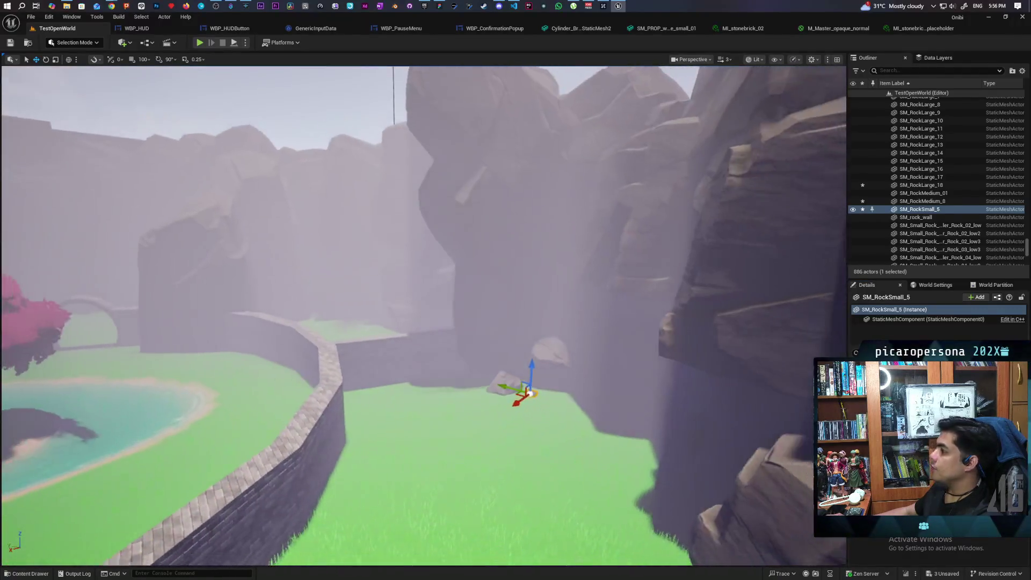
scroll(518, 472, up, 8)
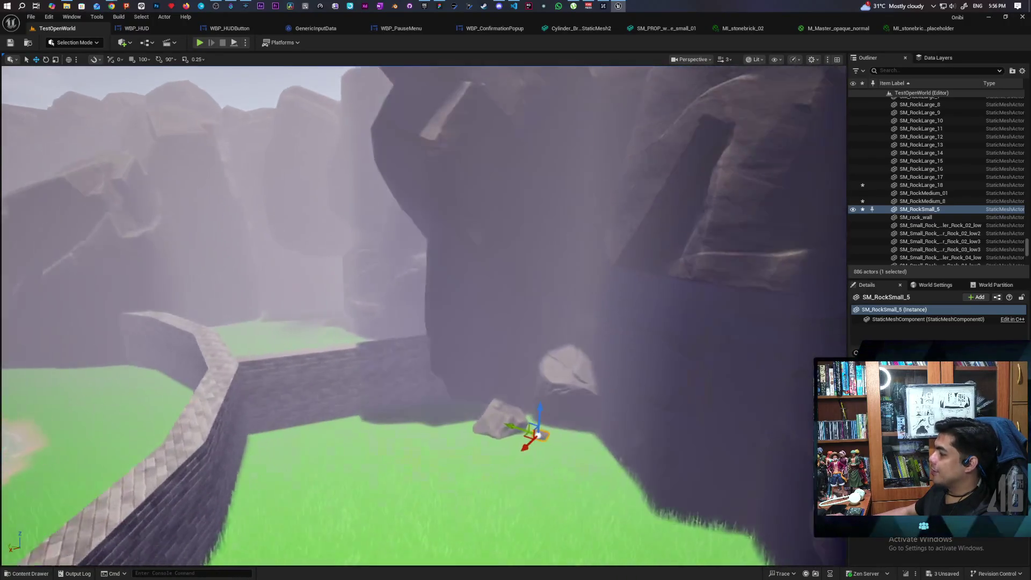
scroll(518, 472, down, 5)
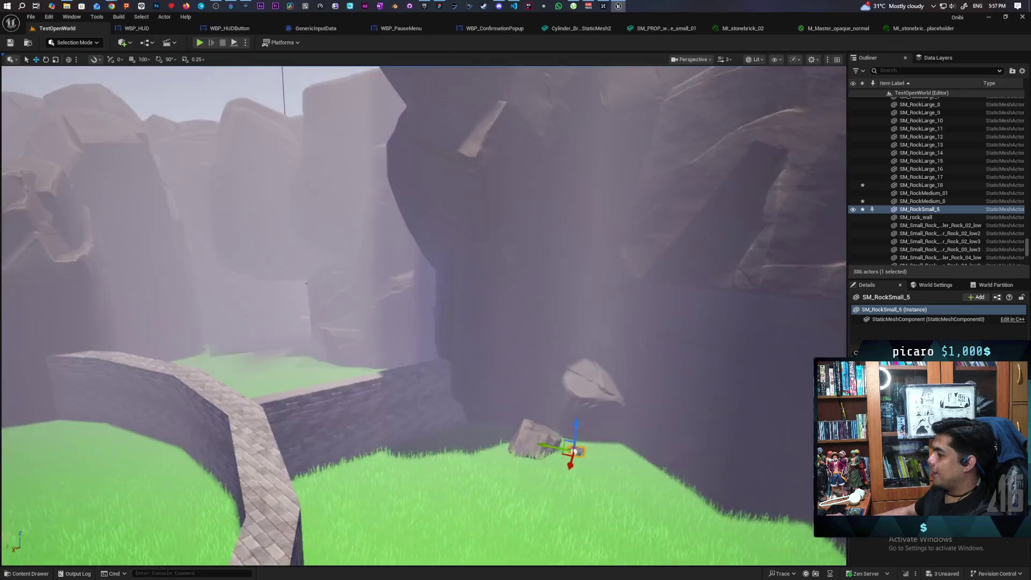
mouse_move(424, 316)
mouse_down()
mouse_move(344, 317)
mouse_move(397, 317)
mouse_move(408, 333)
mouse_move(408, 392)
mouse_move(440, 392)
mouse_up()
mouse_move(565, 416)
mouse_down()
mouse_move(537, 416)
mouse_move(537, 430)
mouse_move(558, 435)
mouse_move(580, 419)
mouse_move(580, 429)
mouse_move(569, 371)
mouse_move(580, 368)
mouse_up()
click(505, 495)
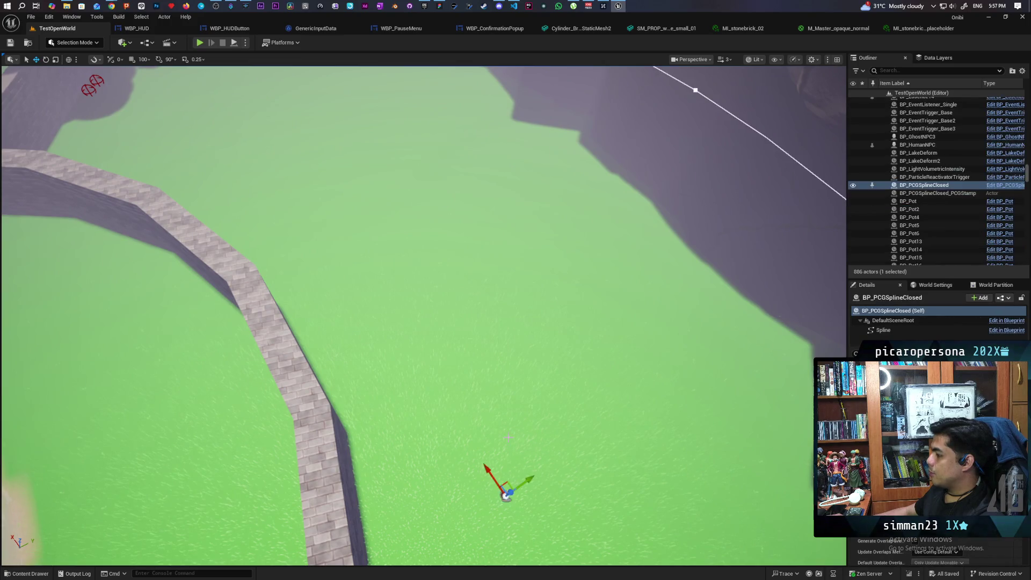
drag(501, 483, 562, 554)
drag(595, 215, 595, 199)
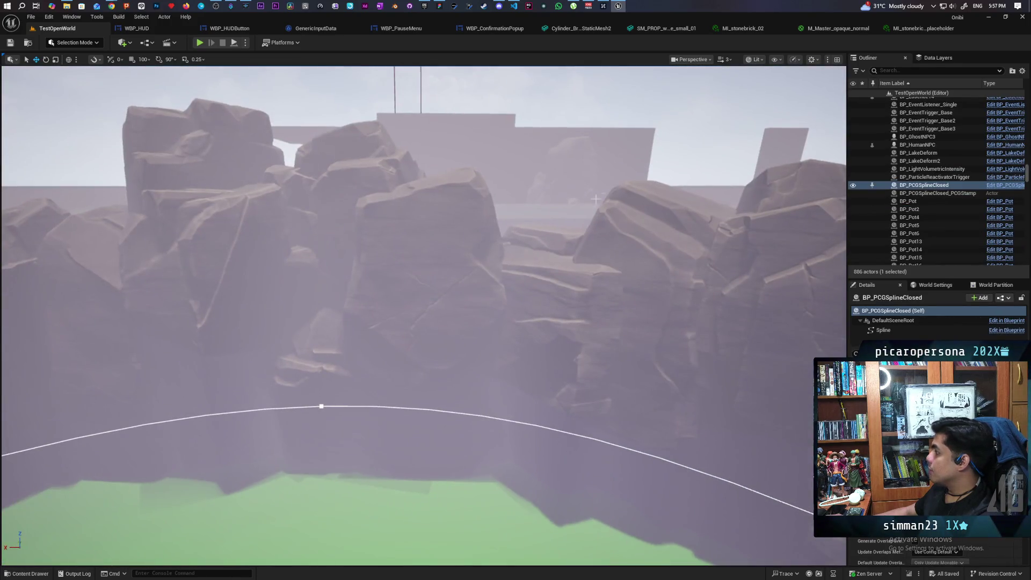
click(631, 93)
drag(631, 93, 595, 129)
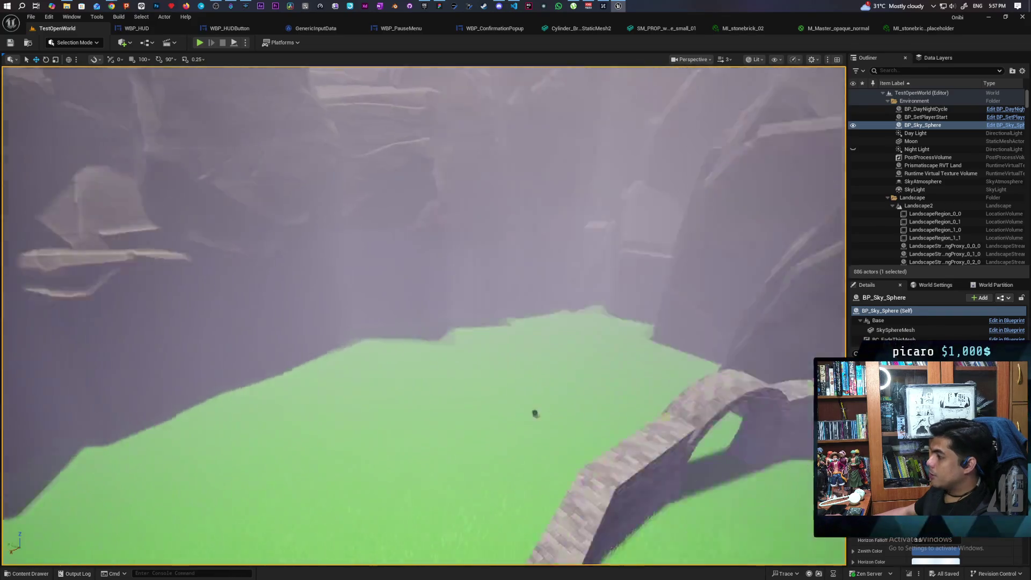
mouse_move(535, 414)
mouse_down()
mouse_move(494, 397)
mouse_move(548, 378)
mouse_move(413, 374)
mouse_move(396, 427)
mouse_move(308, 383)
mouse_up()
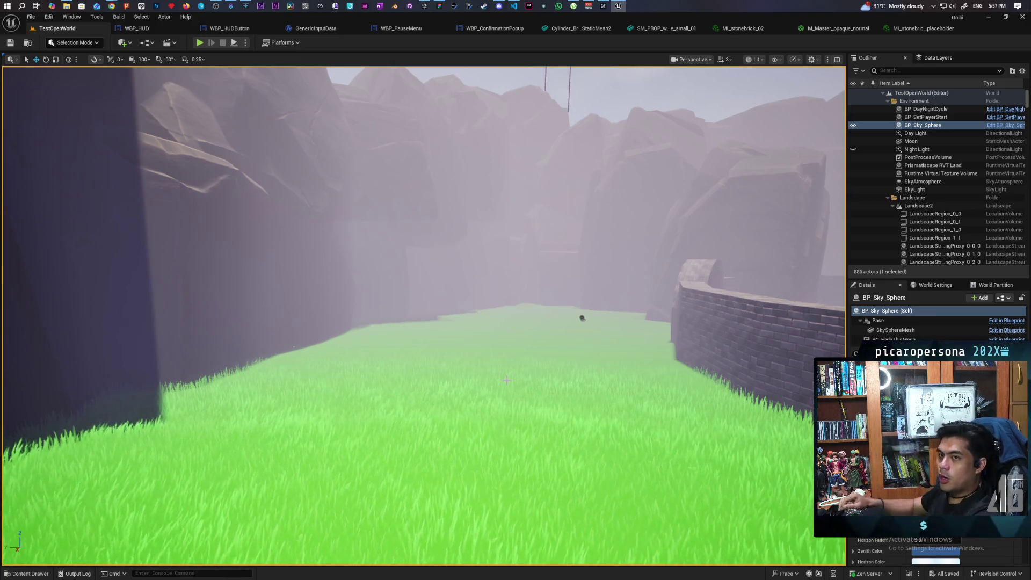
drag(581, 317, 581, 317)
drag(271, 292, 271, 292)
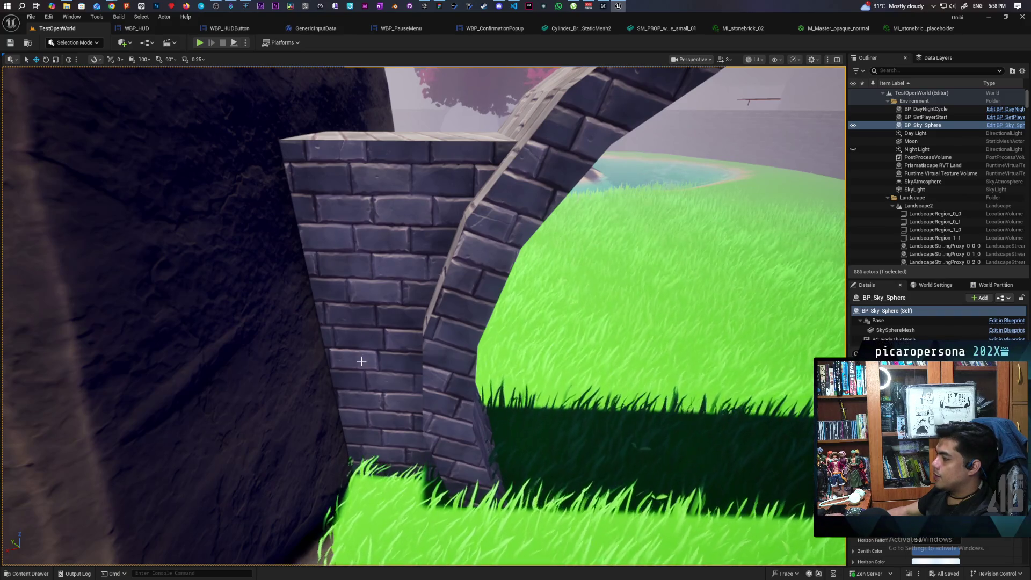
- Select Cylinder_Brush_StaticMesh2 and open the Content Drawer with Ctrl+Space on the village pack materials
drag(335, 154, 335, 154)
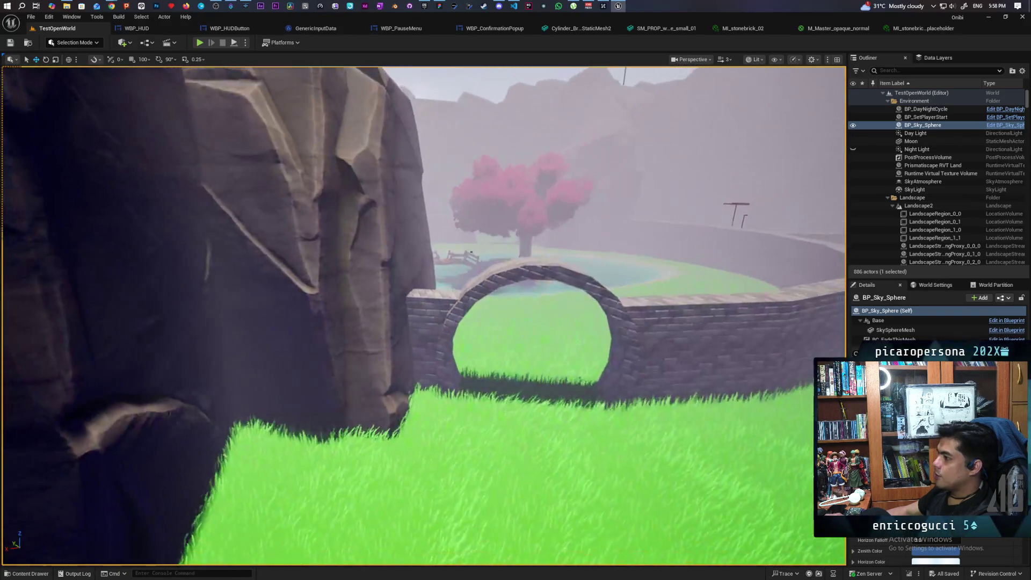
click(394, 328)
click(529, 274)
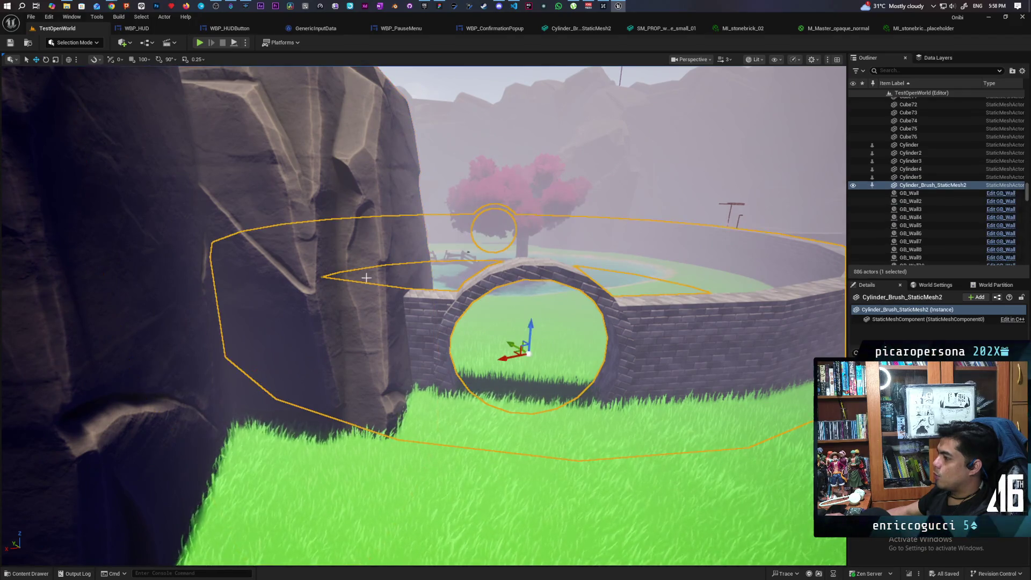
mouse_move(529, 273)
mouse_down()
mouse_move(542, 288)
mouse_move(60, 285)
mouse_move(548, 302)
mouse_up()
click(541, 289)
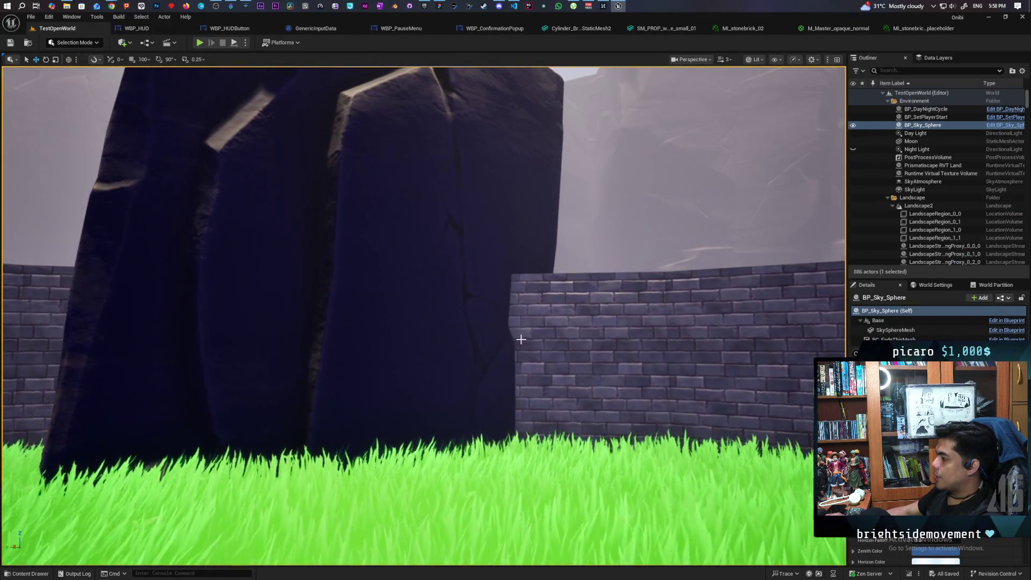
drag(521, 339, 680, 281)
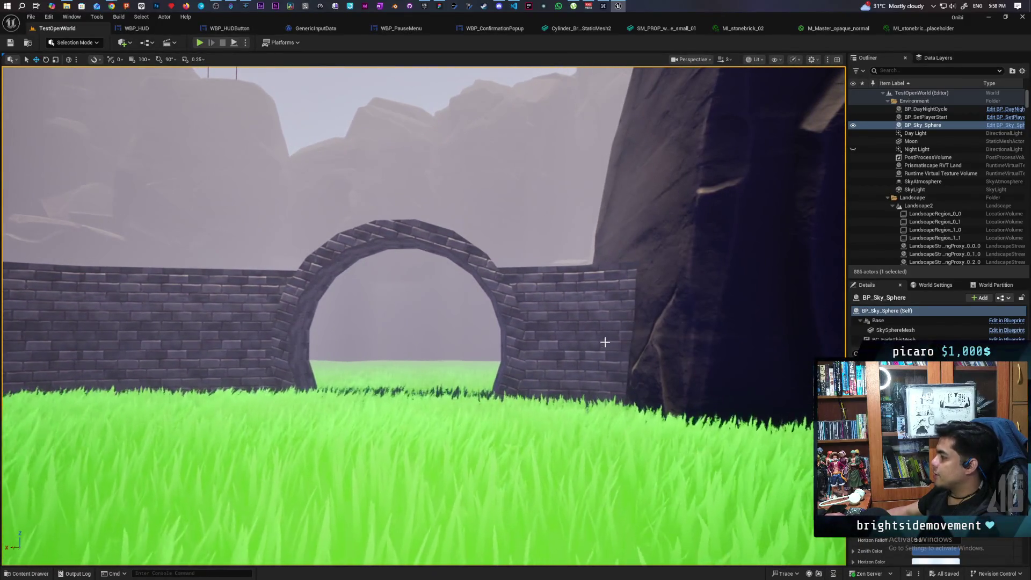
scroll(605, 342, up, 3)
scroll(723, 283, down, 5)
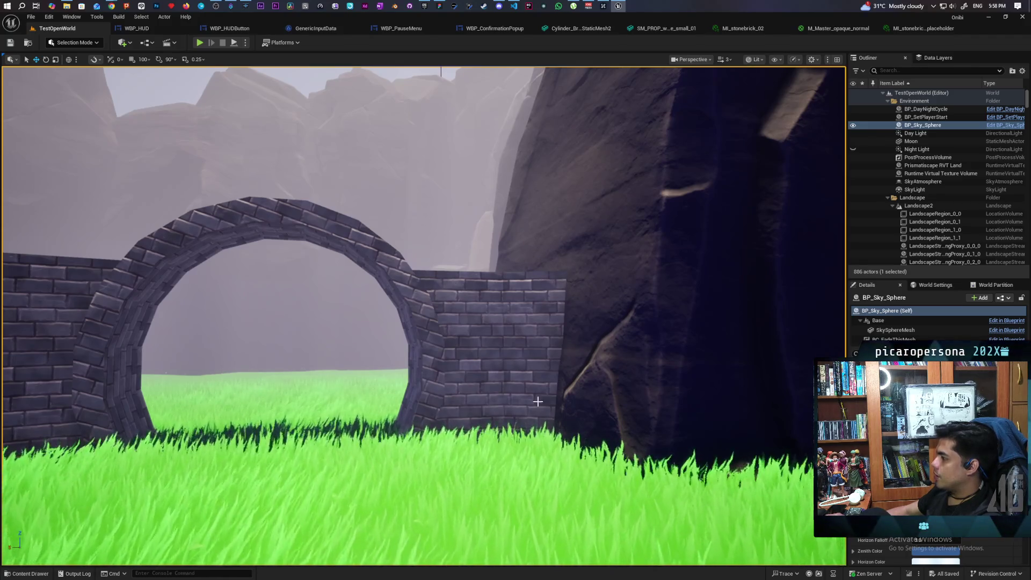
mouse_move(537, 401)
mouse_down()
mouse_move(505, 364)
mouse_move(504, 411)
mouse_move(448, 411)
mouse_up()
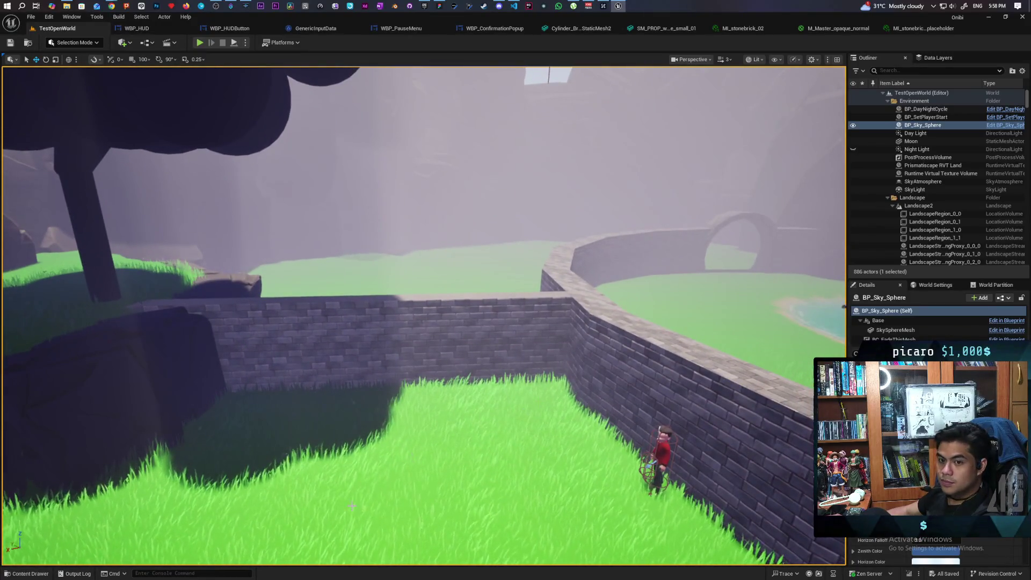
click(683, 417)
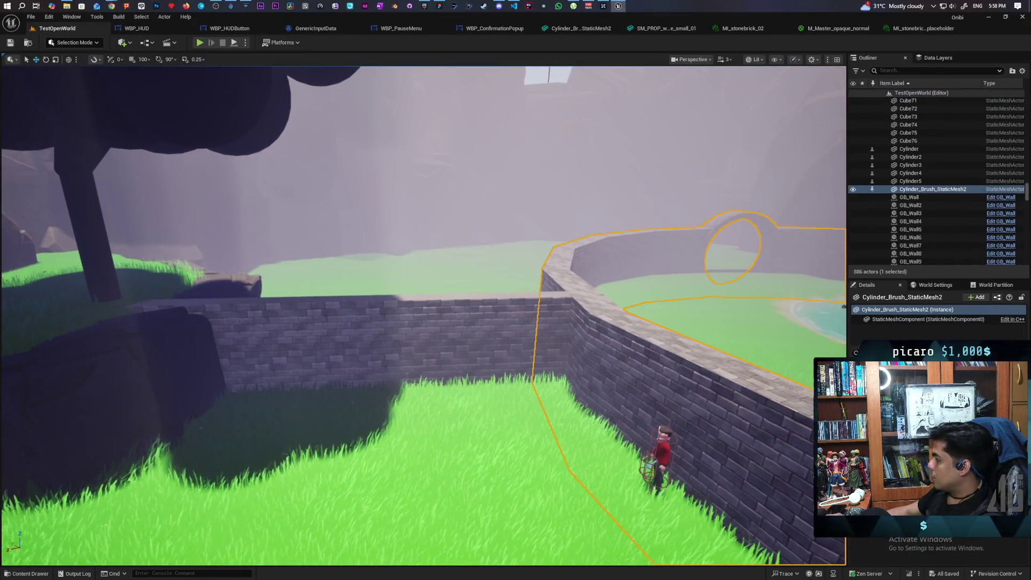
key(ctrl+space)
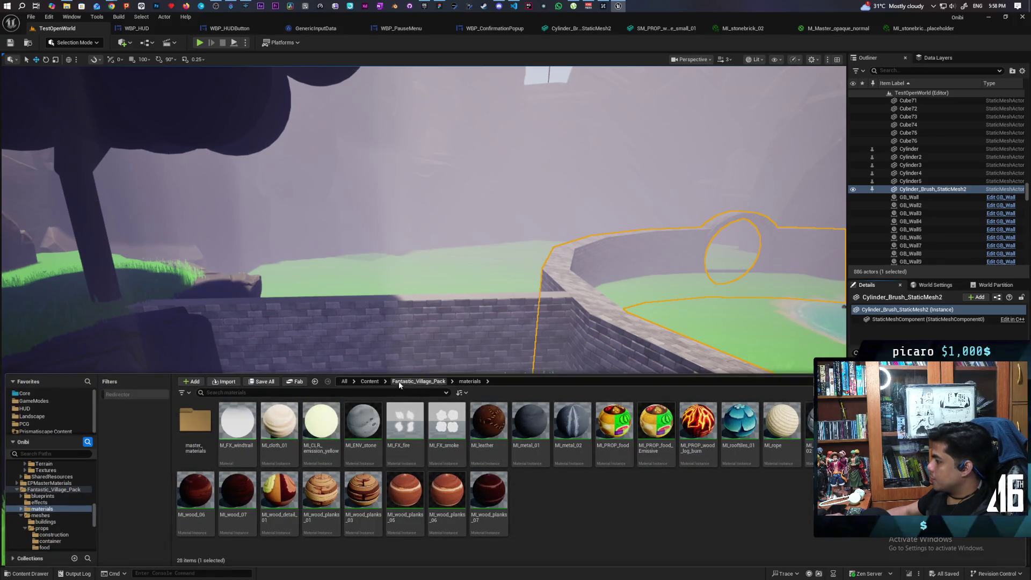
- Browse the Content Drawer to Fantastic_Village_Pack > meshes > props > construction
click(412, 382)
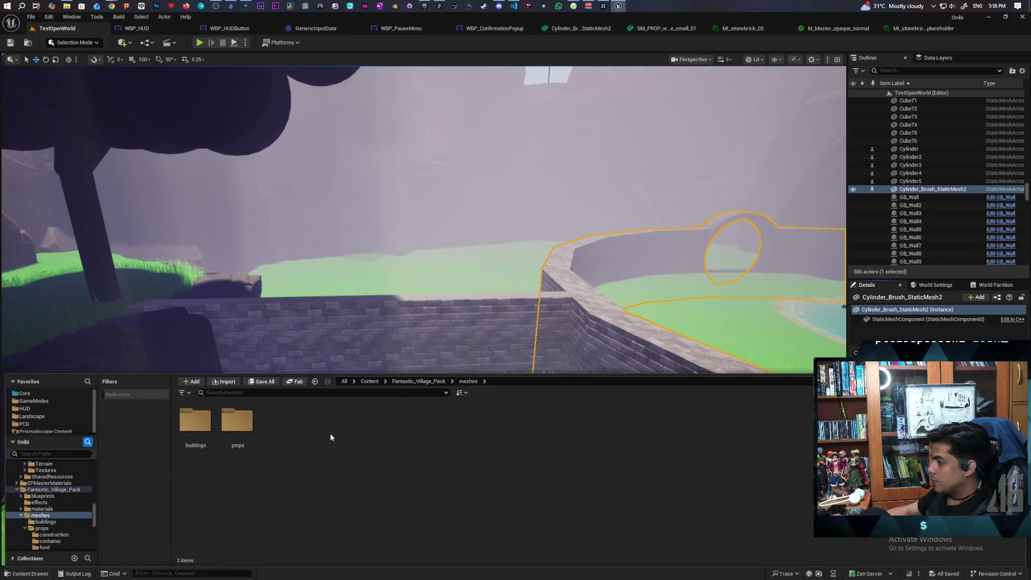
double_click(198, 423)
click(467, 381)
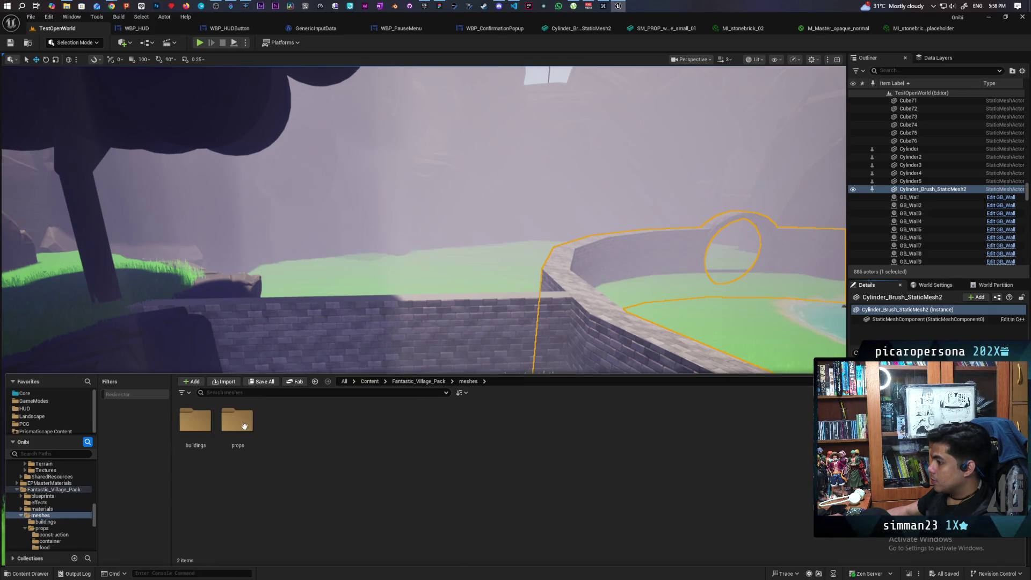
double_click(251, 430)
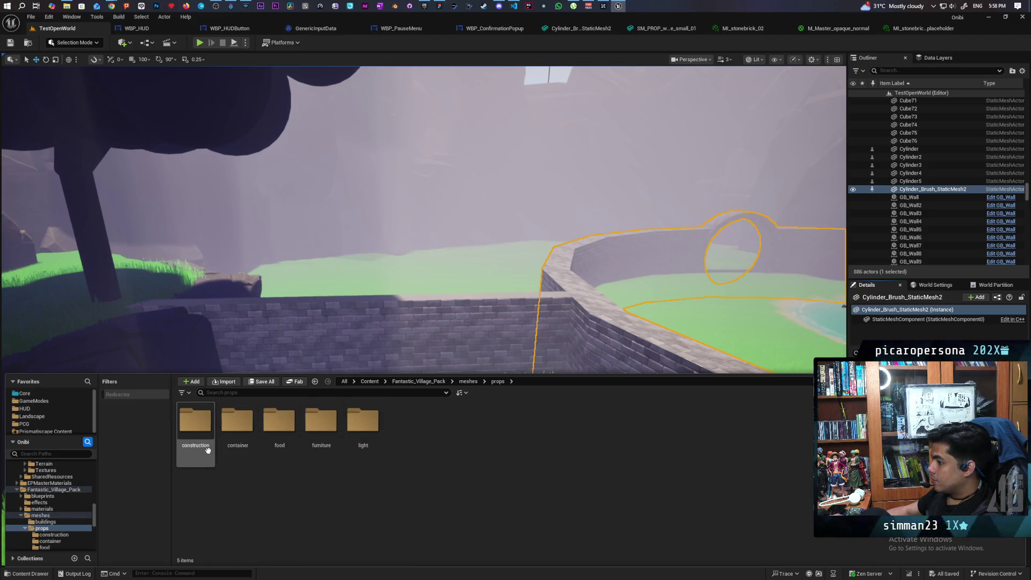
double_click(195, 421)
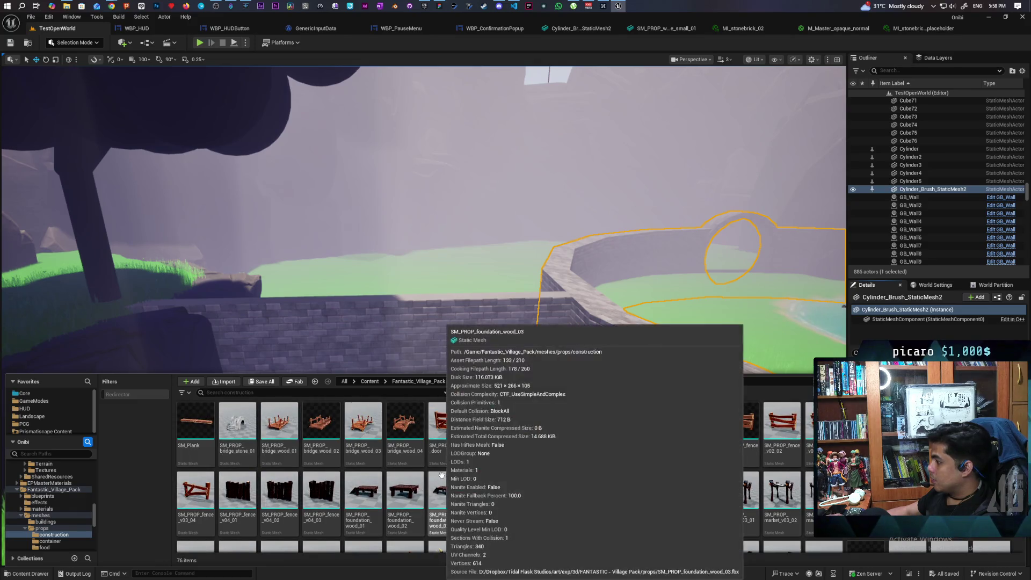
scroll(741, 475, down, 1)
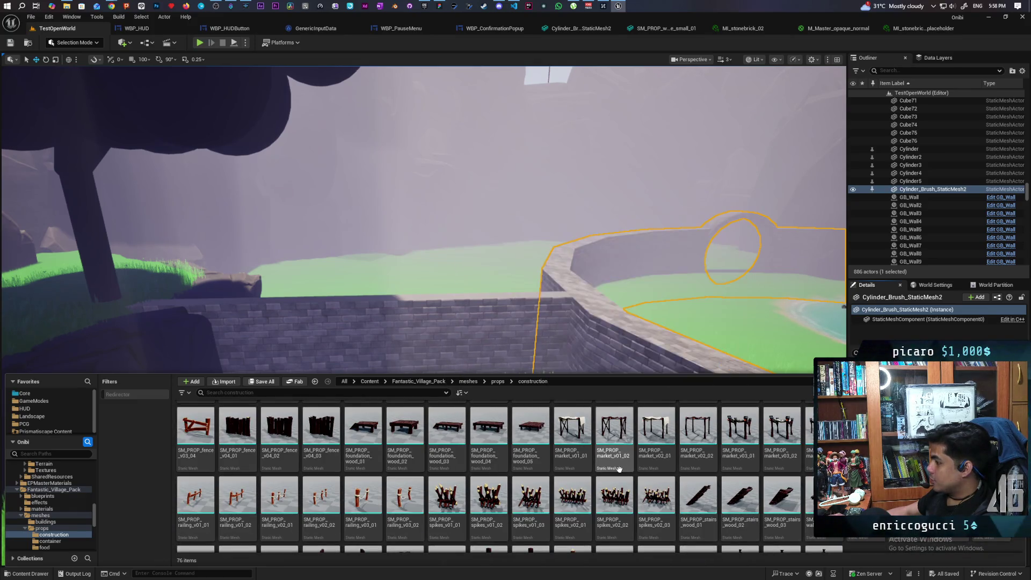
scroll(546, 482, down, 1)
scroll(683, 485, down, 1)
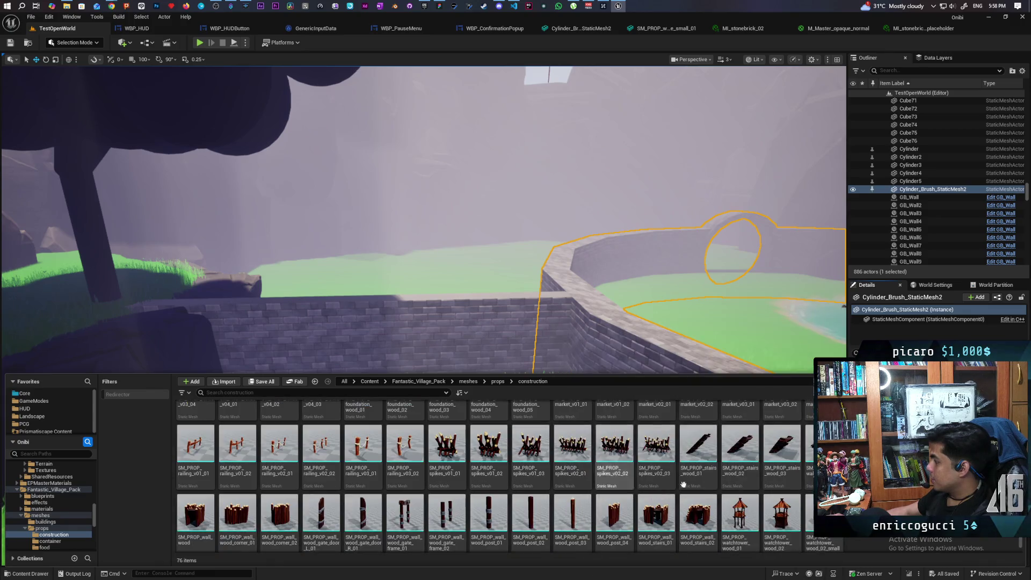
- Place a SM_PROP_wall_stone_small piece in the corner beside the brick wall
mouse_move(698, 443)
mouse_down()
mouse_move(575, 265)
mouse_move(494, 392)
mouse_move(443, 409)
mouse_move(549, 392)
mouse_up()
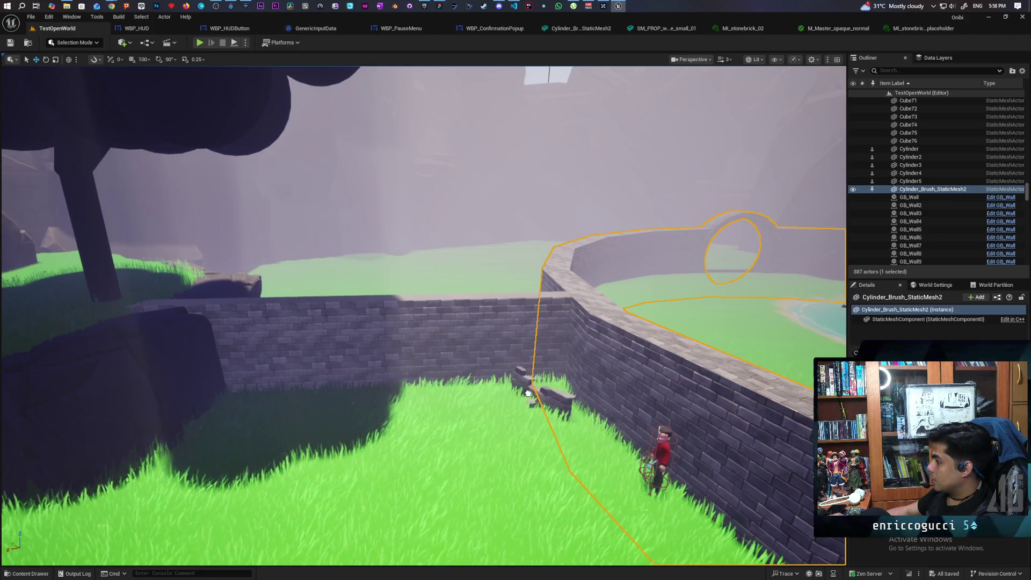
click(533, 388)
key(f)
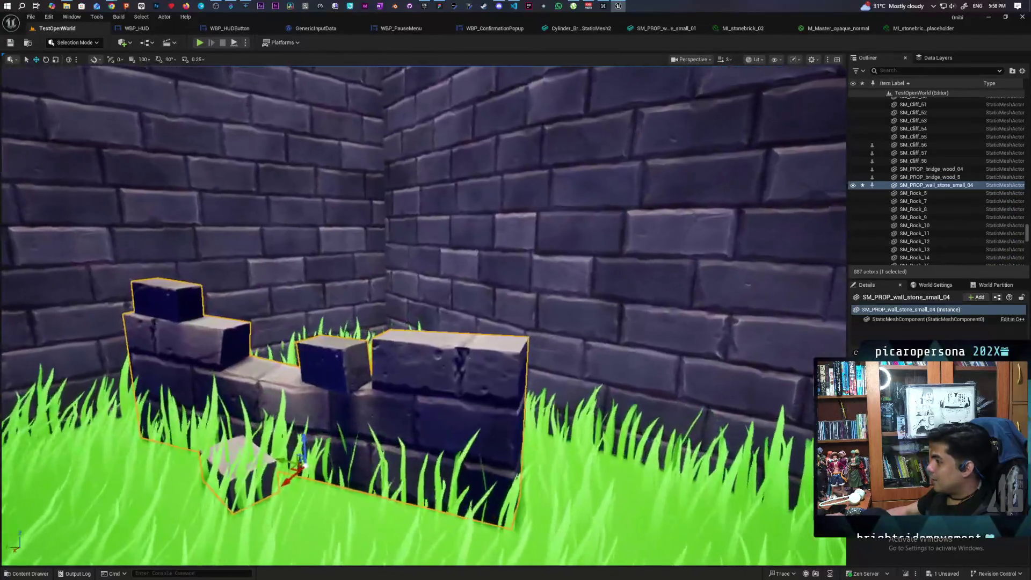
scroll(424, 317, down, 10)
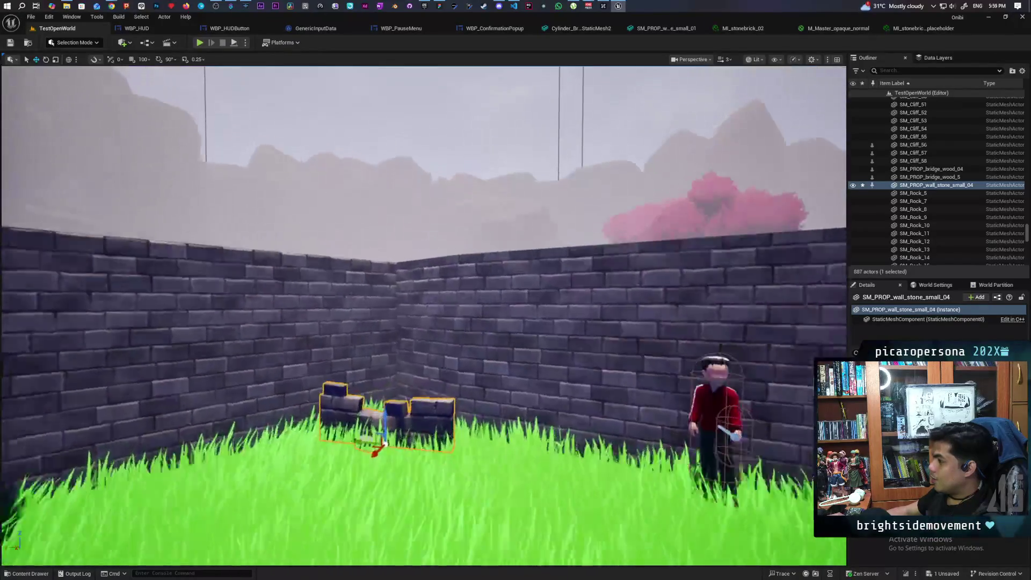
scroll(424, 317, up, 6)
scroll(424, 317, down, 5)
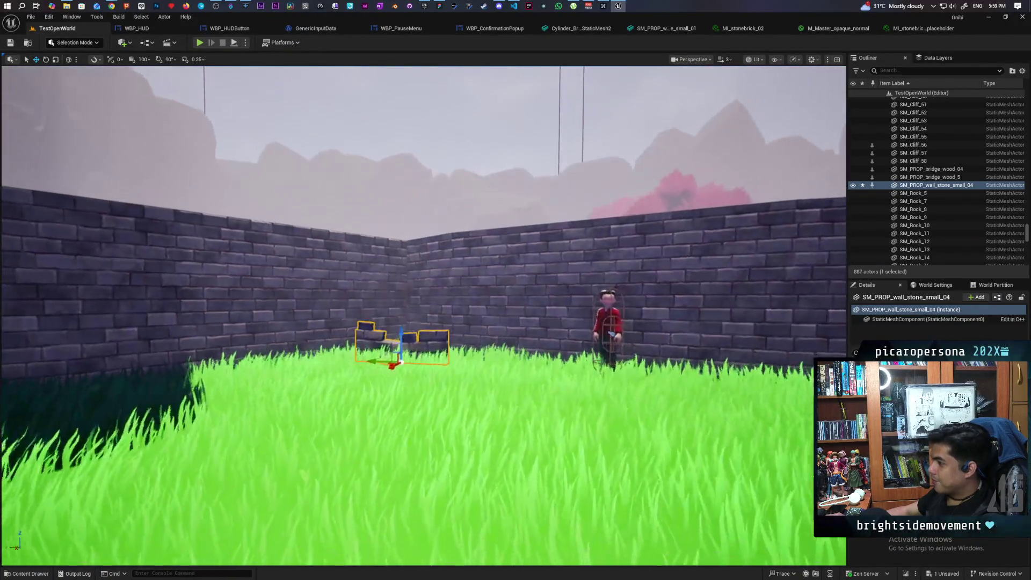
mouse_move(424, 317)
mouse_down()
mouse_move(424, 344)
mouse_move(408, 301)
mouse_up()
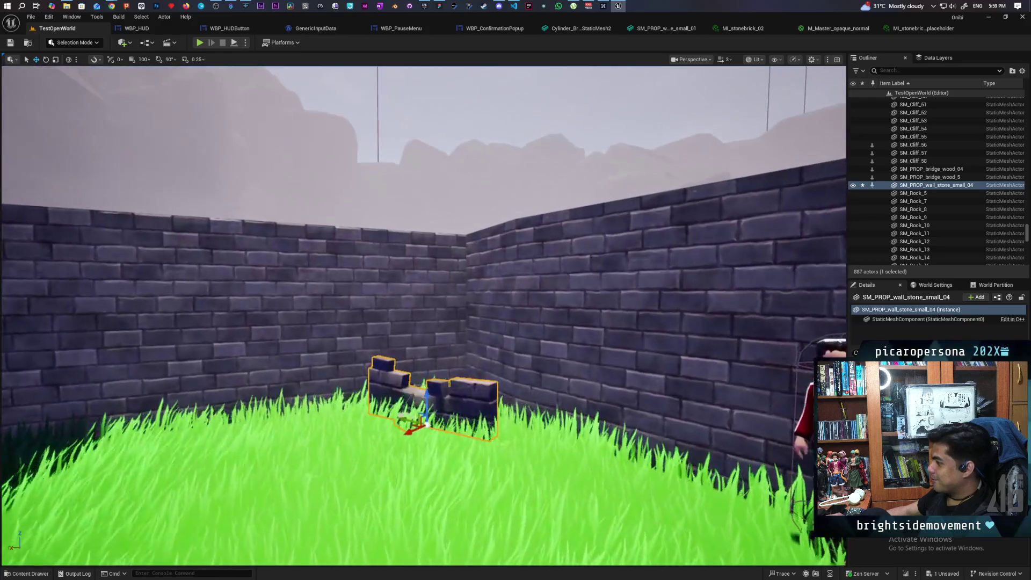
- Add a second small wall stone to the same corner
click(30, 574)
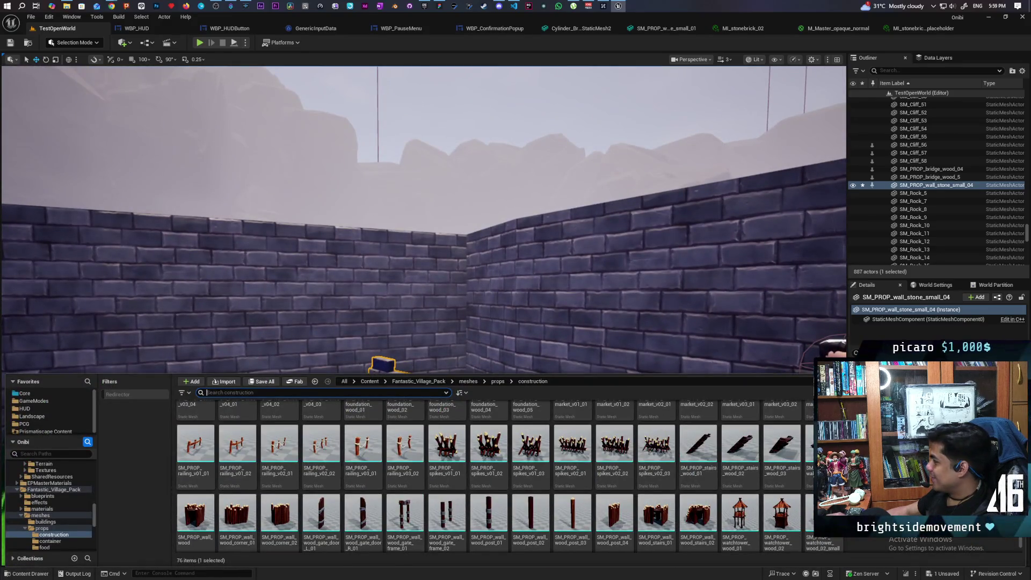
click(483, 433)
key(ctrl+d)
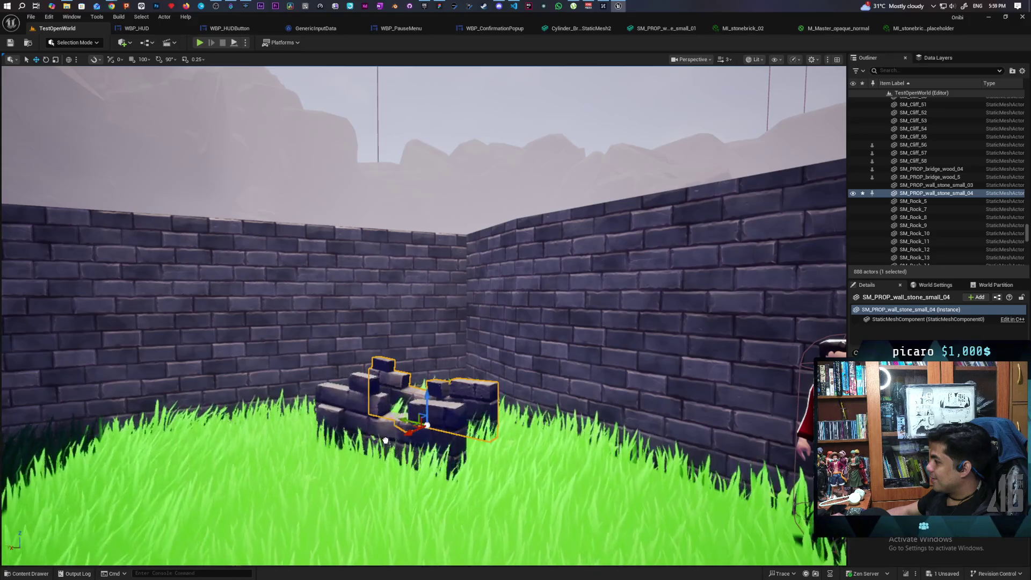
mouse_move(486, 488)
mouse_down()
mouse_move(451, 484)
mouse_move(467, 486)
mouse_move(440, 501)
mouse_up()
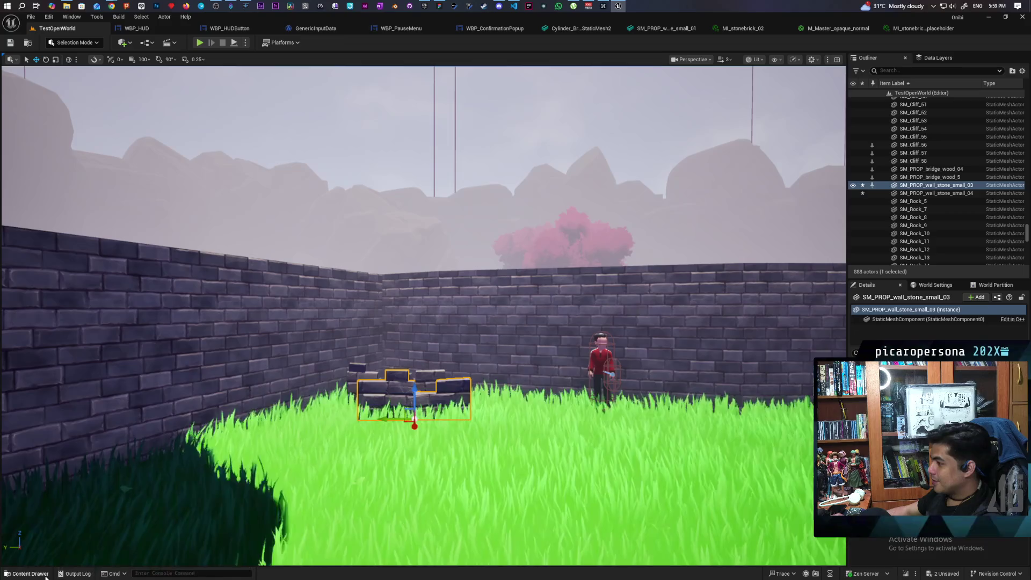
- Frame the circular wall brush and select the GB_Wall120 wall section
click(478, 371)
mouse_move(478, 370)
mouse_down()
mouse_move(500, 373)
mouse_move(473, 375)
mouse_move(486, 348)
mouse_move(489, 357)
mouse_move(505, 347)
mouse_move(489, 348)
mouse_move(498, 324)
mouse_move(535, 345)
mouse_up()
key(f)
click(492, 341)
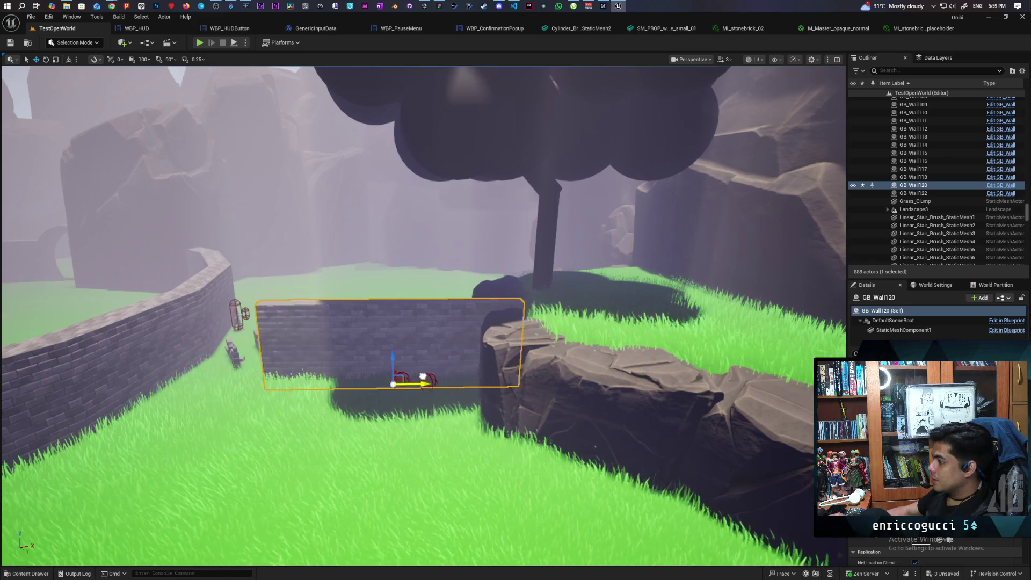
- Slide GB_Wall120 left and move SM_PROP_wall_stone_small_03 toward the cliff, turned on its side
drag(423, 376, 369, 368)
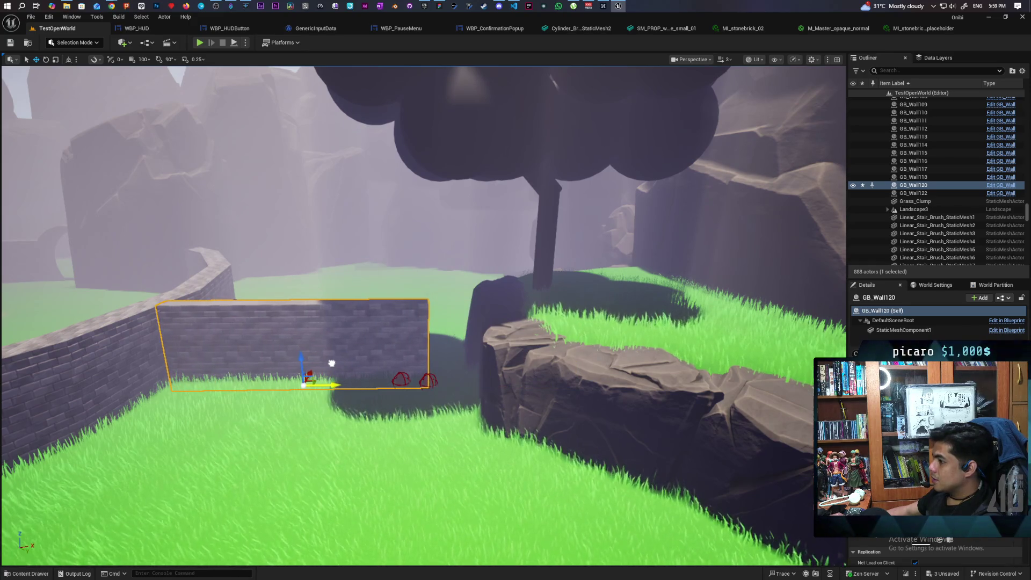
mouse_move(329, 364)
mouse_down()
mouse_move(343, 354)
mouse_move(322, 343)
mouse_move(279, 354)
mouse_move(322, 365)
mouse_up()
click(485, 392)
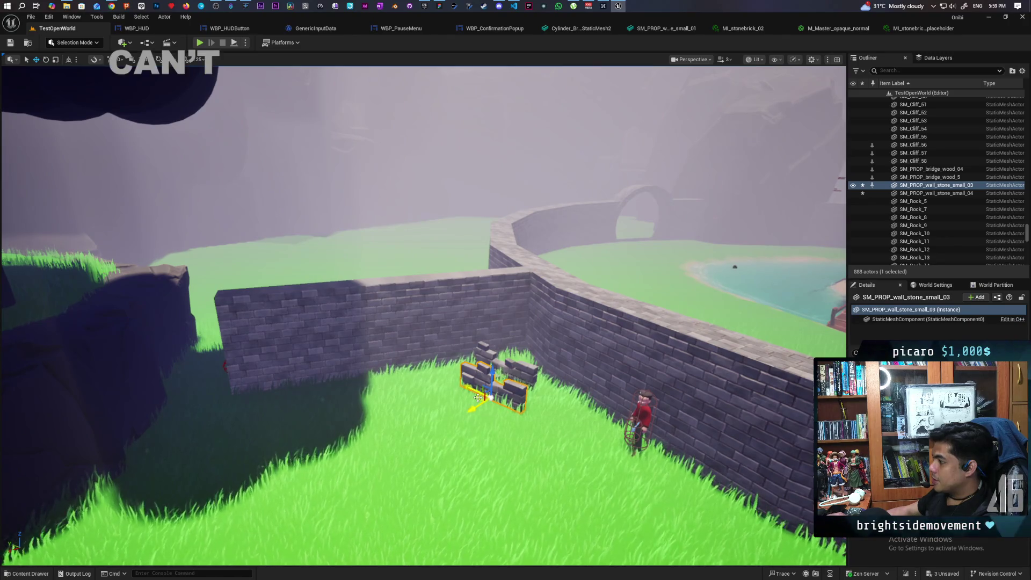
mouse_move(478, 397)
mouse_down()
mouse_move(322, 395)
mouse_move(207, 380)
mouse_move(202, 391)
mouse_up()
click(287, 350)
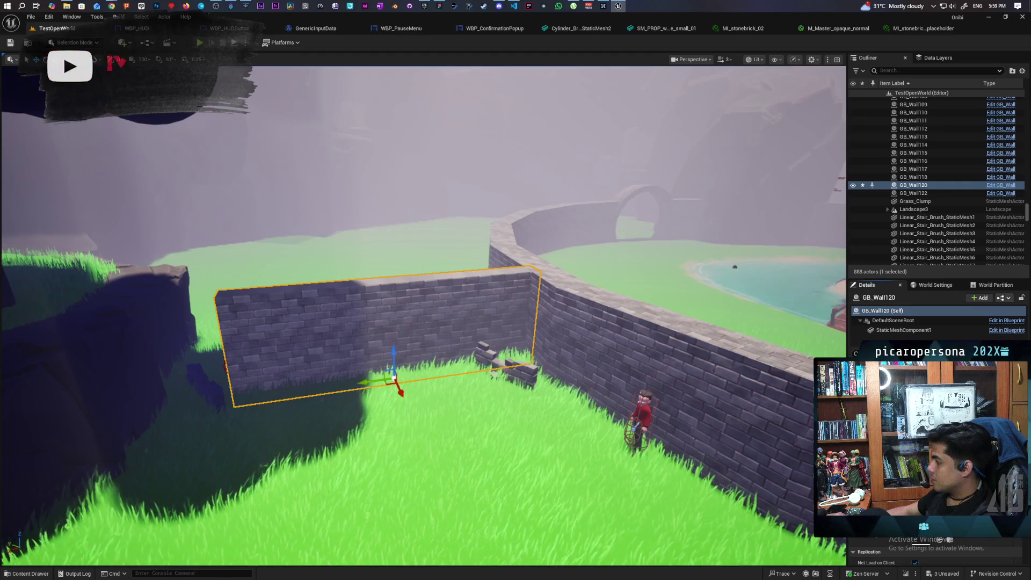
click(206, 392)
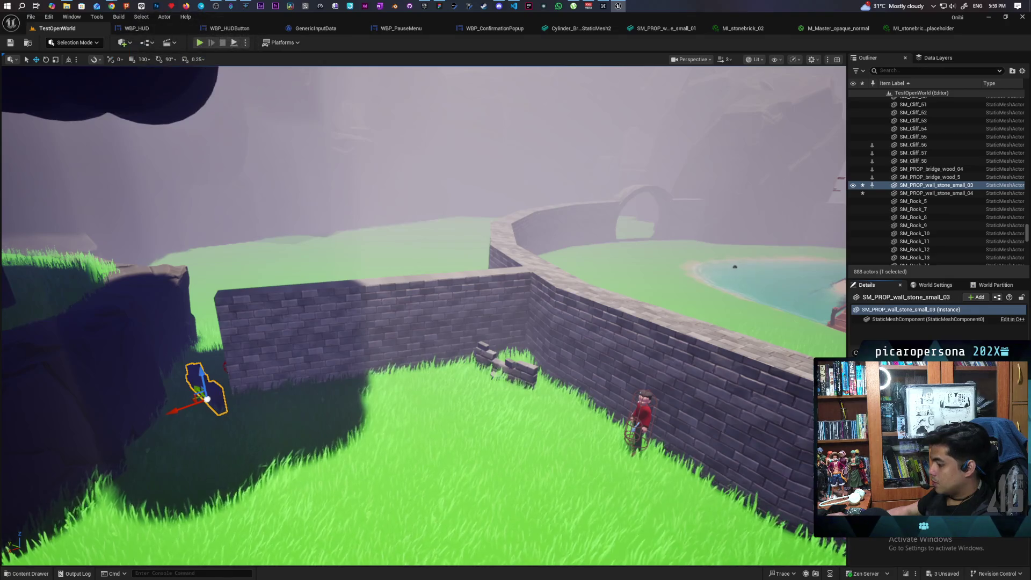
key(ctrl+z)
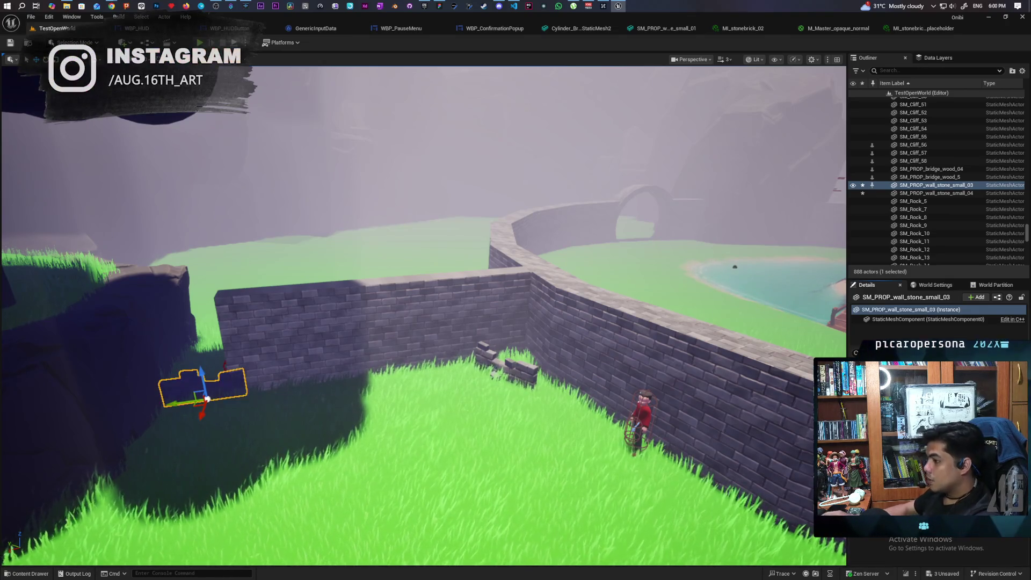
key(f)
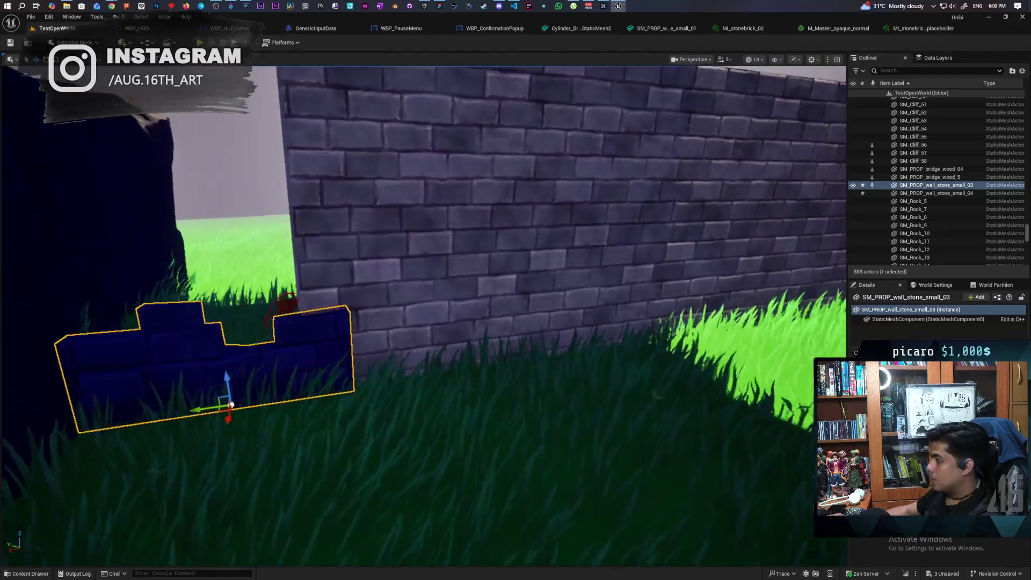
scroll(439, 448, down, 3)
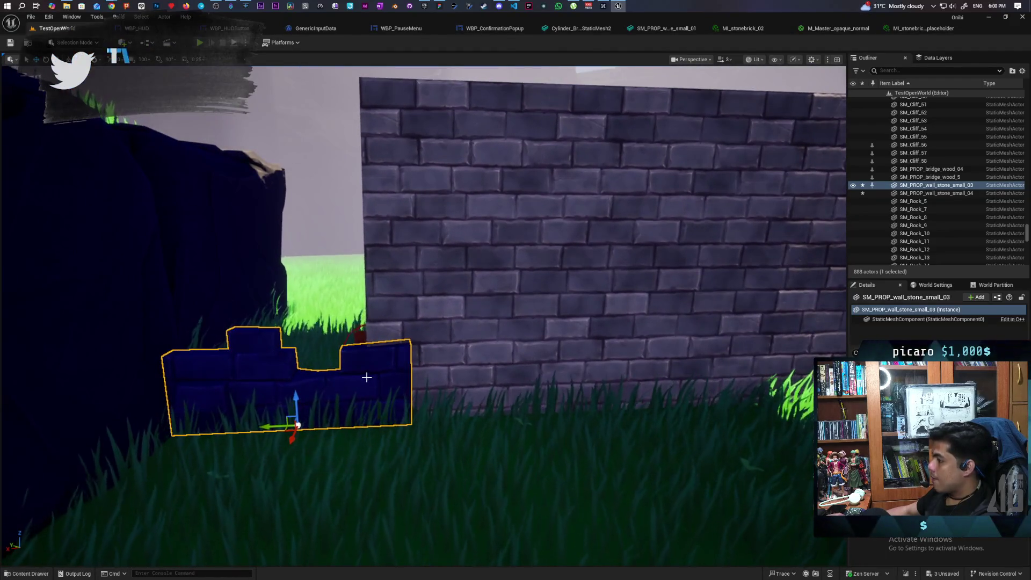
mouse_move(317, 408)
mouse_down()
mouse_move(318, 430)
mouse_move(387, 424)
mouse_move(386, 494)
mouse_move(347, 485)
mouse_up()
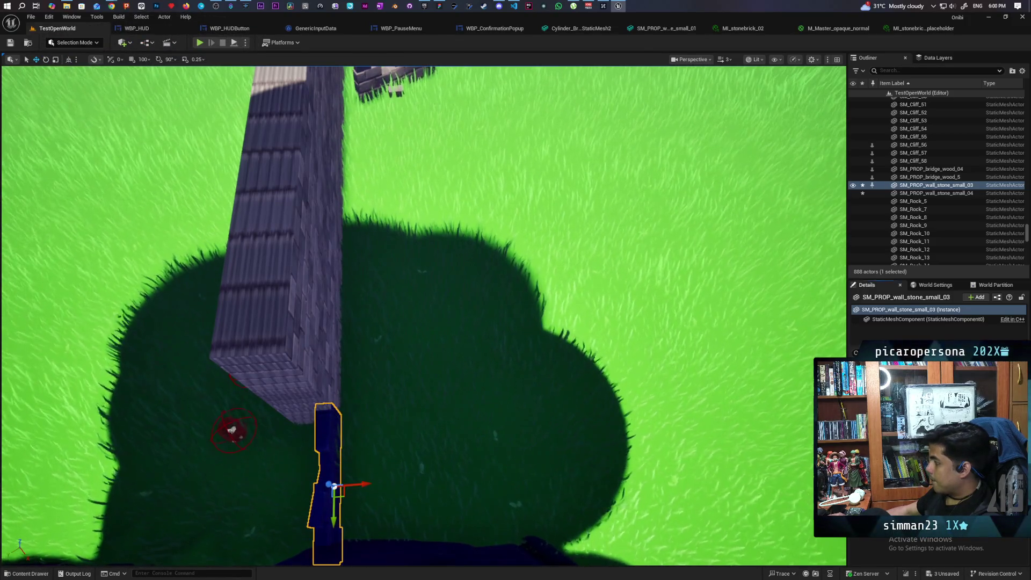
- Tick Emissive under Global Scalar Parameter Values in MI_stonebrick_02, save, and return to TestOpenWorld
click(742, 28)
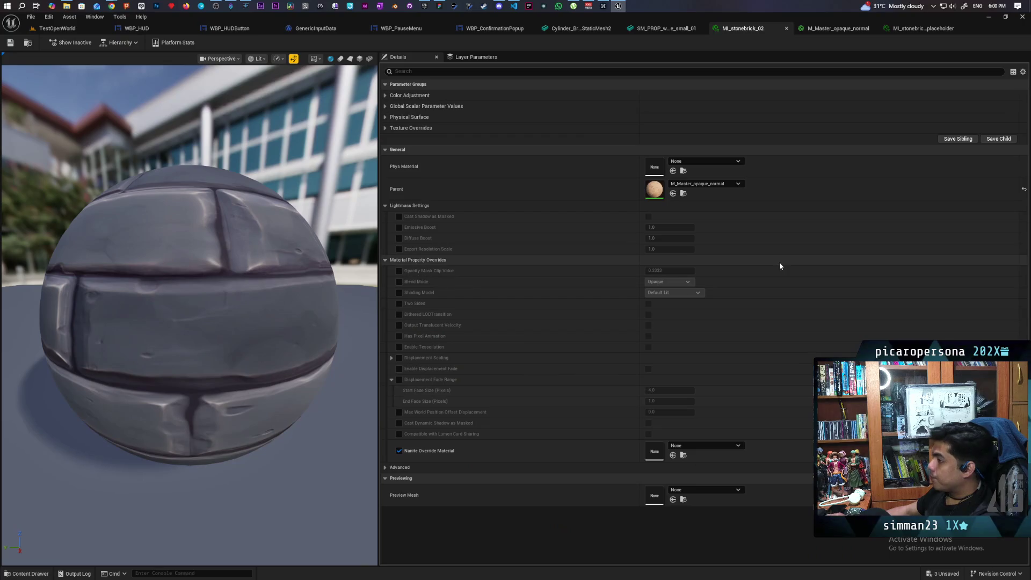
click(385, 95)
click(390, 95)
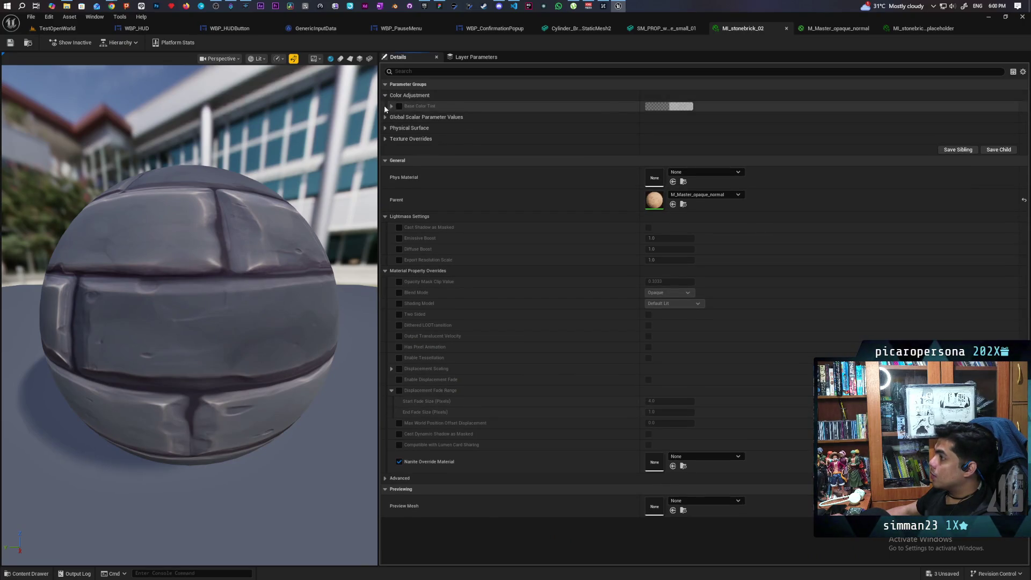
click(384, 106)
click(398, 117)
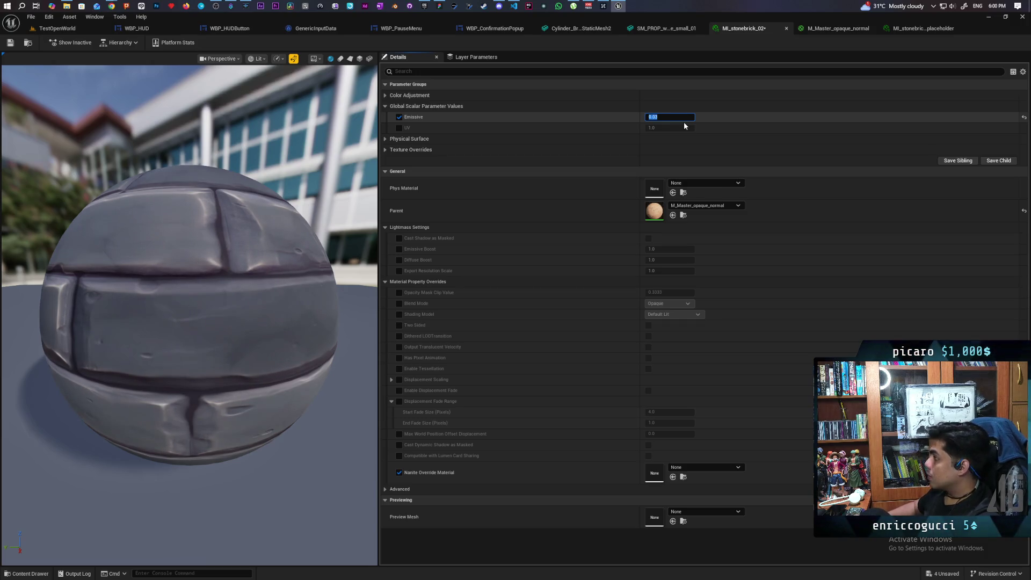
key(ctrl+s)
click(57, 28)
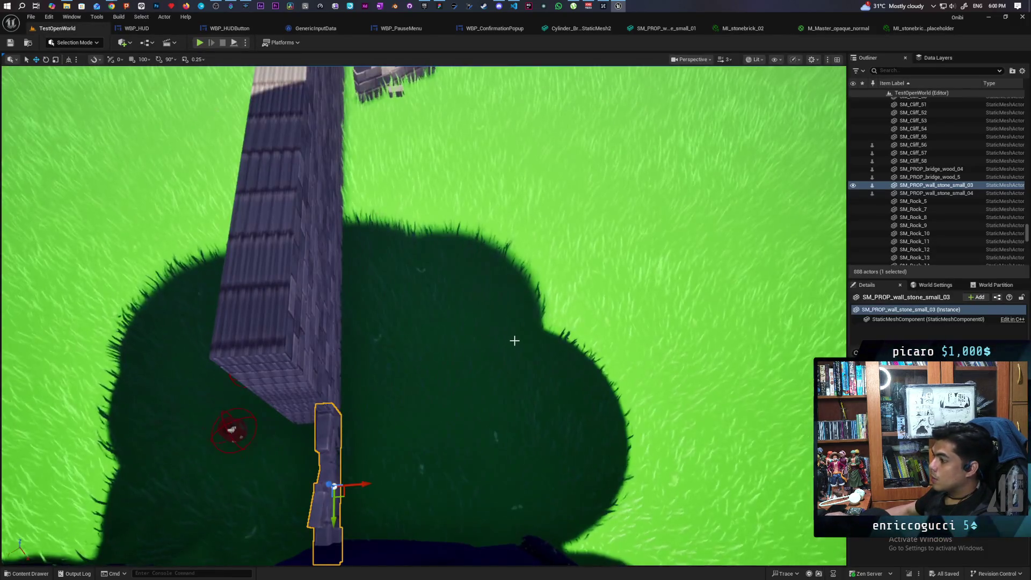
- Stretch SM_PROP_wall_stone_small_03 to its longer size
key(f)
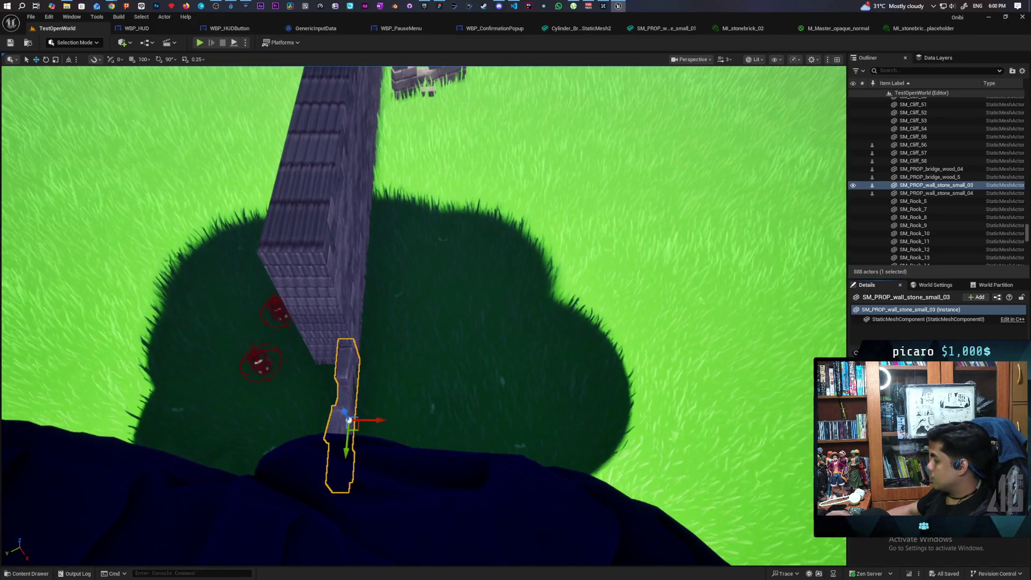
key(ctrl+z)
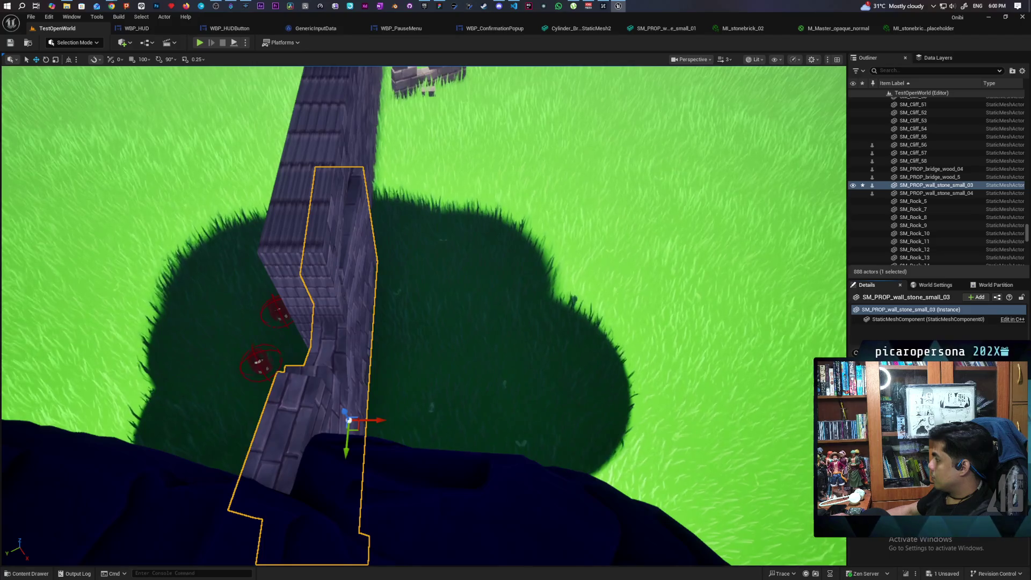
key(ctrl+z)
key(ctrl+y)
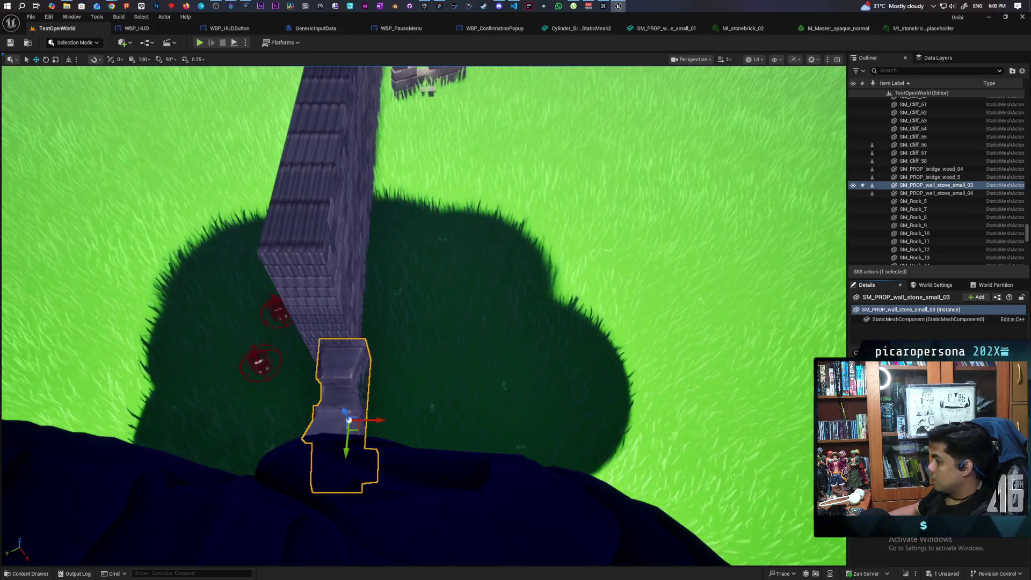
- Move the stone piece left toward the rock and raise it onto the wall top
drag(379, 421, 355, 420)
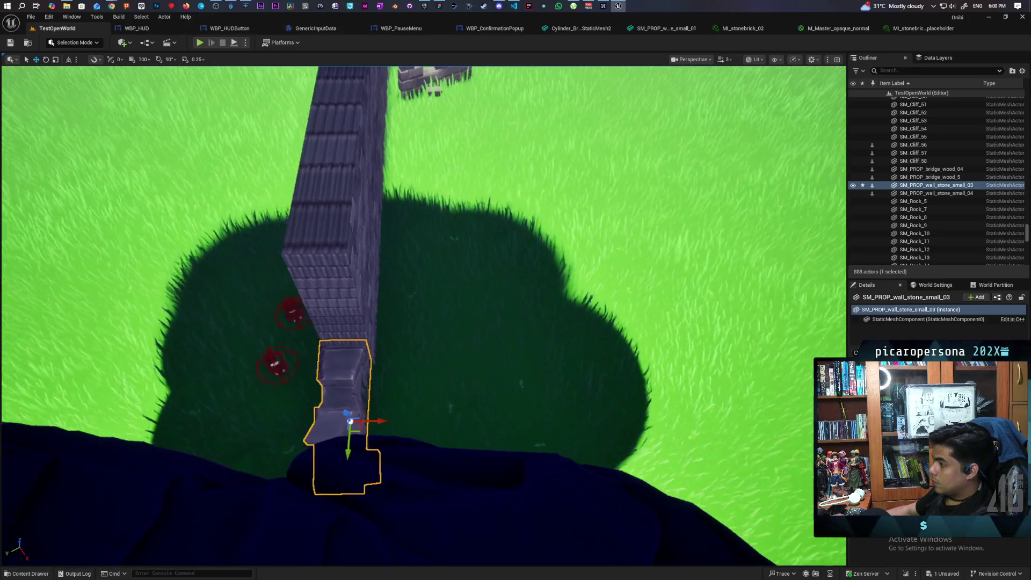
scroll(358, 422, up, 5)
scroll(369, 425, down, 3)
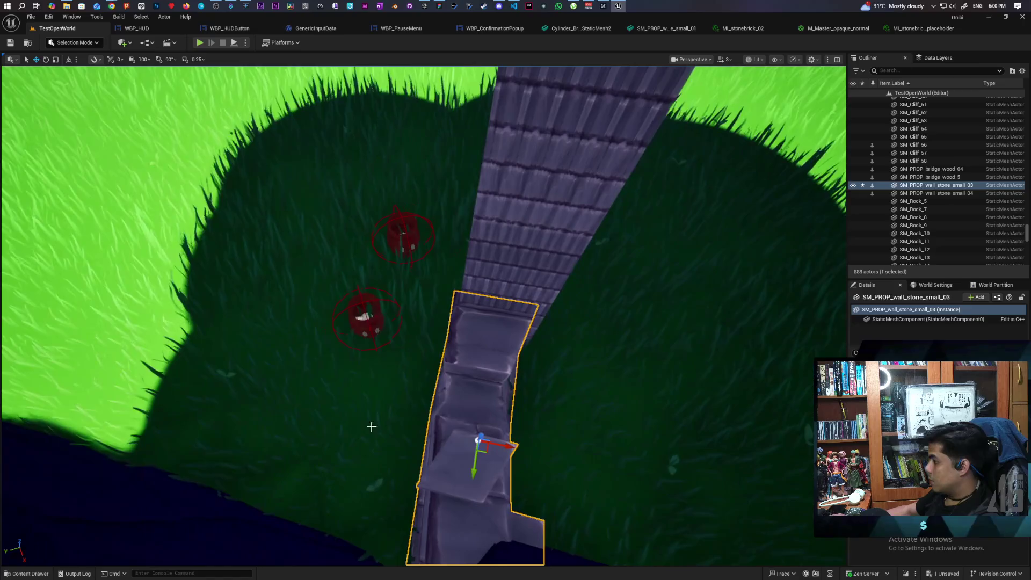
mouse_move(501, 445)
mouse_down()
mouse_move(509, 447)
mouse_move(483, 376)
mouse_move(462, 407)
mouse_move(456, 386)
mouse_move(449, 416)
mouse_move(521, 337)
mouse_up()
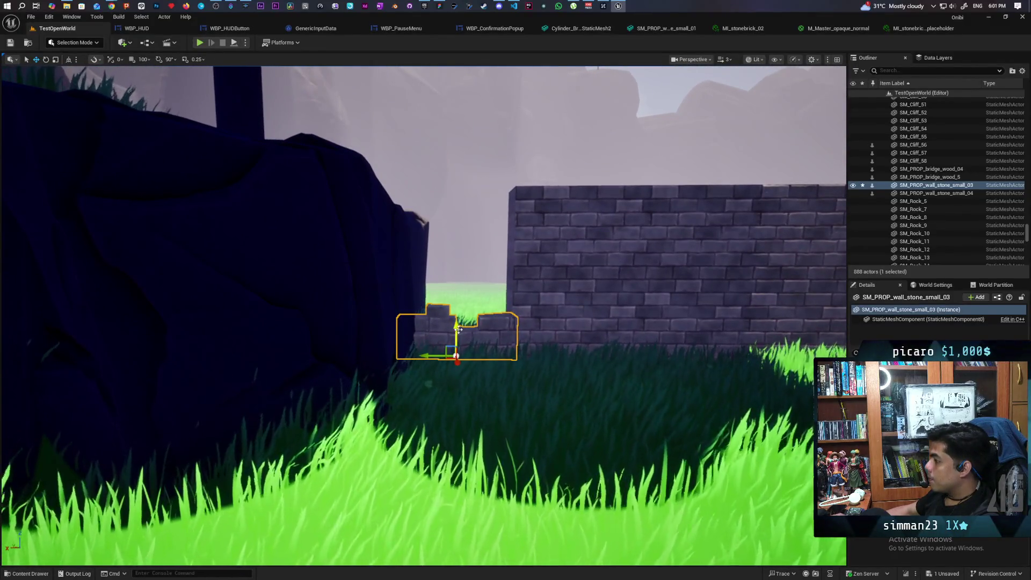
drag(458, 329, 460, 207)
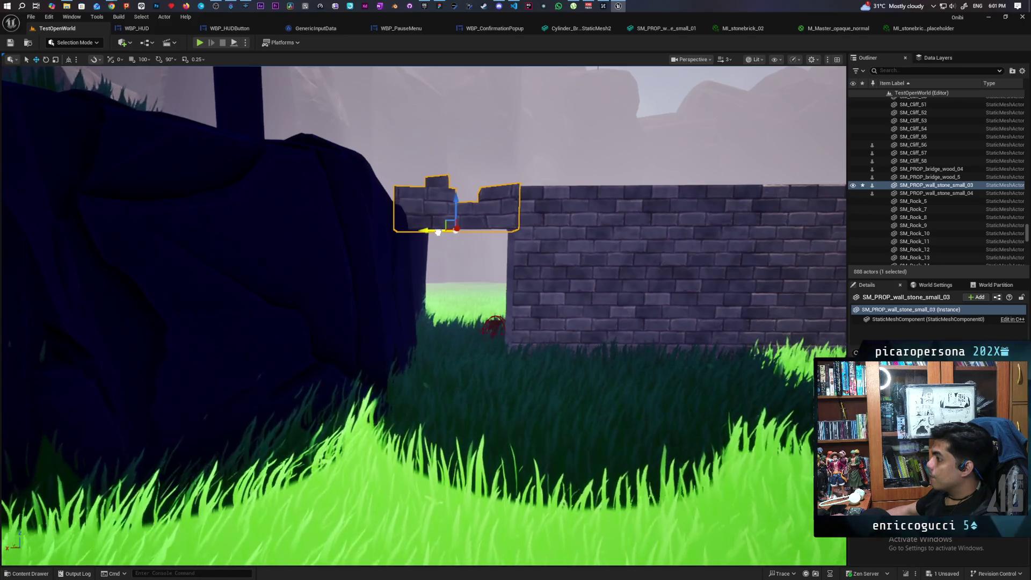
drag(439, 232, 434, 230)
scroll(430, 252, up, 5)
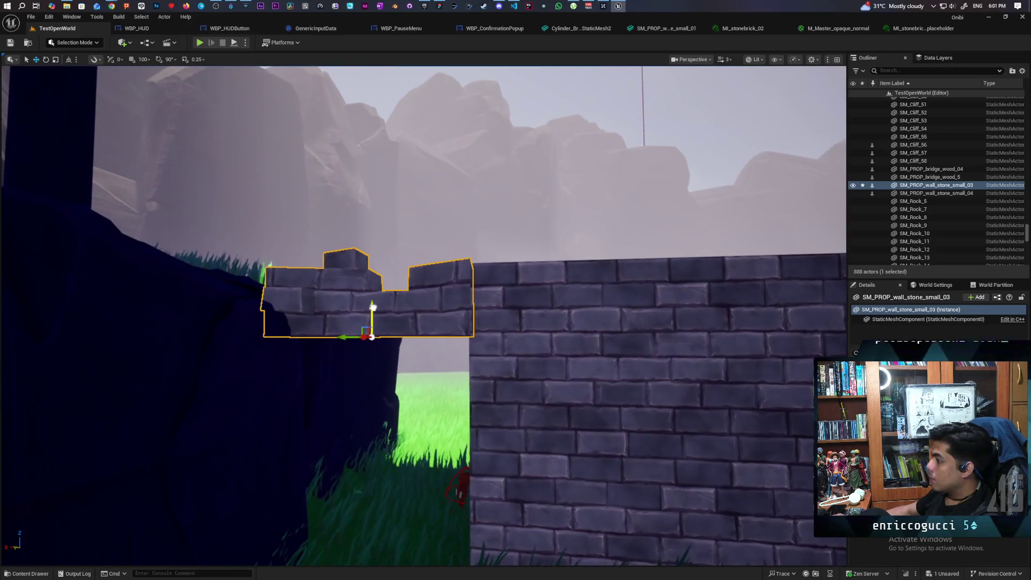
drag(373, 308, 373, 312)
scroll(520, 275, down, 5)
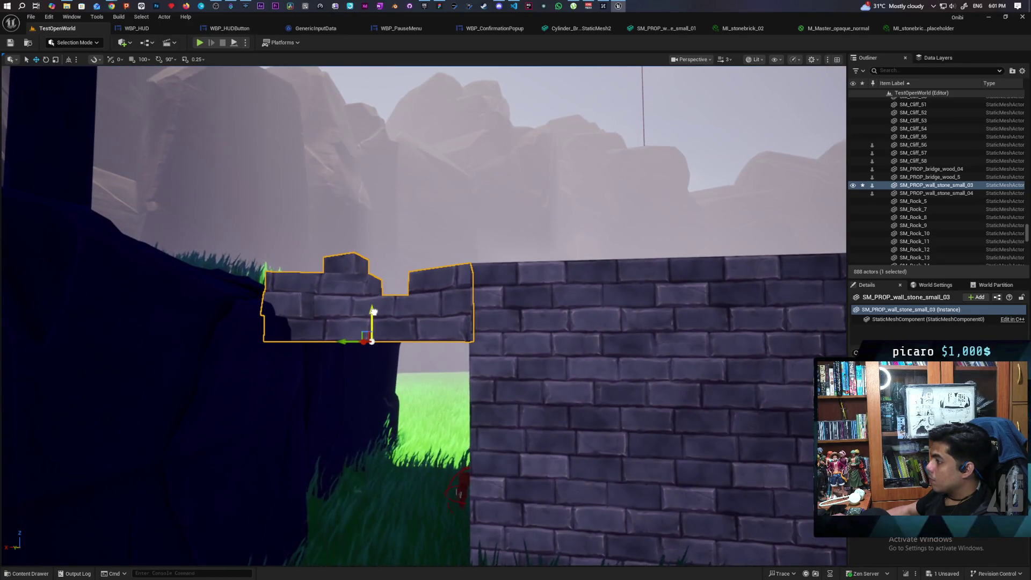
- Lower the stone piece slightly, then Alt-drag GB_Wall120 left to create copy GB_Wall121
click(531, 184)
scroll(532, 185, up, 6)
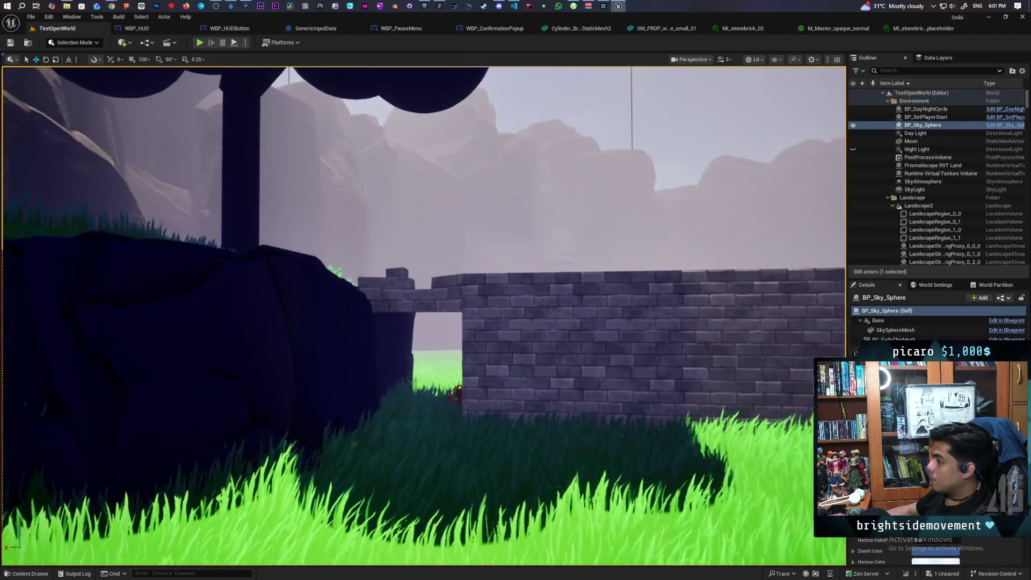
scroll(424, 317, up, 2)
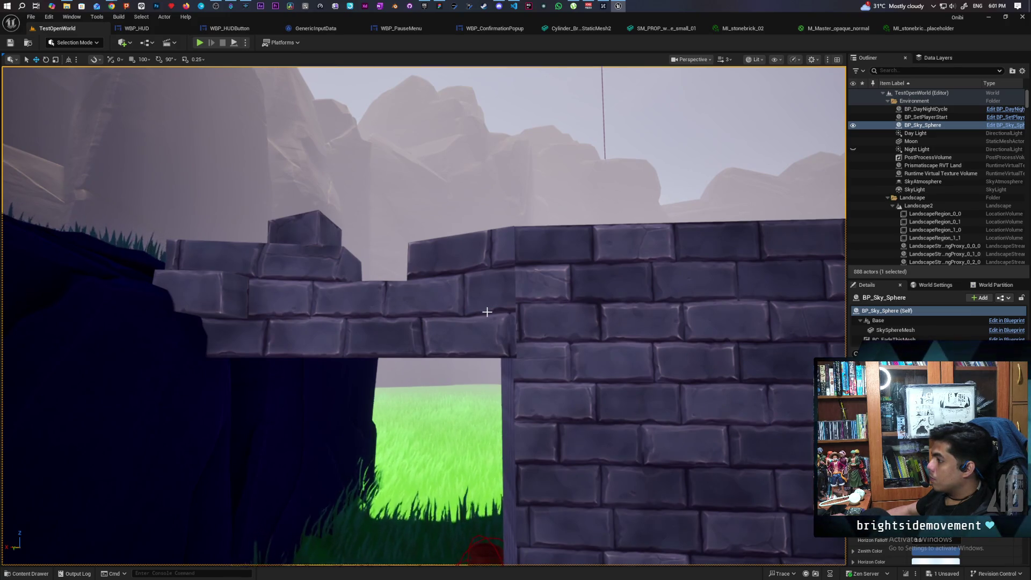
scroll(495, 324, down, 3)
scroll(424, 317, down, 2)
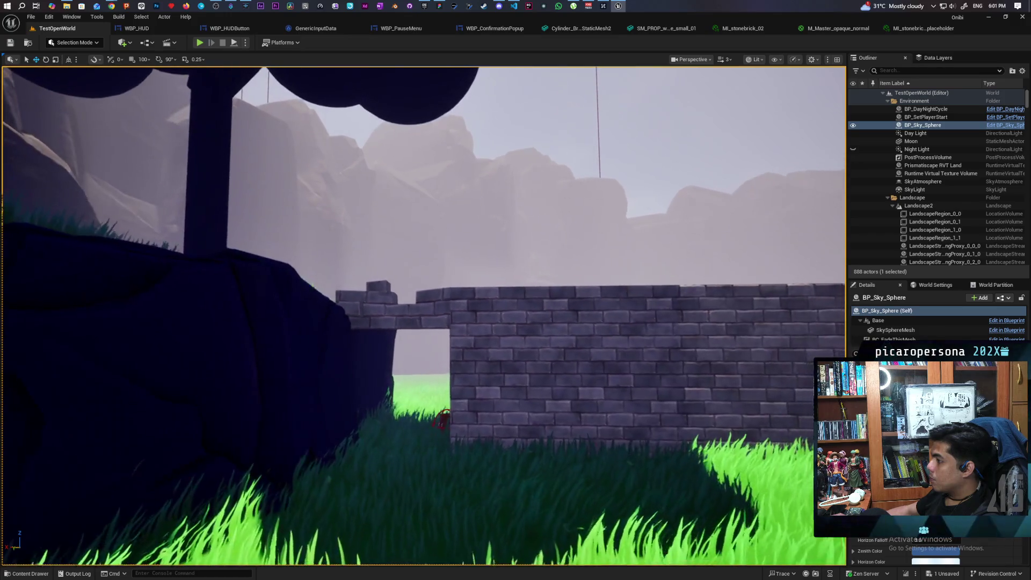
scroll(424, 316, down, 3)
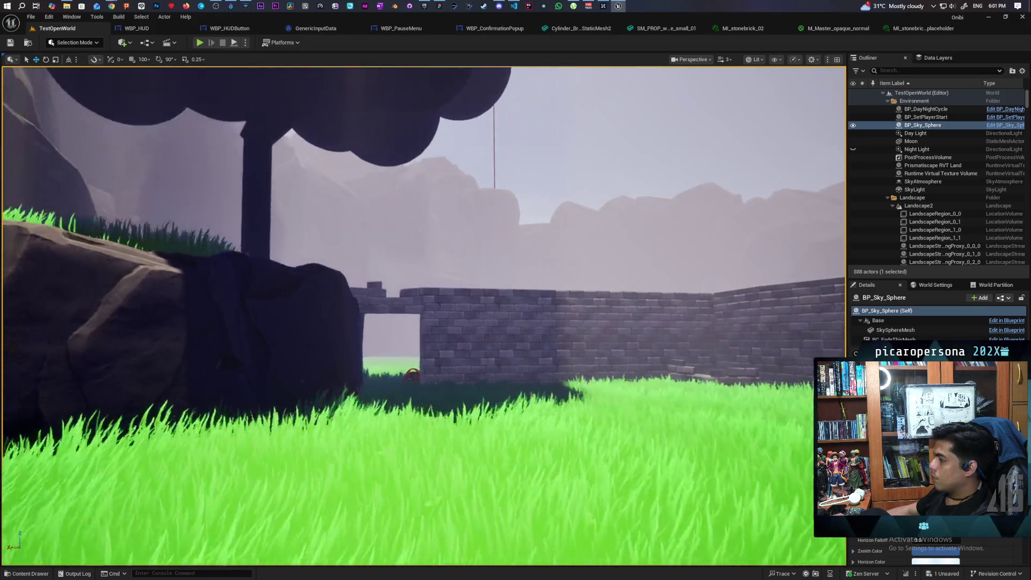
scroll(424, 316, down, 5)
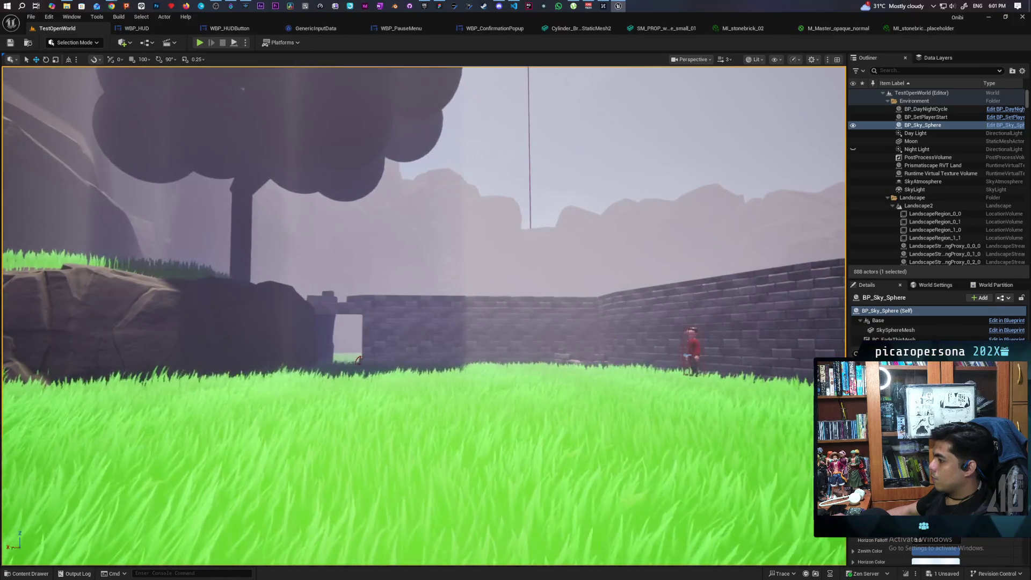
scroll(314, 302, up, 5)
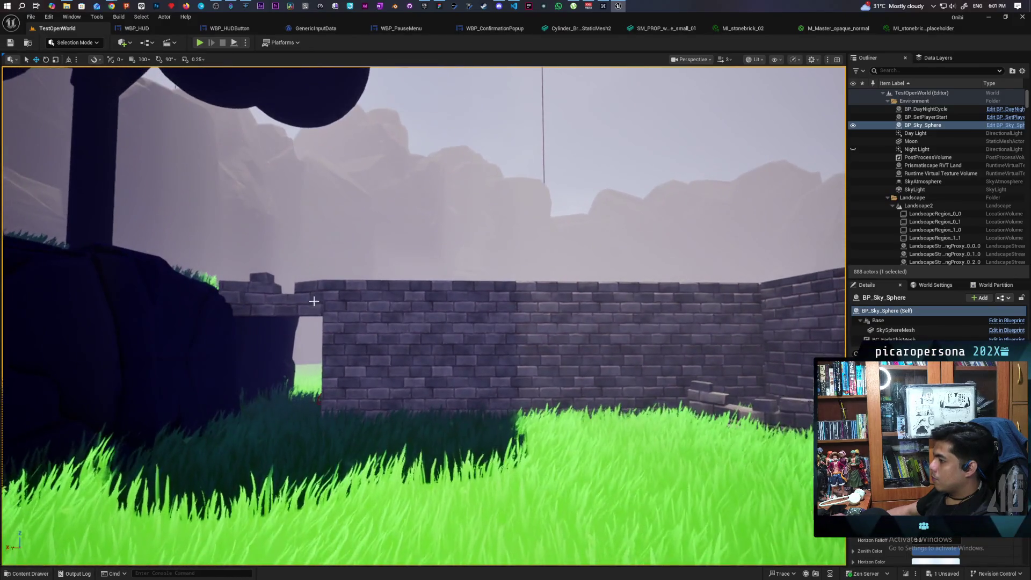
click(314, 302)
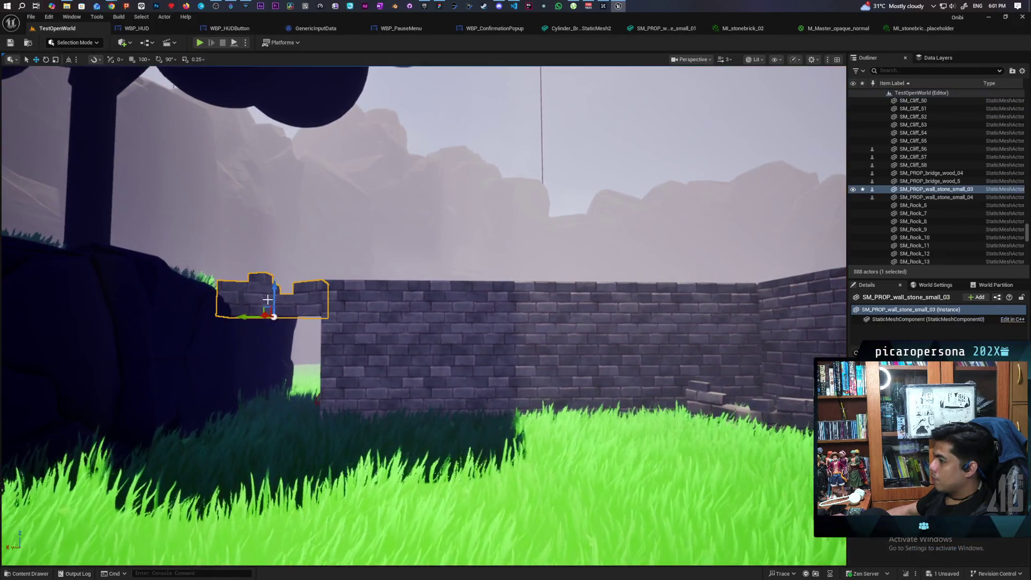
drag(279, 294, 282, 305)
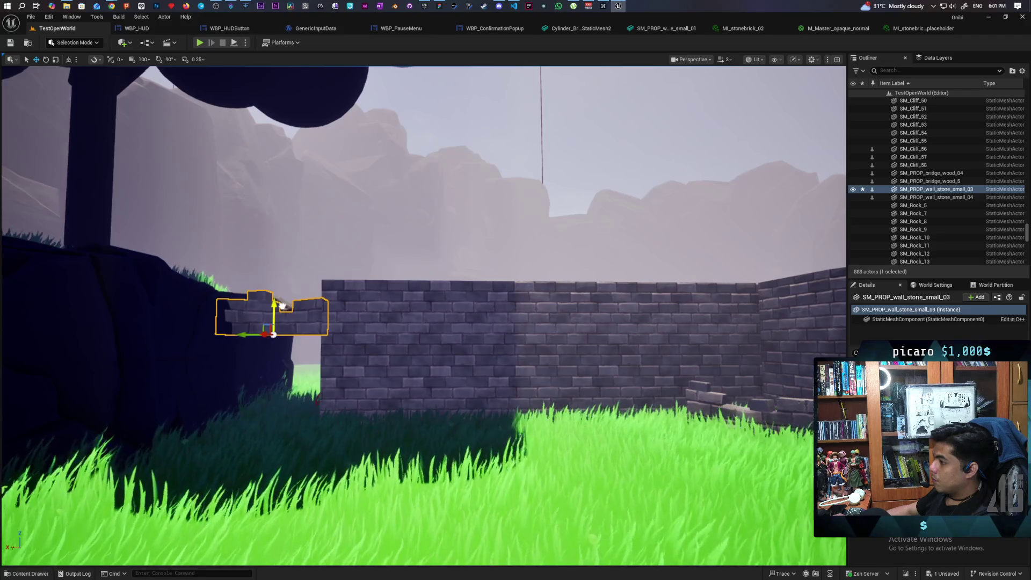
click(368, 361)
mouse_move(529, 440)
mouse_down()
mouse_move(193, 436)
mouse_move(201, 431)
mouse_move(191, 471)
mouse_up()
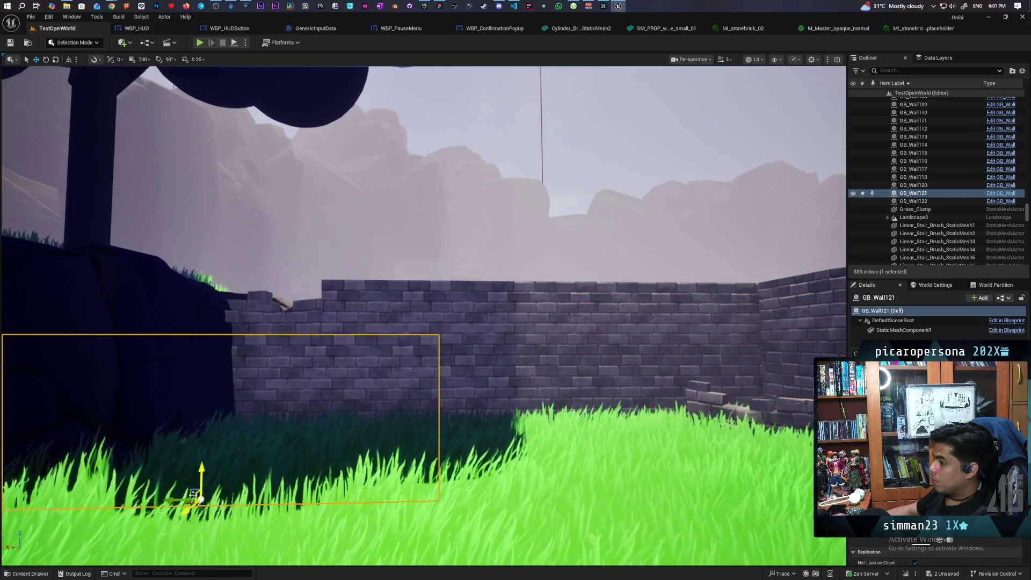
- Shift the copied wall GB_Wall121 slightly right and shrink its width
drag(188, 498, 200, 500)
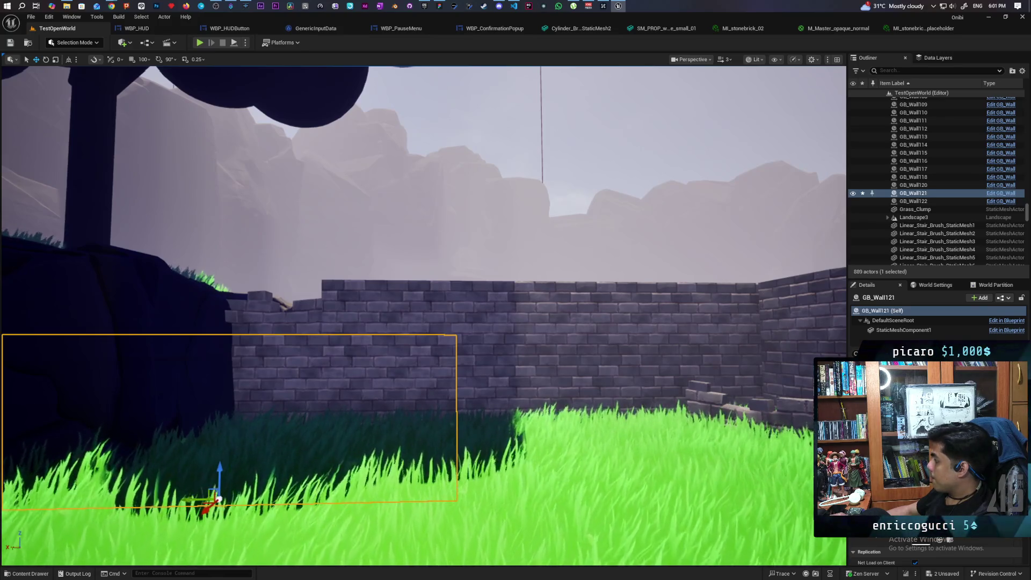
mouse_move(212, 500)
mouse_down()
mouse_move(145, 500)
mouse_move(244, 505)
mouse_up()
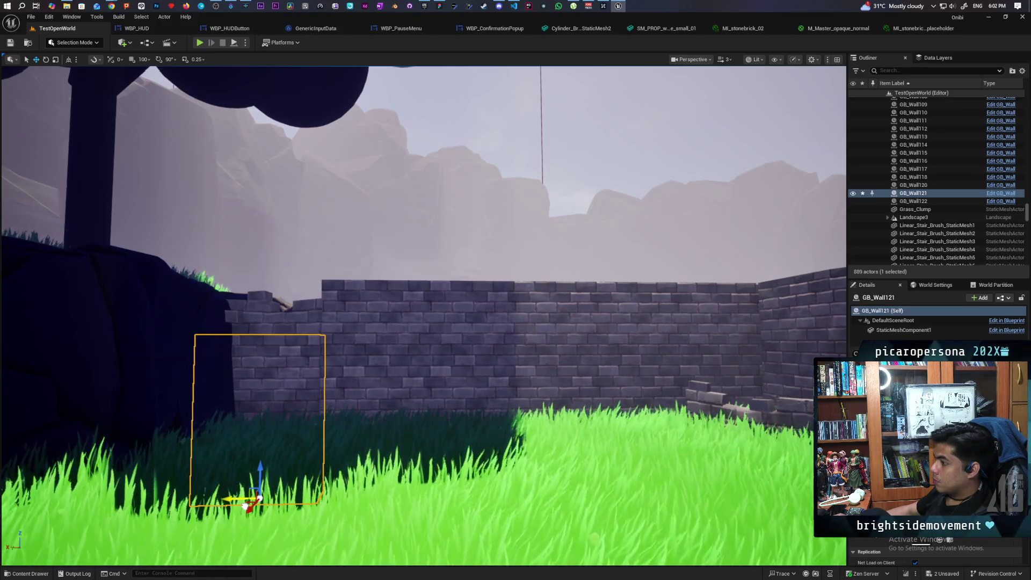
drag(248, 507, 253, 508)
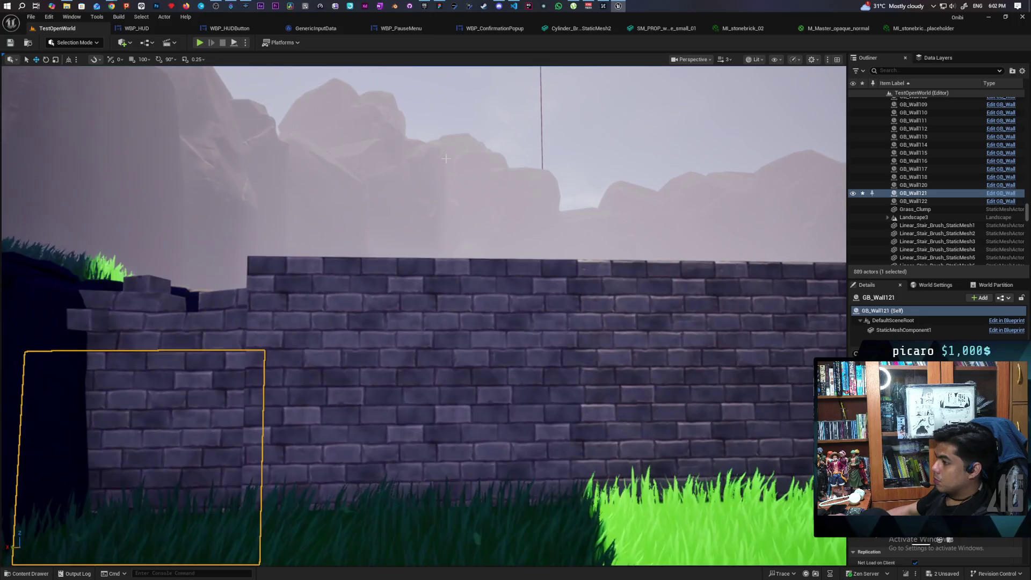
click(429, 135)
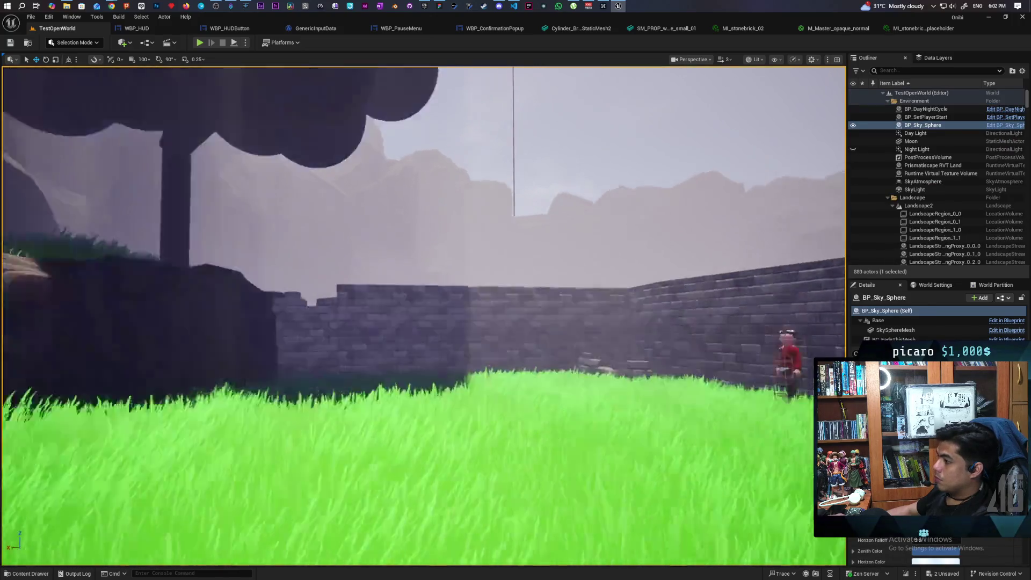
- Delete the stray stone piece lying on the grass
key(w)
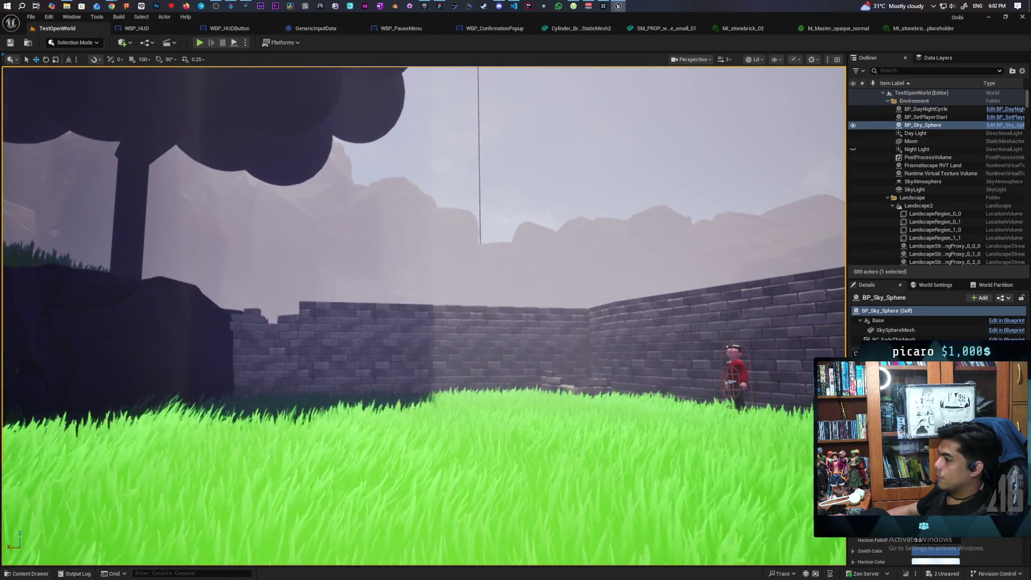
key(w)
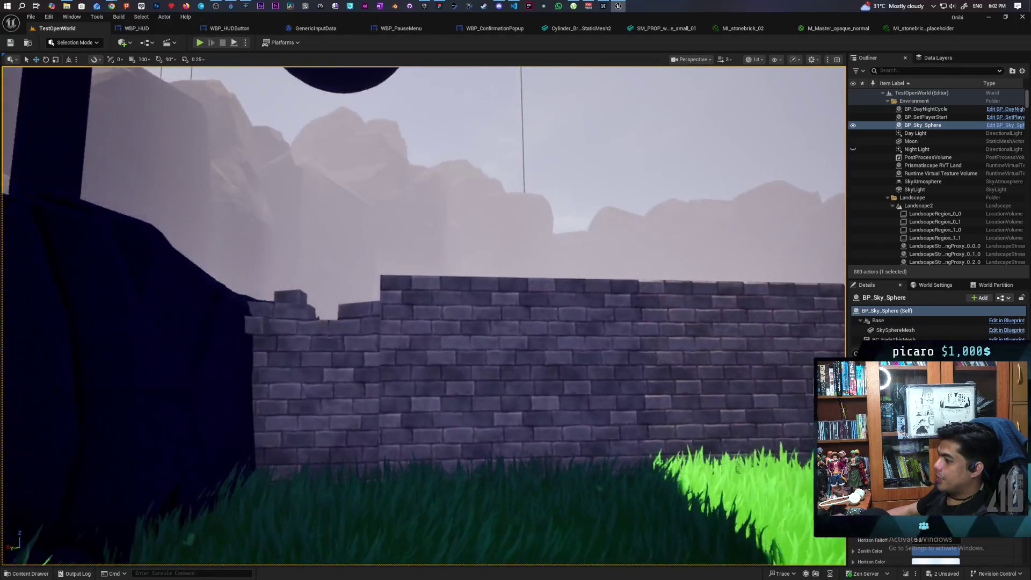
key(s)
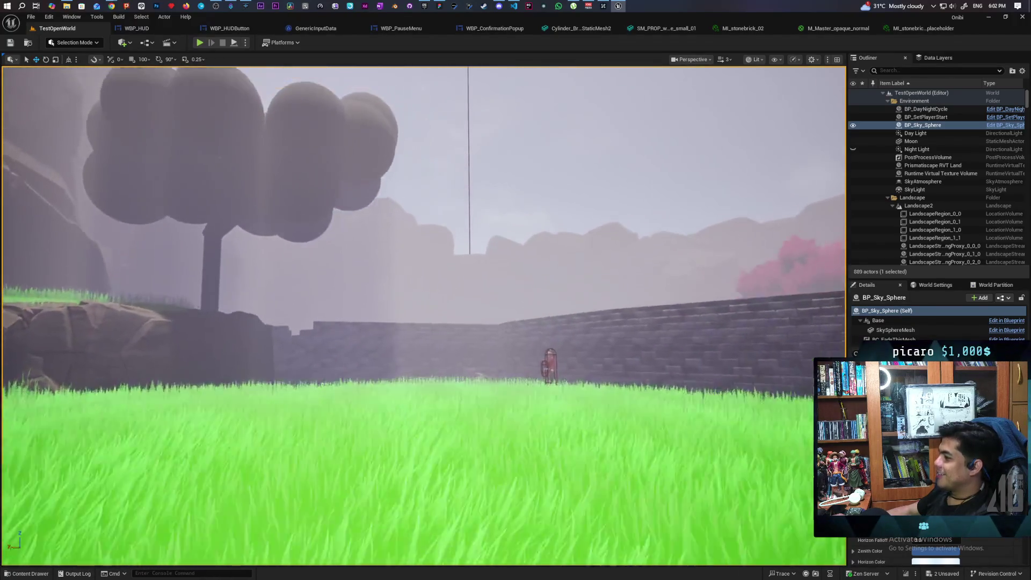
key(w)
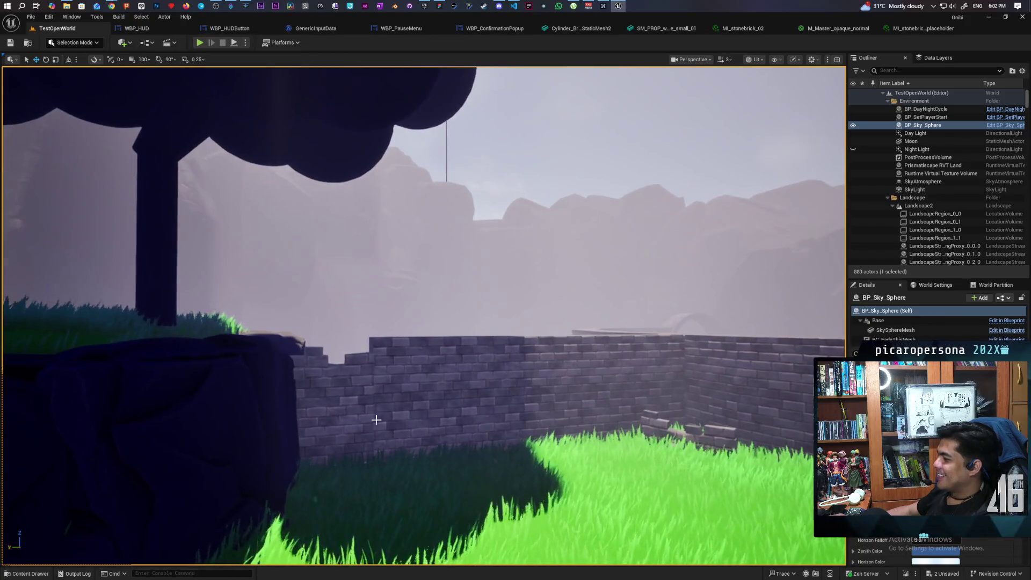
key(d)
key(a)
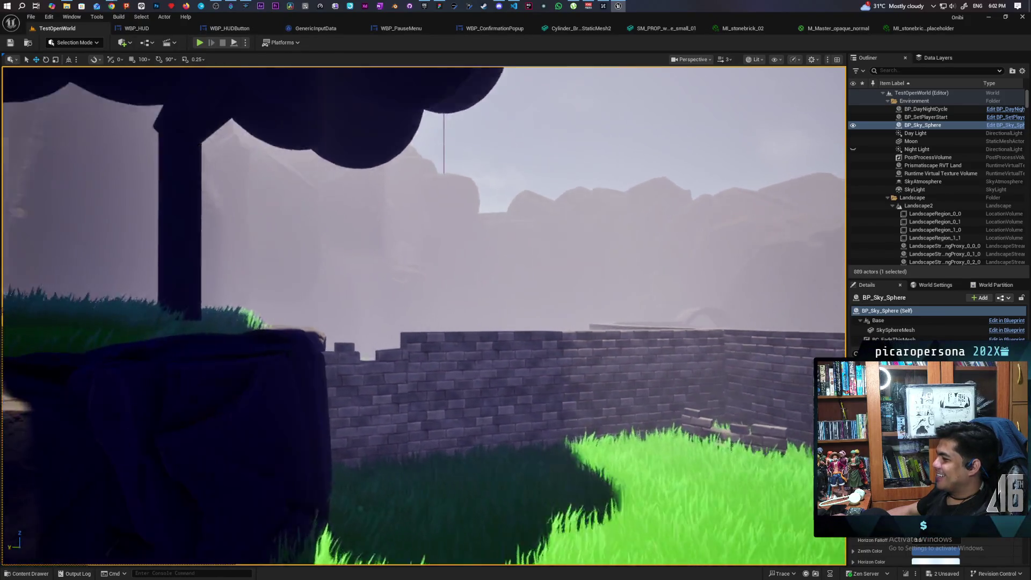
key(a)
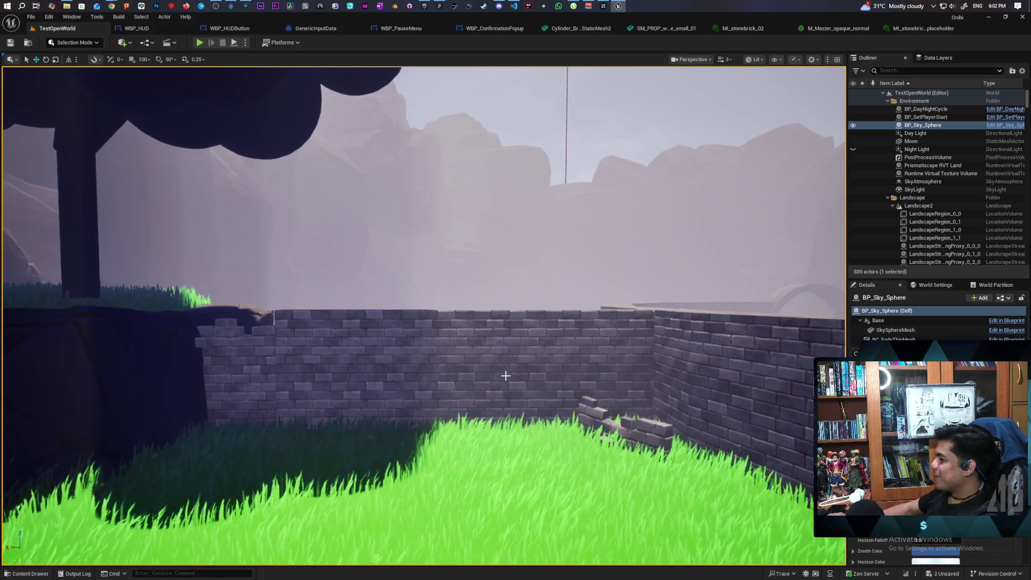
key(s)
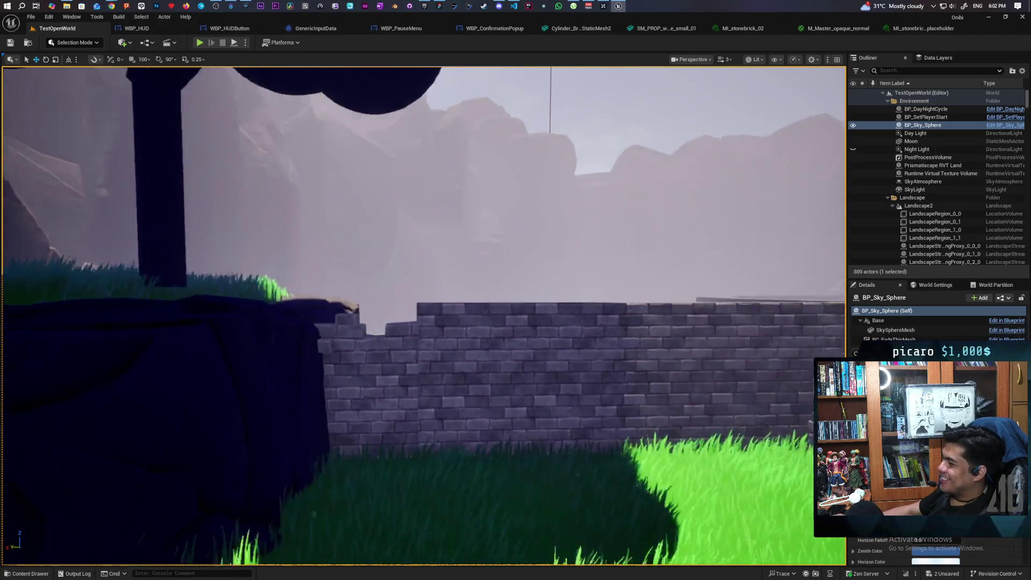
key(d)
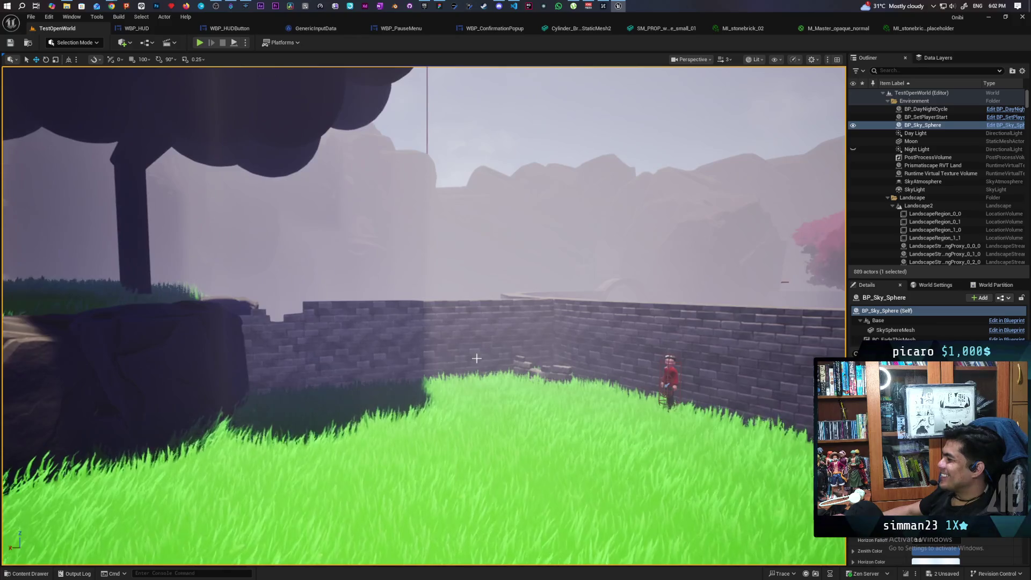
click(581, 380)
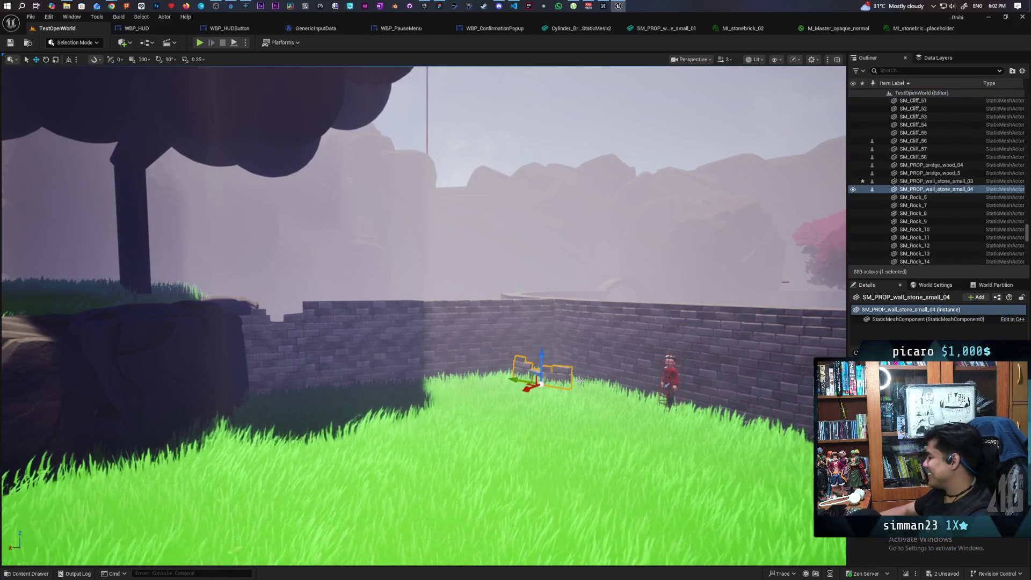
key(Delete)
- Change the Collision Preset on the stone piece's StaticMeshComponent beside the rock
key(a)
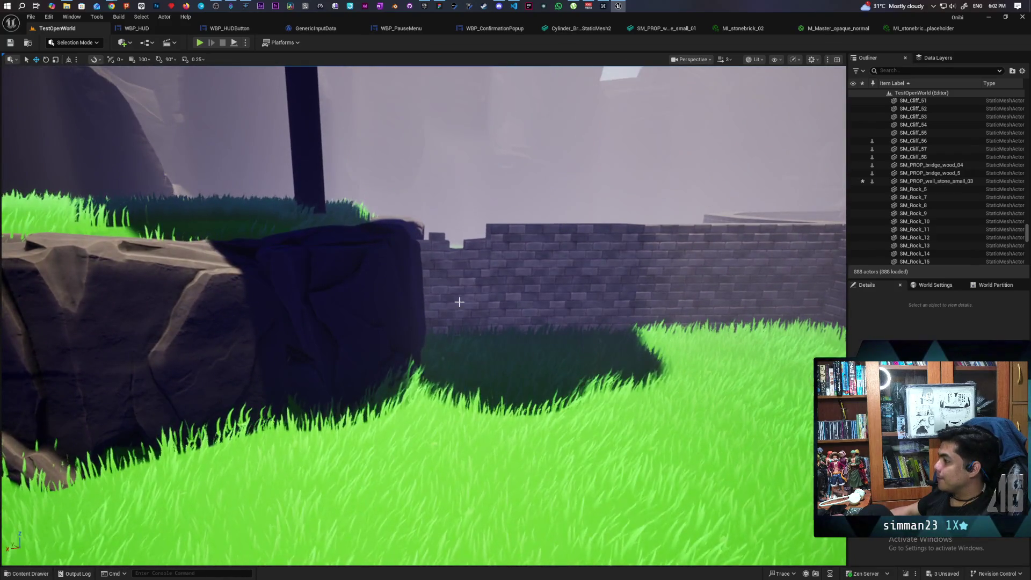
click(474, 268)
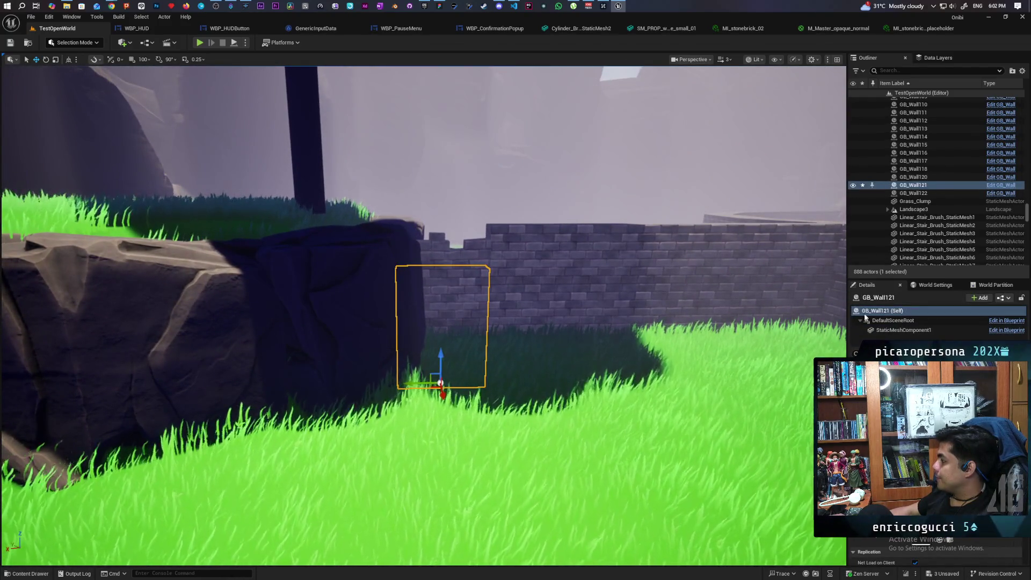
click(904, 330)
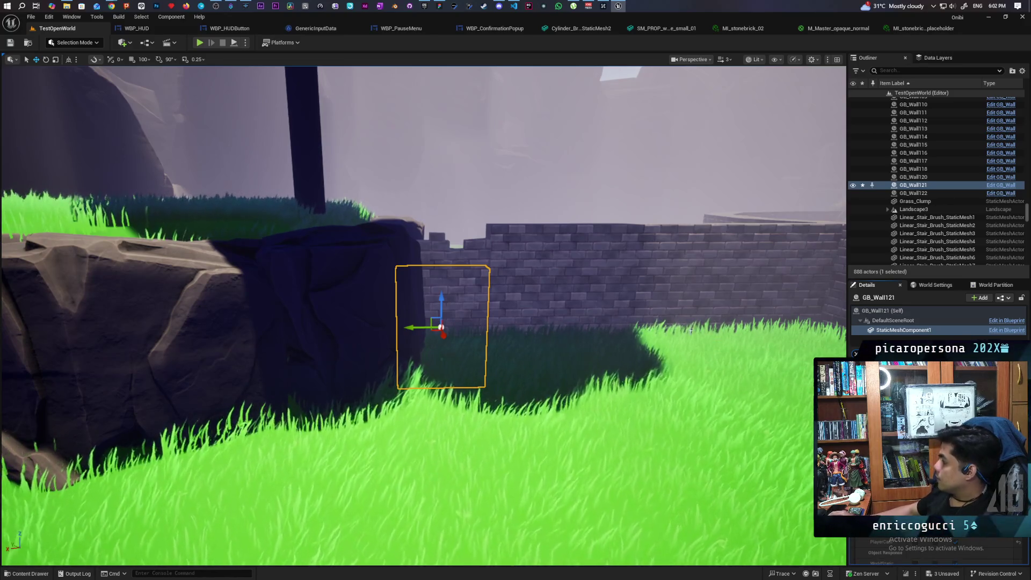
click(433, 250)
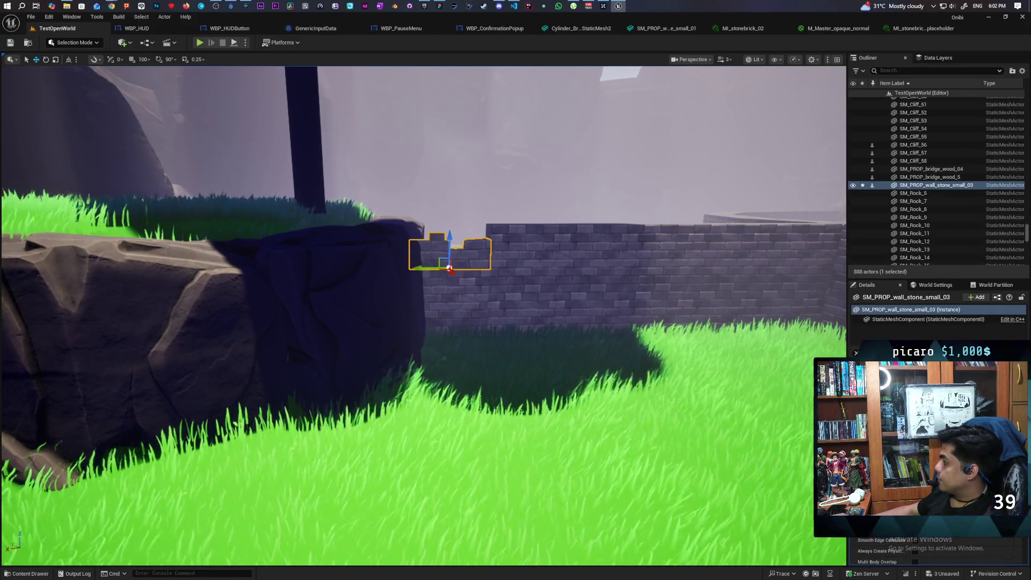
click(901, 319)
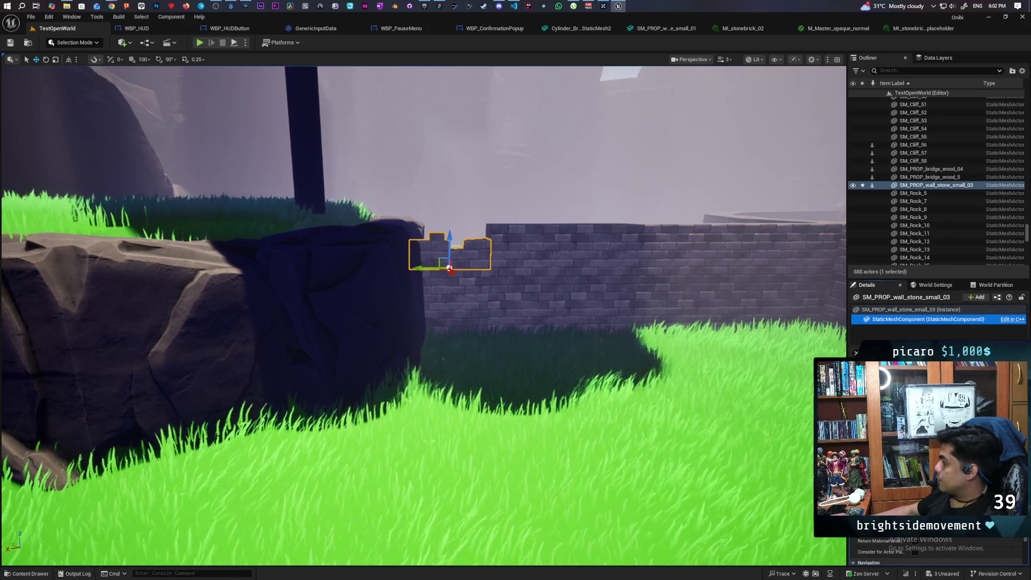
click(937, 486)
click(329, 239)
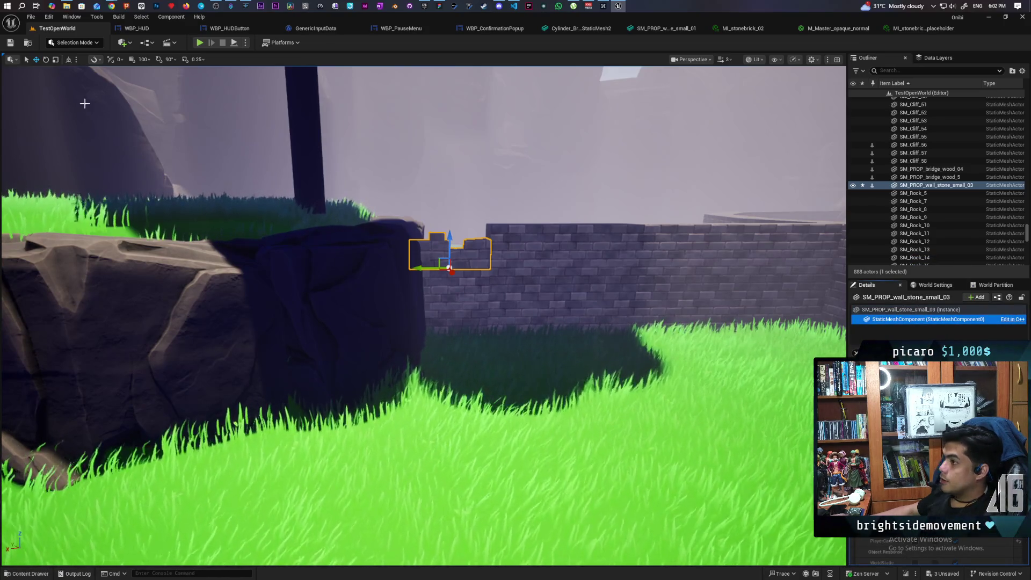
drag(492, 151, 569, 243)
click(569, 243)
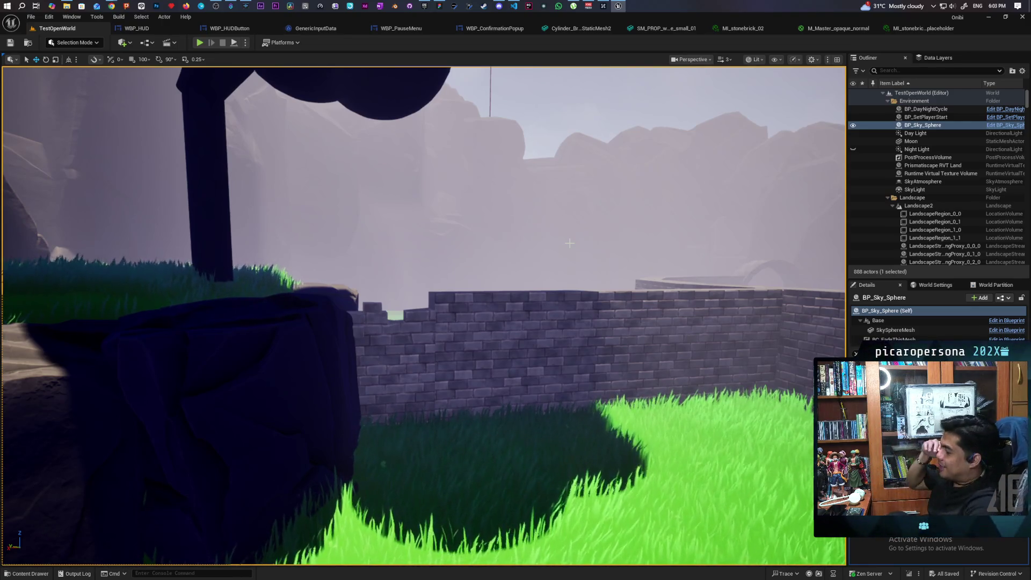
mouse_move(424, 317)
mouse_down()
mouse_move(424, 300)
mouse_move(408, 311)
mouse_move(416, 325)
mouse_up()
mouse_move(524, 397)
mouse_down()
mouse_move(499, 393)
mouse_move(521, 392)
mouse_up()
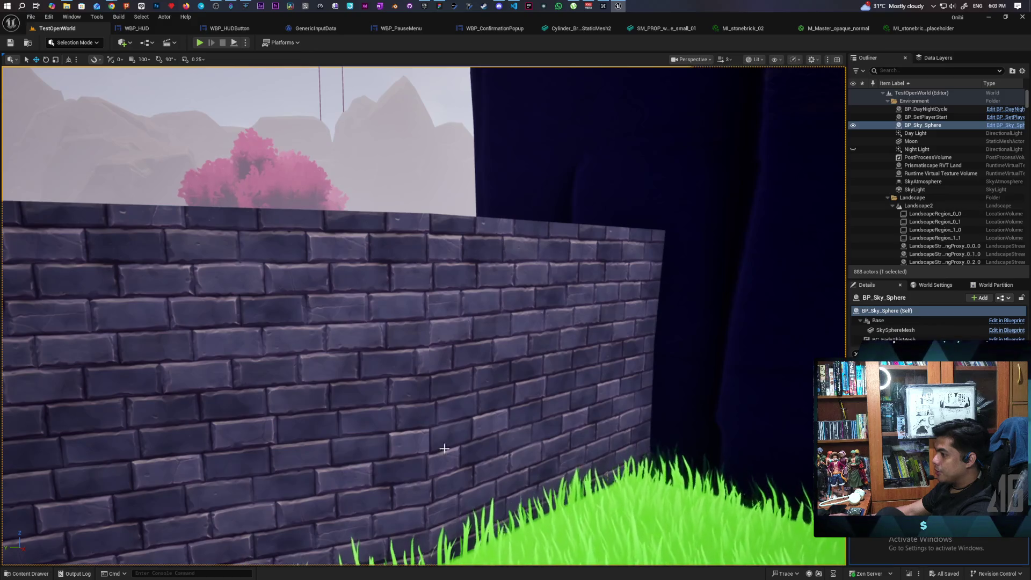
scroll(484, 394, down, 10)
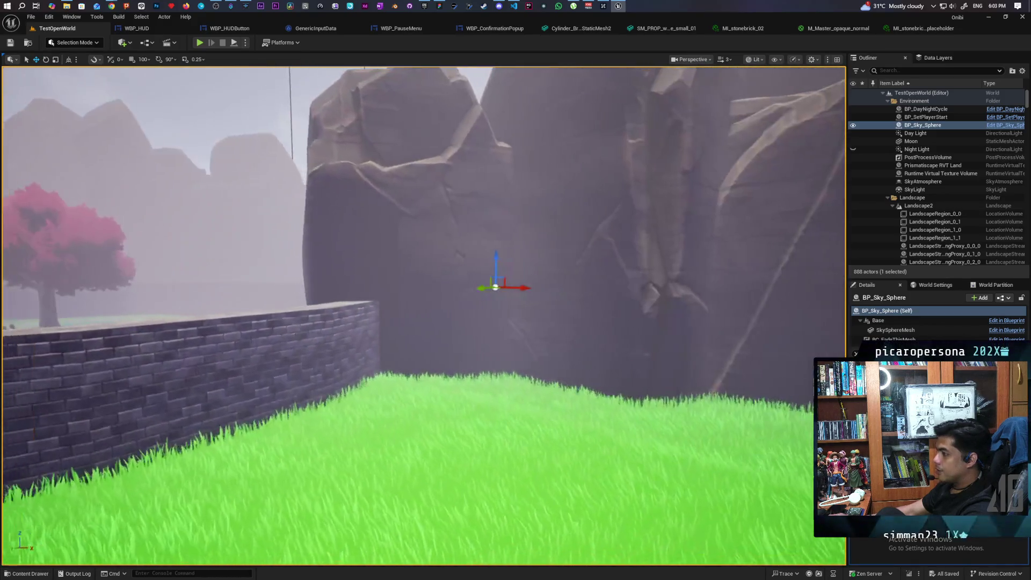
mouse_move(485, 394)
mouse_down()
mouse_move(430, 394)
mouse_move(499, 388)
mouse_up()
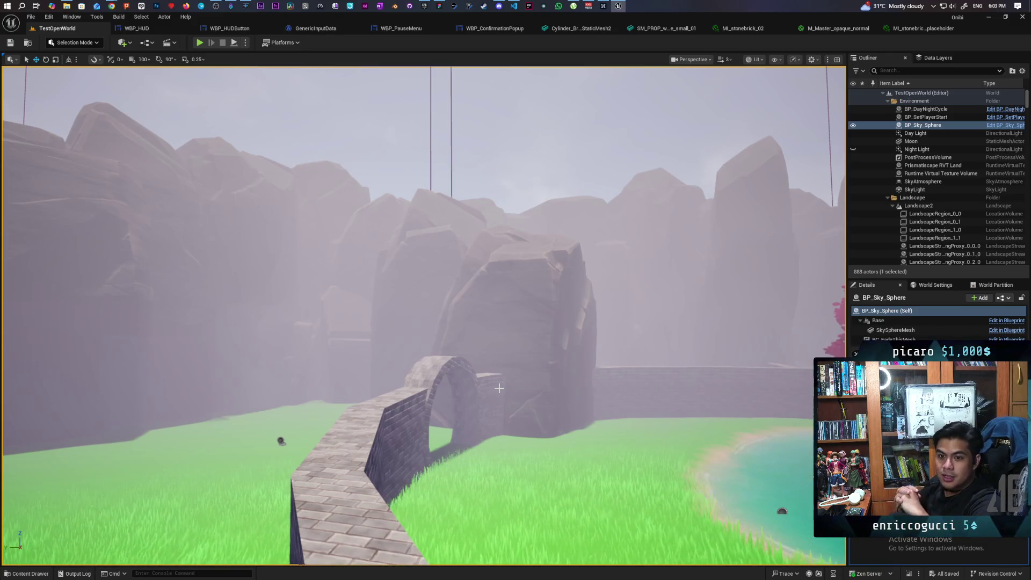
mouse_move(544, 366)
mouse_down()
mouse_move(515, 322)
mouse_move(534, 285)
mouse_move(553, 290)
mouse_move(516, 295)
mouse_move(590, 364)
mouse_up()
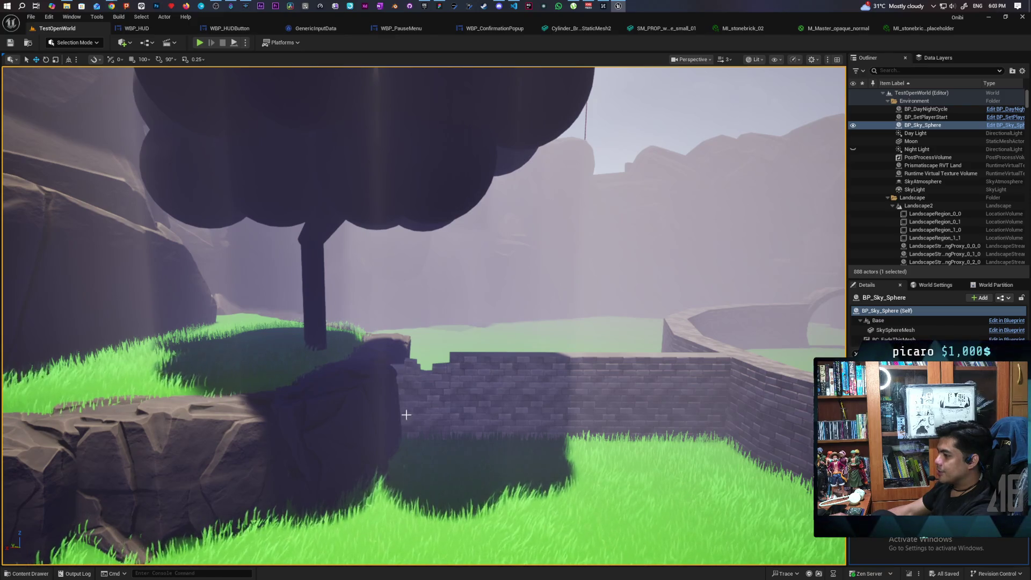
mouse_move(406, 415)
mouse_down()
mouse_move(394, 478)
mouse_move(393, 465)
mouse_move(529, 461)
mouse_up()
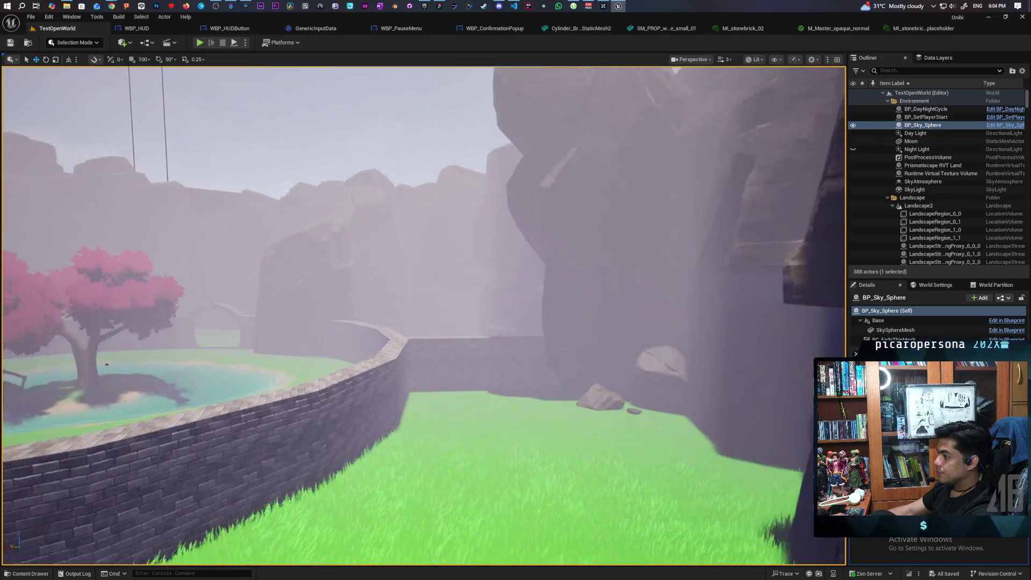
drag(308, 300, 314, 301)
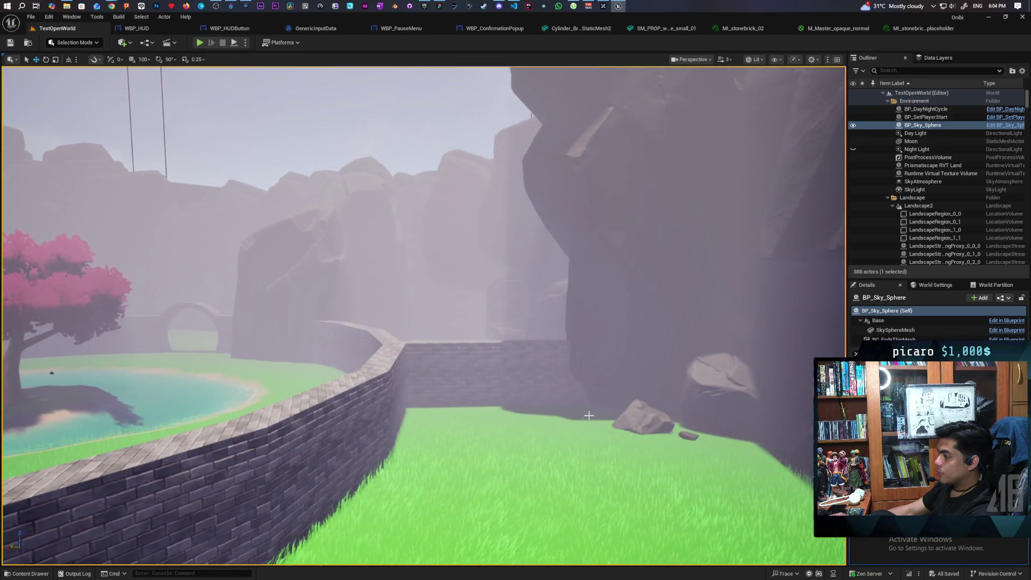
drag(589, 415, 610, 415)
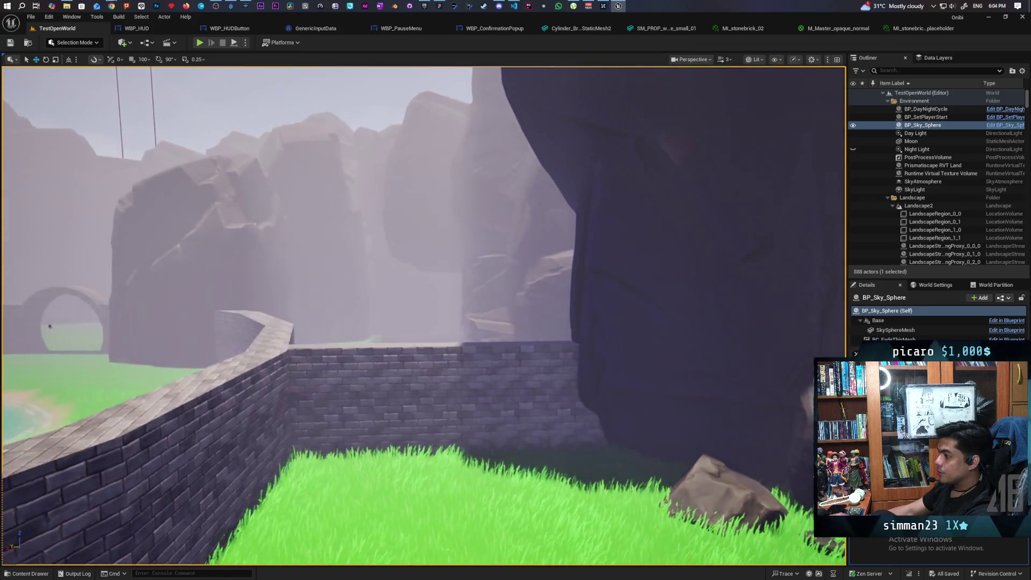
click(430, 397)
key(f)
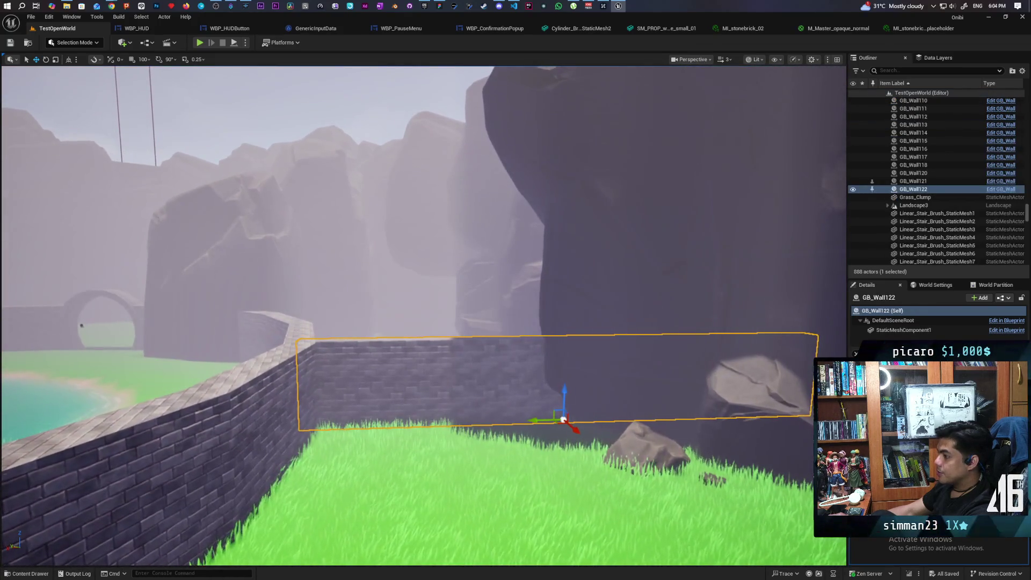
drag(303, 152, 407, 200)
drag(464, 222, 427, 178)
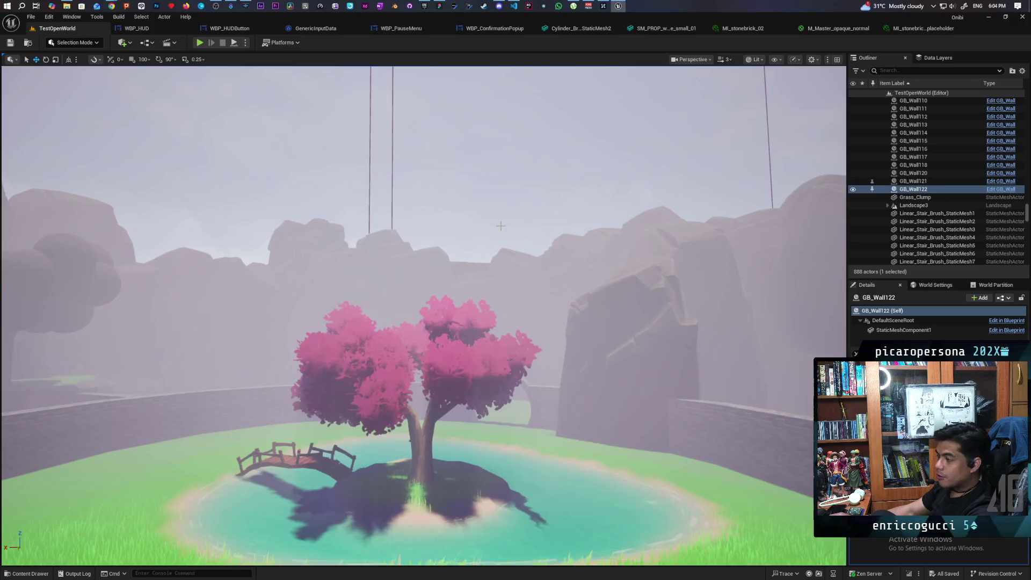
mouse_move(500, 225)
mouse_down()
mouse_move(472, 215)
mouse_move(445, 177)
mouse_move(467, 194)
mouse_move(438, 193)
mouse_move(464, 205)
mouse_up()
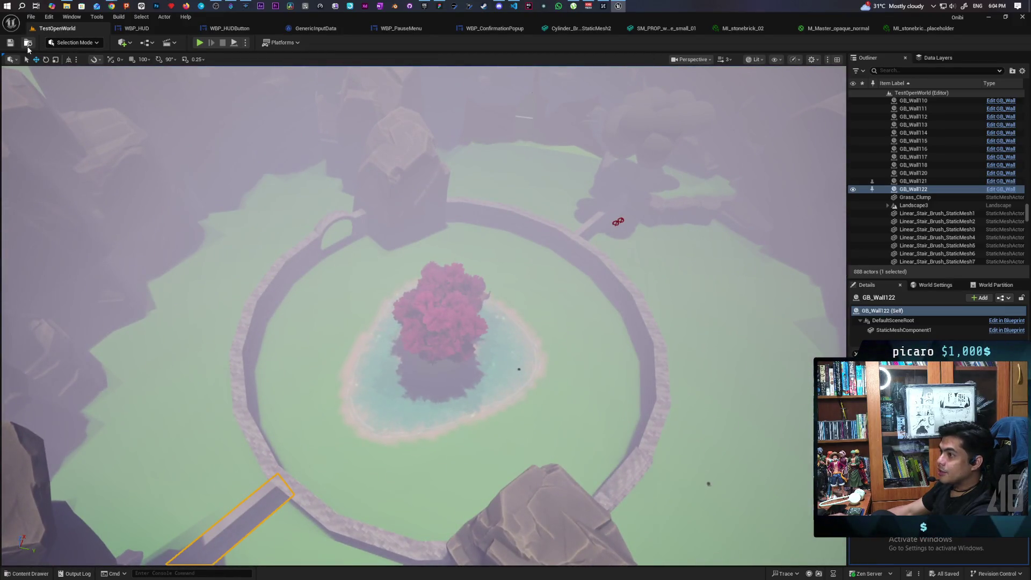
- Search 'pcg' in the Content Drawer and drop PCG_Flowers over the tree island
click(33, 574)
text(pcg)
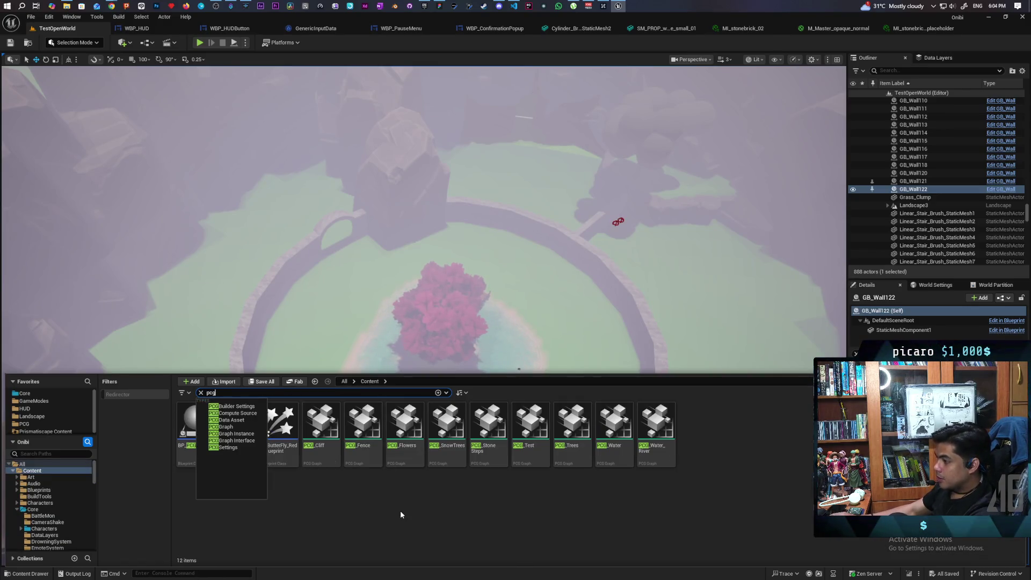
click(400, 510)
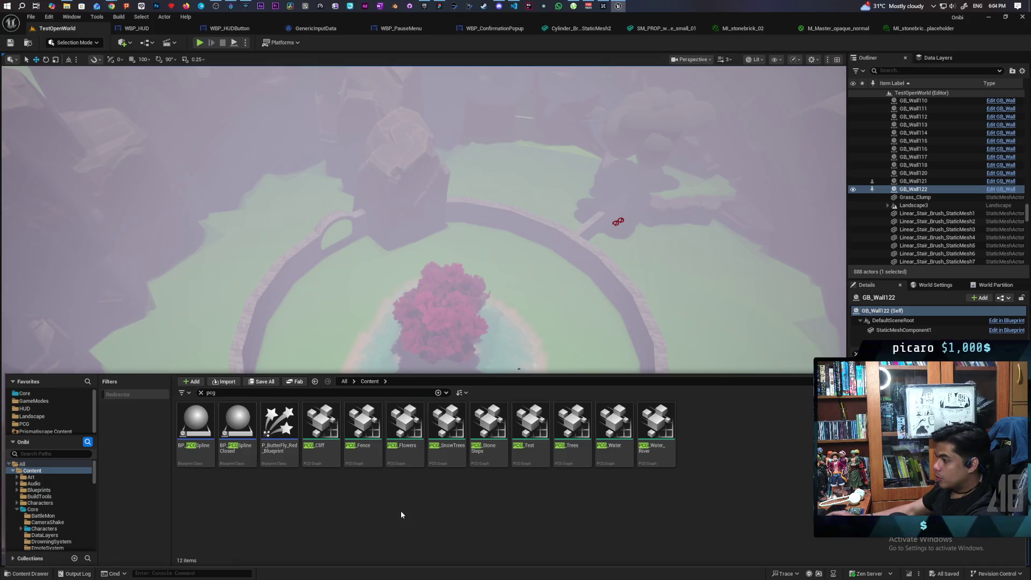
mouse_move(410, 426)
mouse_down()
mouse_move(426, 323)
mouse_move(444, 345)
mouse_move(430, 306)
mouse_move(437, 329)
mouse_up()
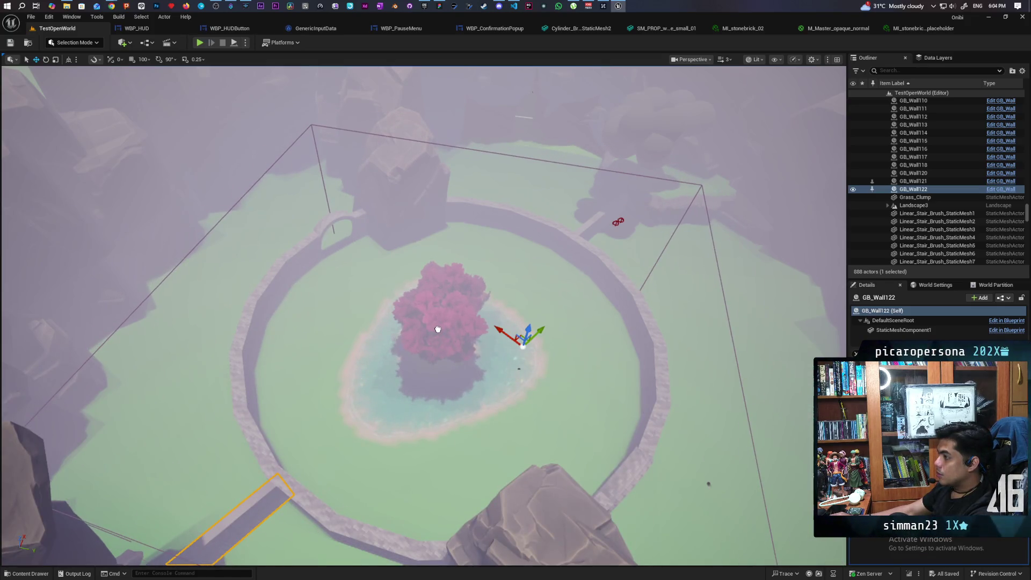
drag(506, 350, 442, 362)
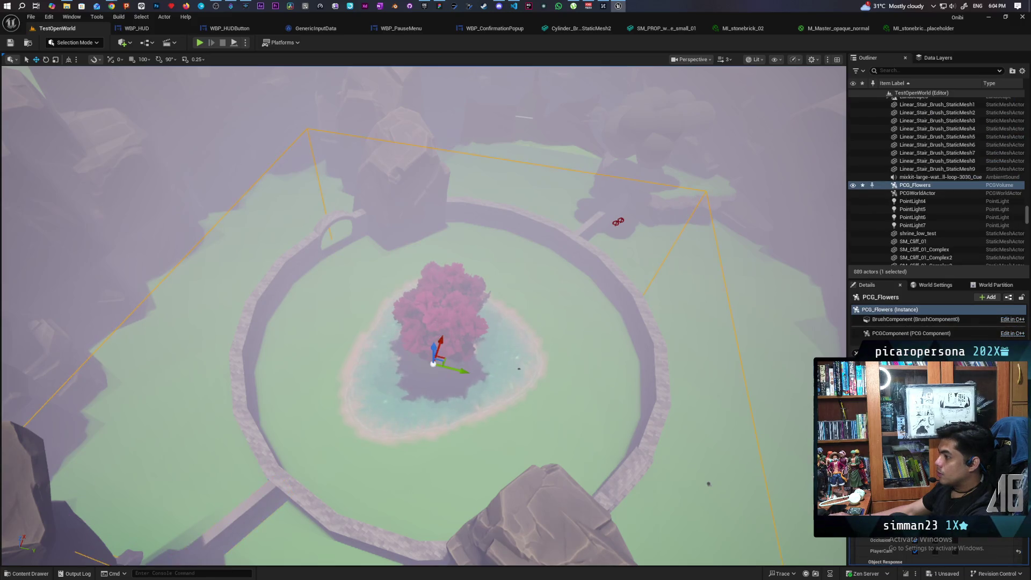
key(f)
- Select the PCG_Flowers volume's PCGComponent and view the flowers toward the cliff wall
scroll(424, 316, up, 10)
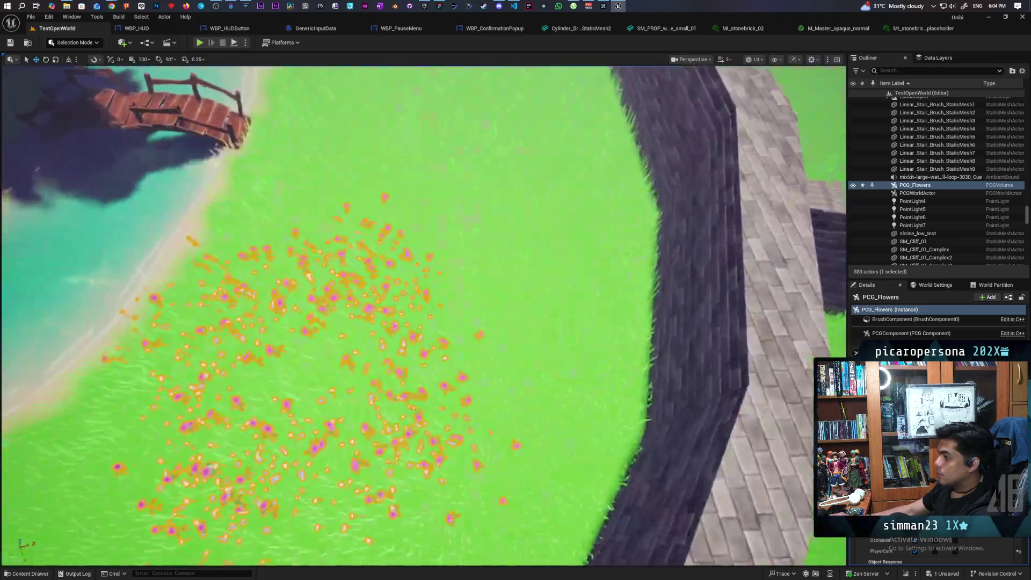
scroll(830, 348, down, 15)
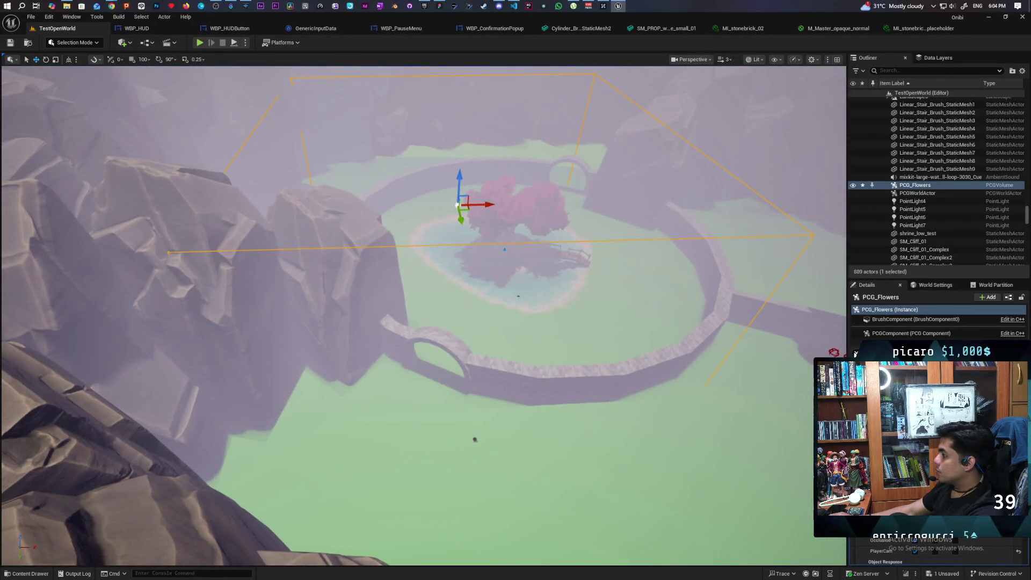
click(900, 334)
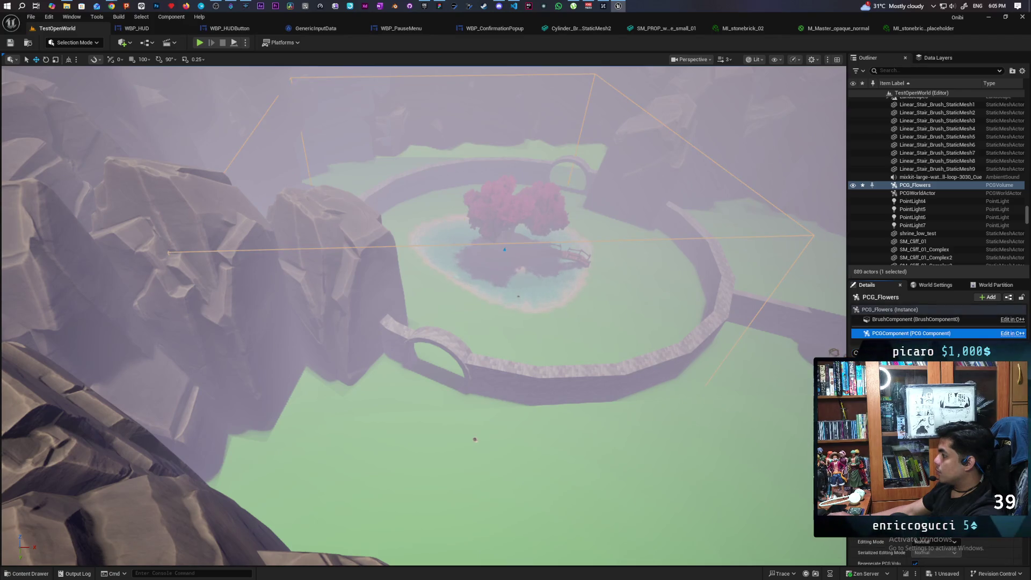
scroll(937, 553, down, 5)
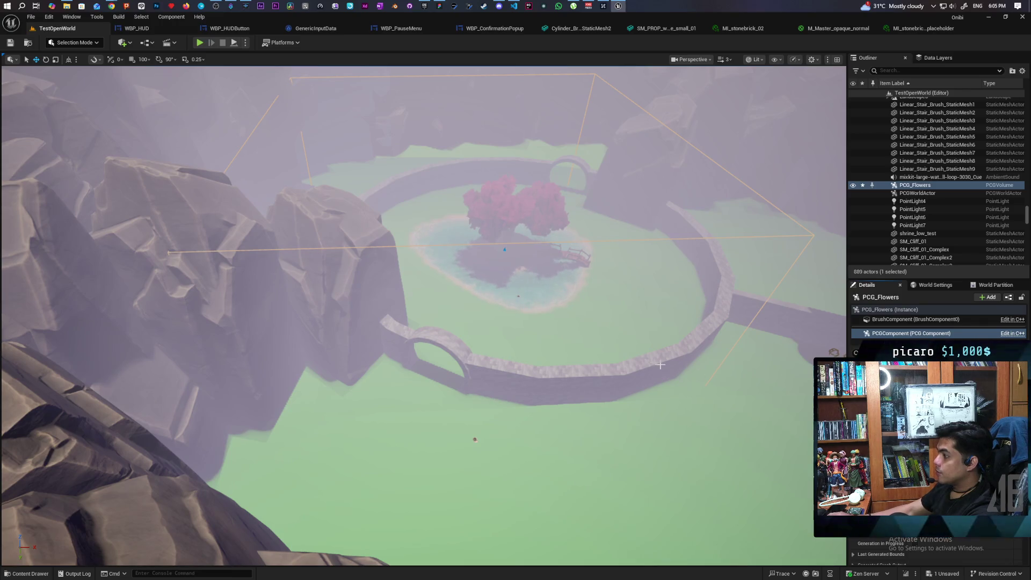
scroll(423, 315, up, 10)
mouse_move(423, 315)
mouse_down()
mouse_move(322, 252)
mouse_move(430, 252)
mouse_move(430, 451)
mouse_up()
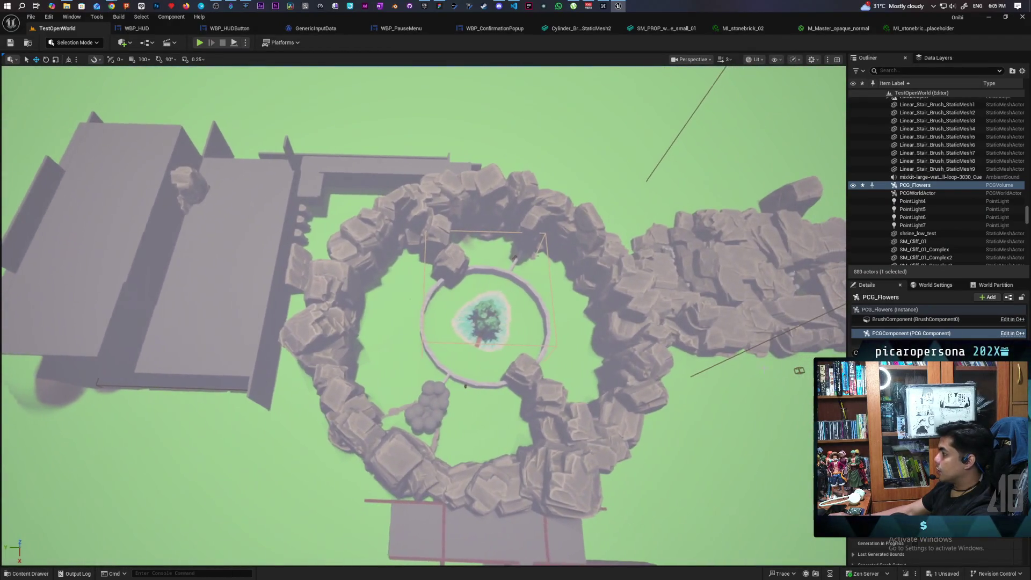
click(888, 320)
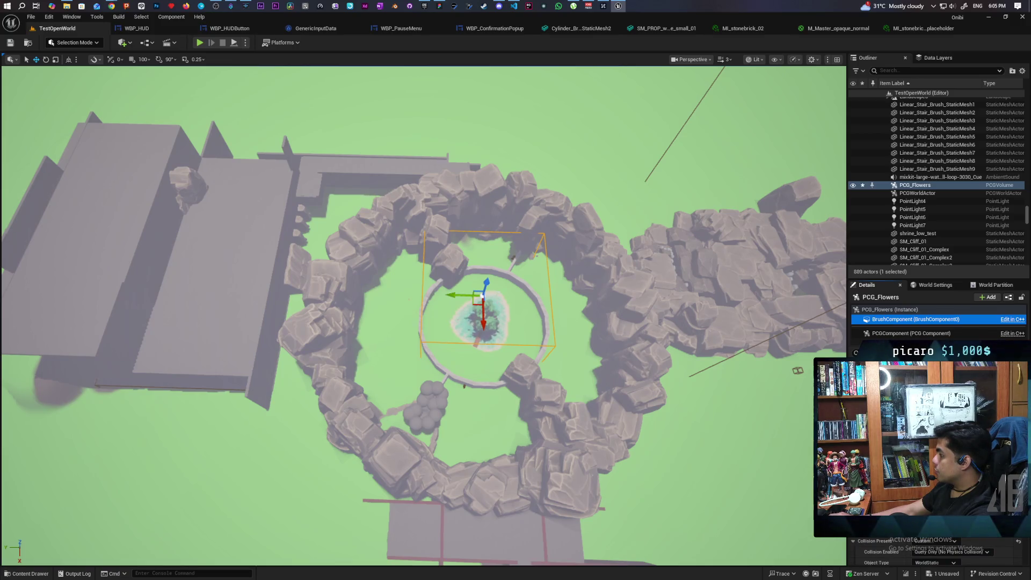
scroll(424, 317, down, 2)
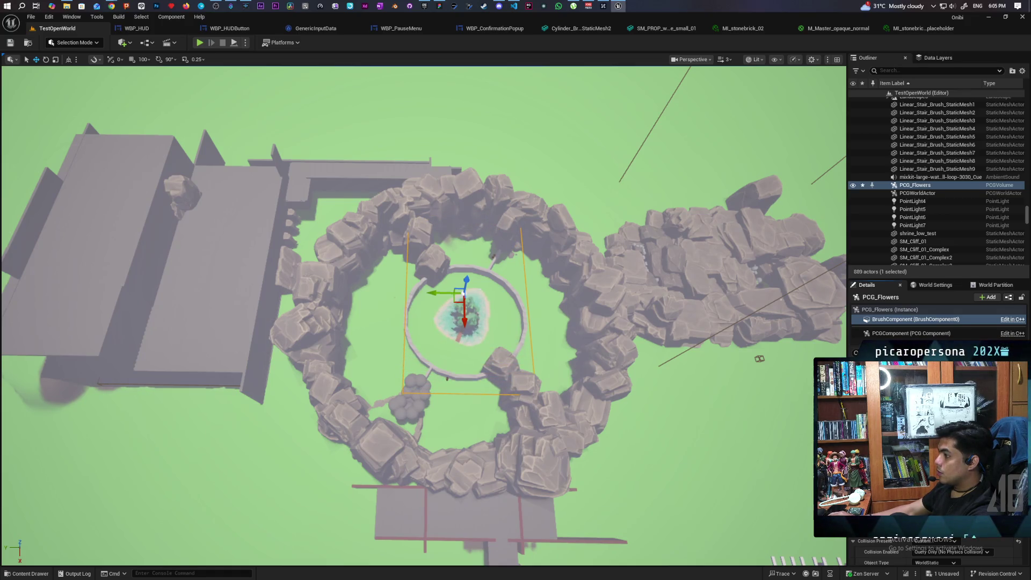
drag(424, 317, 531, 316)
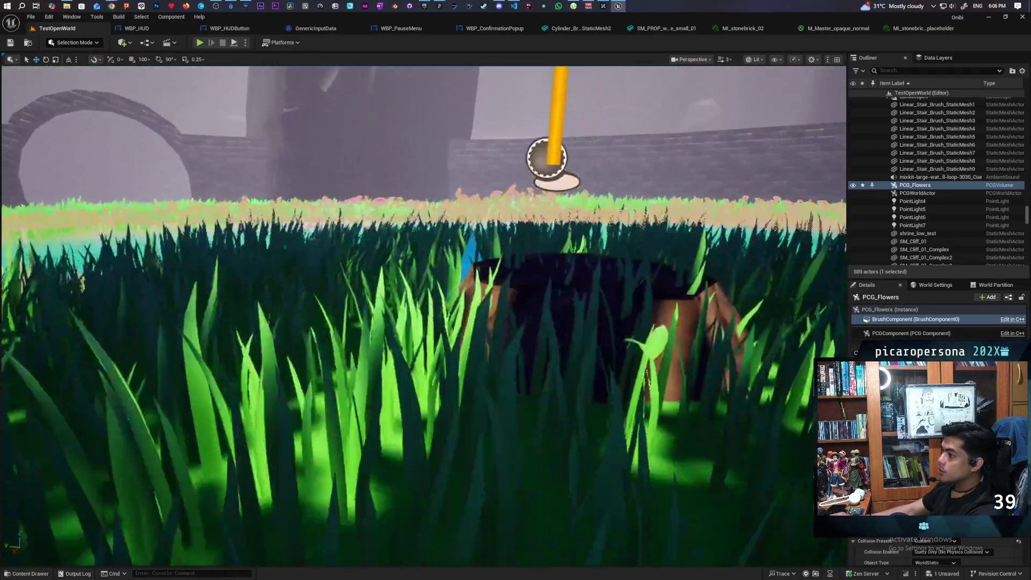
mouse_move(424, 311)
mouse_down()
mouse_move(424, 333)
mouse_move(424, 300)
mouse_move(440, 371)
mouse_up()
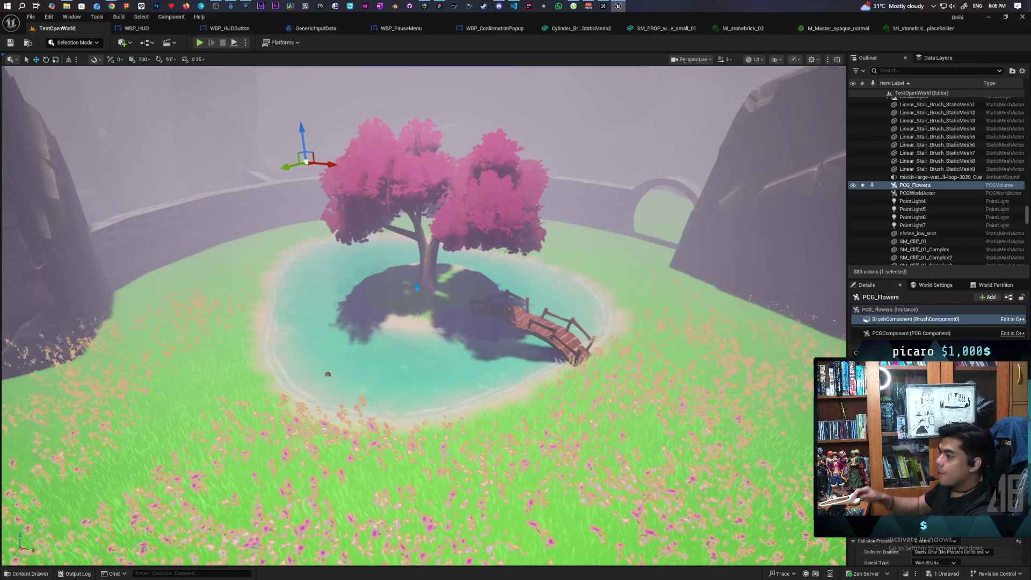
key(d)
key(s)
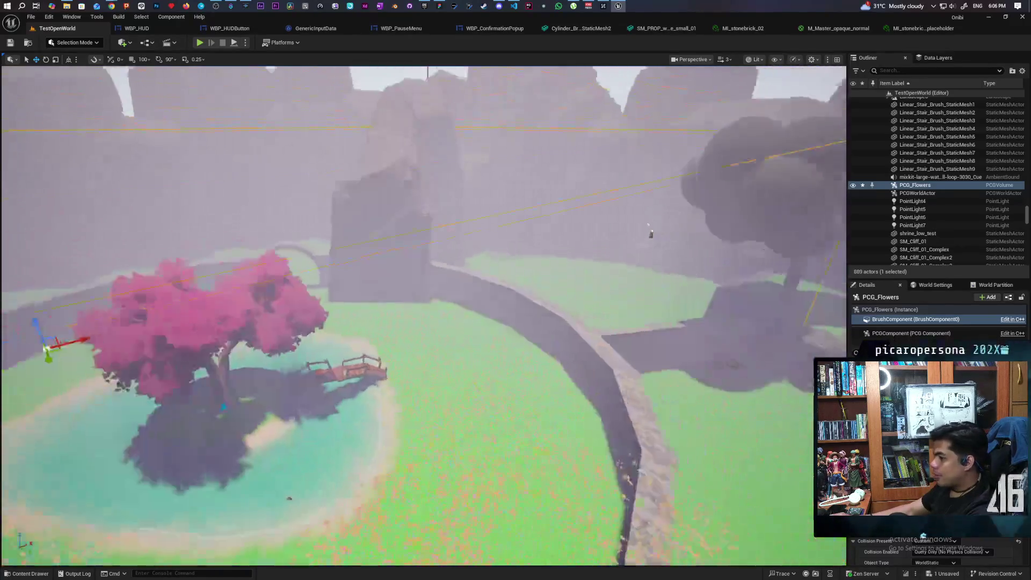
key(w)
key(w)
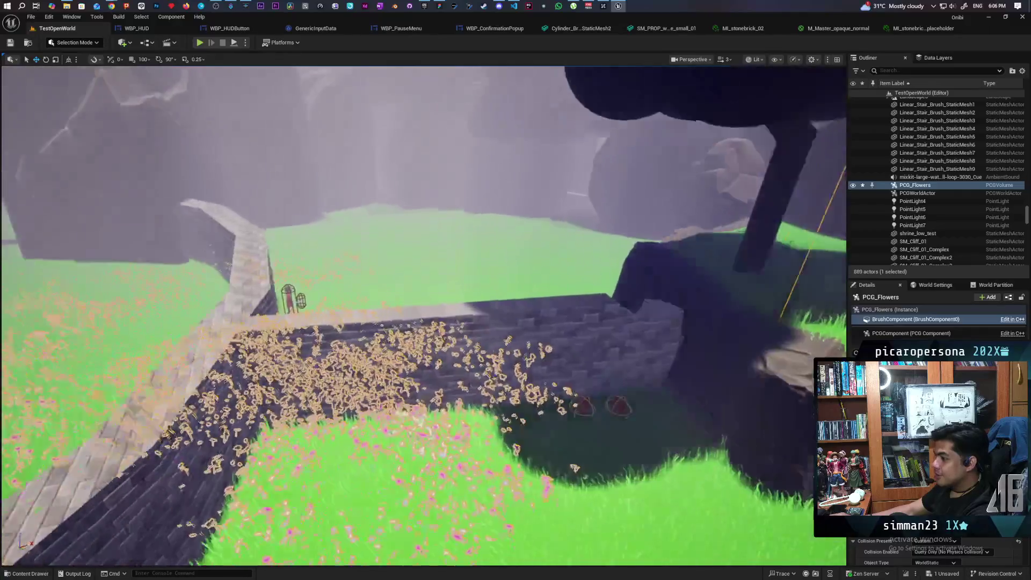
key(s)
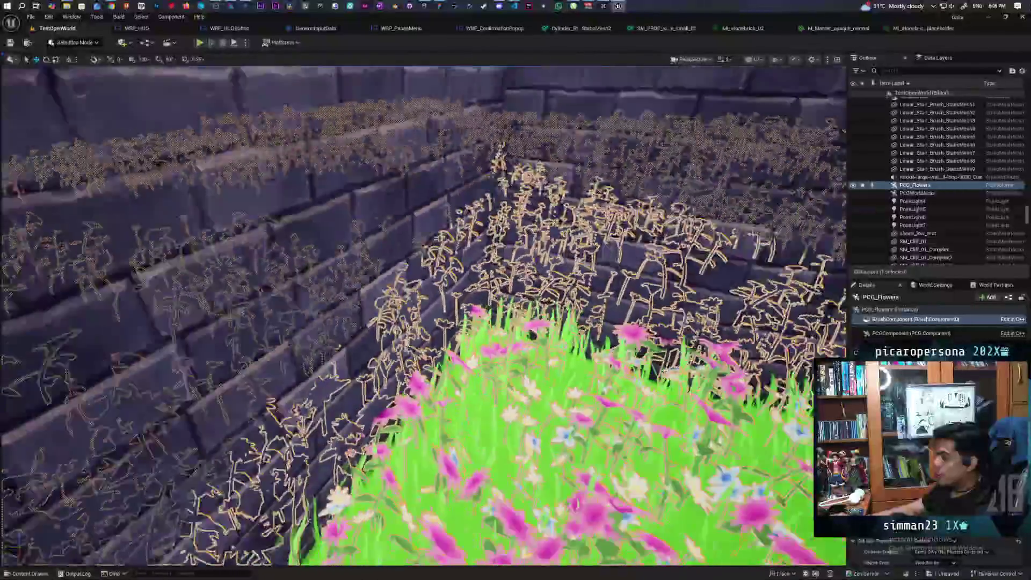
key(s)
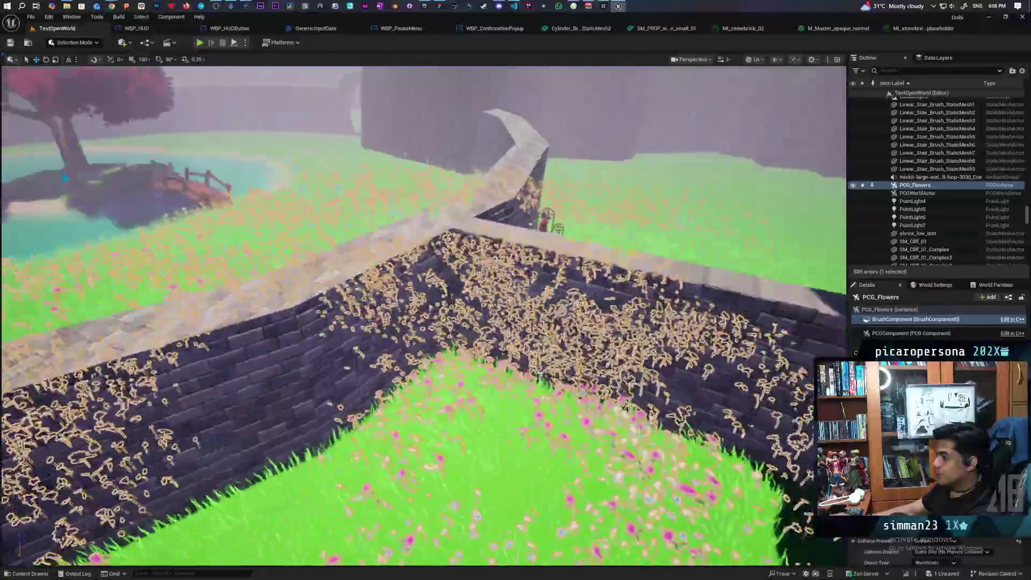
key(w)
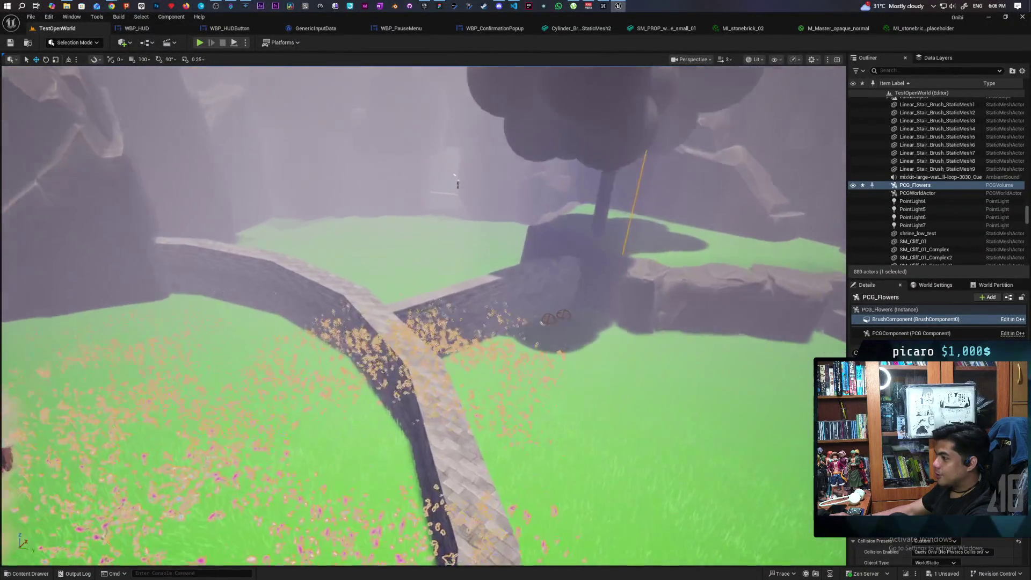
key(w)
key(s)
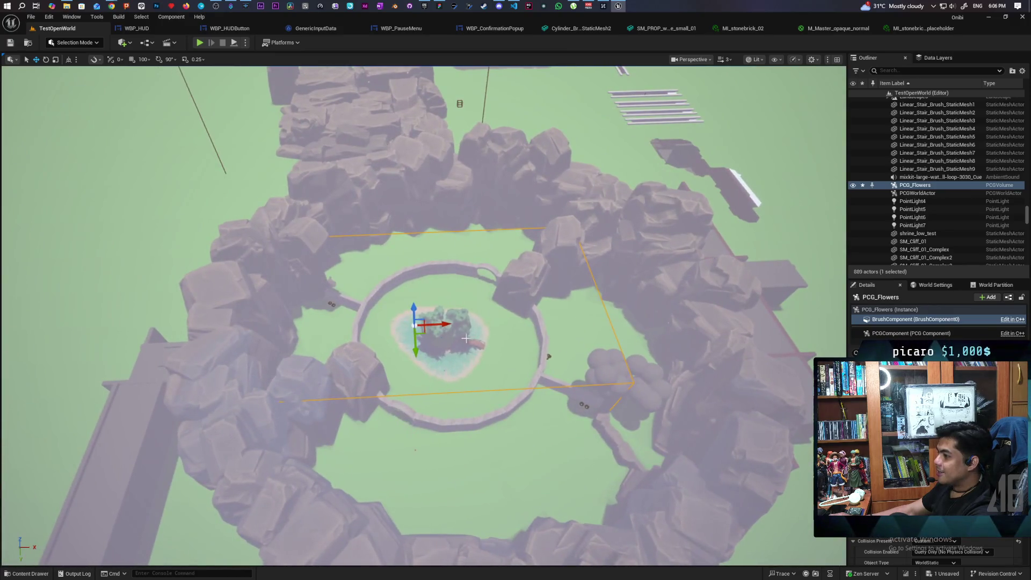
- Drag the PCG_Flowers volume onto the central tree island
drag(477, 331, 505, 335)
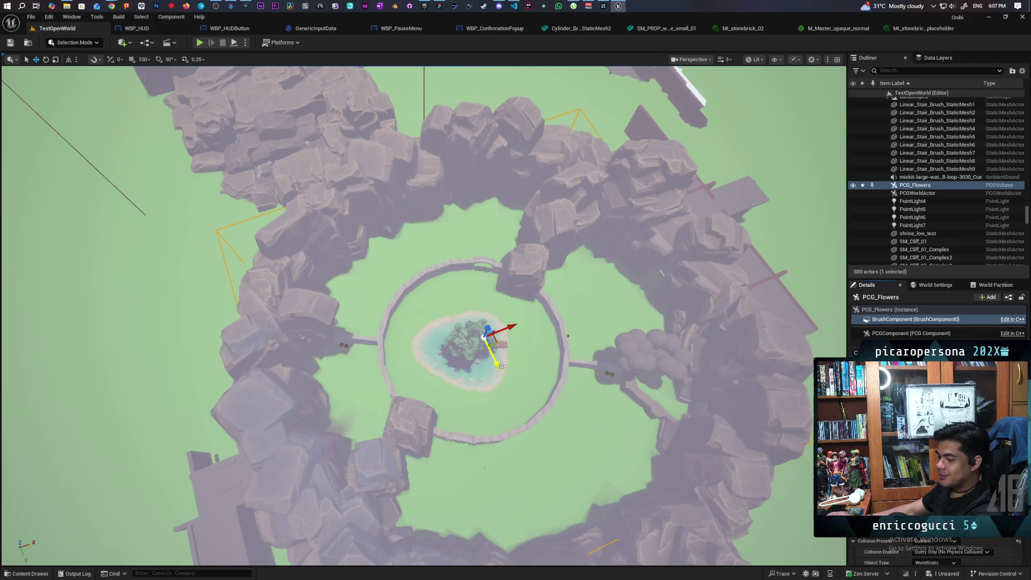
scroll(424, 316, up, 10)
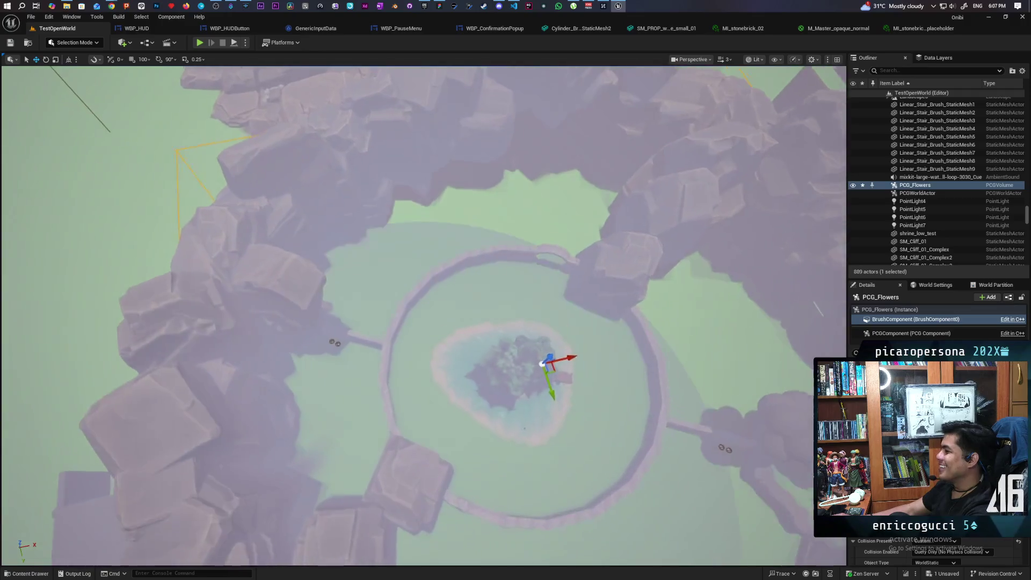
scroll(424, 316, up, 10)
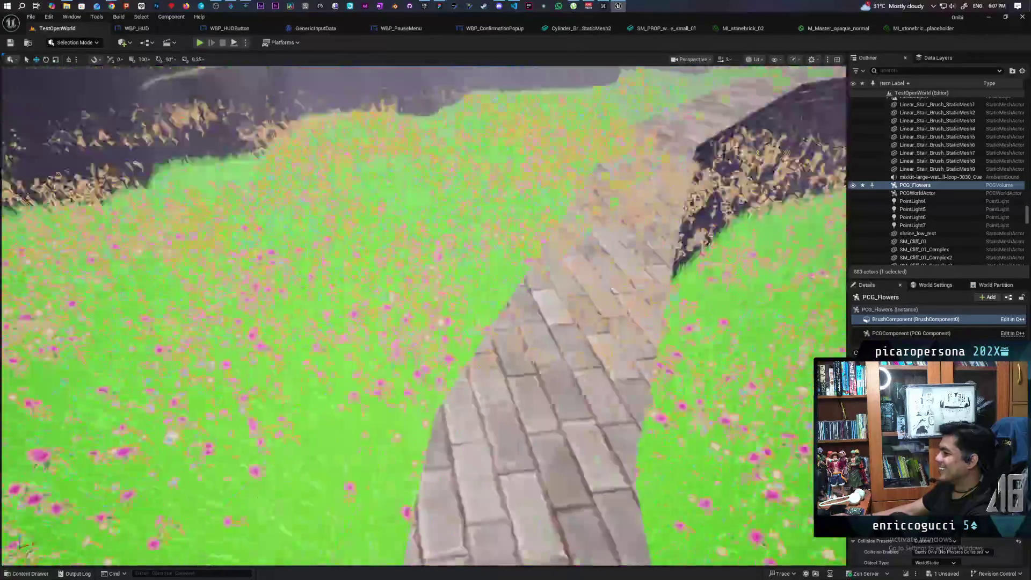
scroll(424, 315, up, 10)
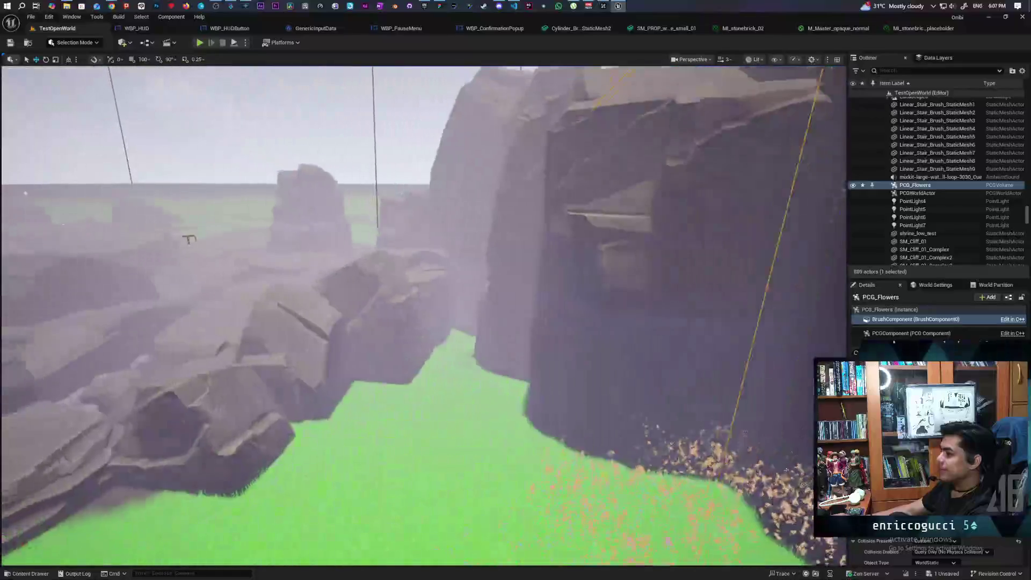
scroll(424, 315, up, 10)
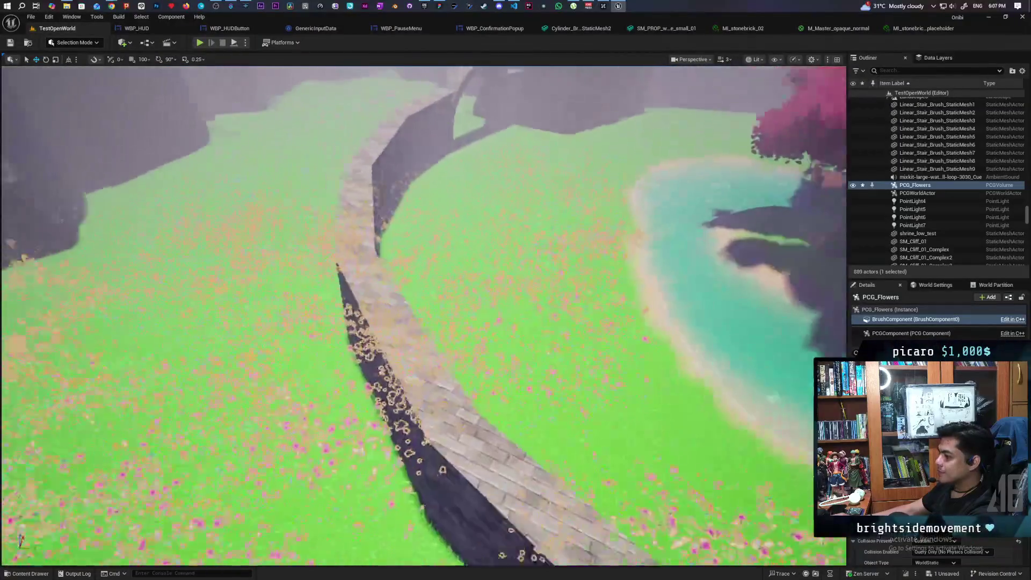
scroll(424, 316, down, 5)
scroll(423, 316, up, 5)
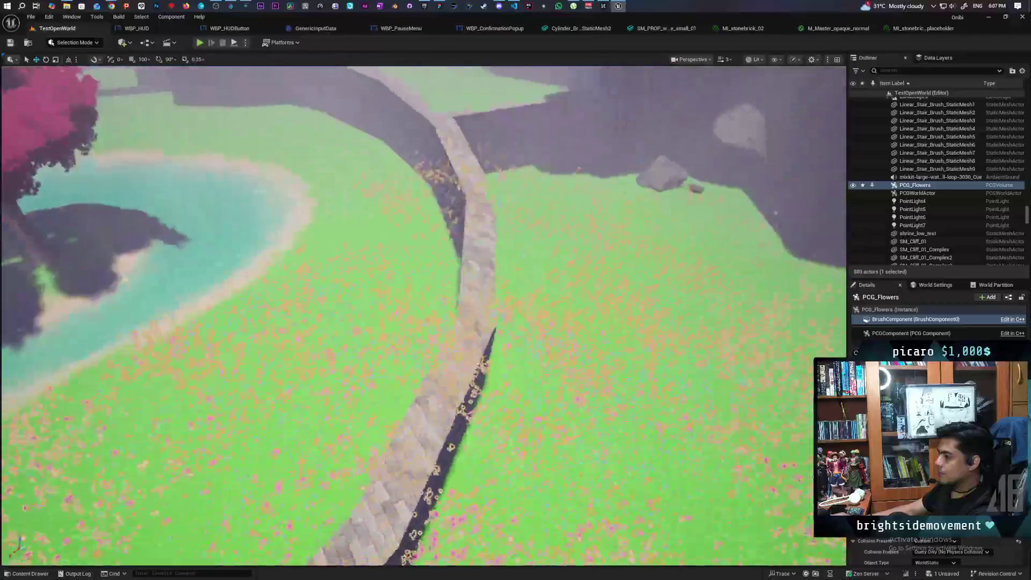
scroll(423, 316, down, 5)
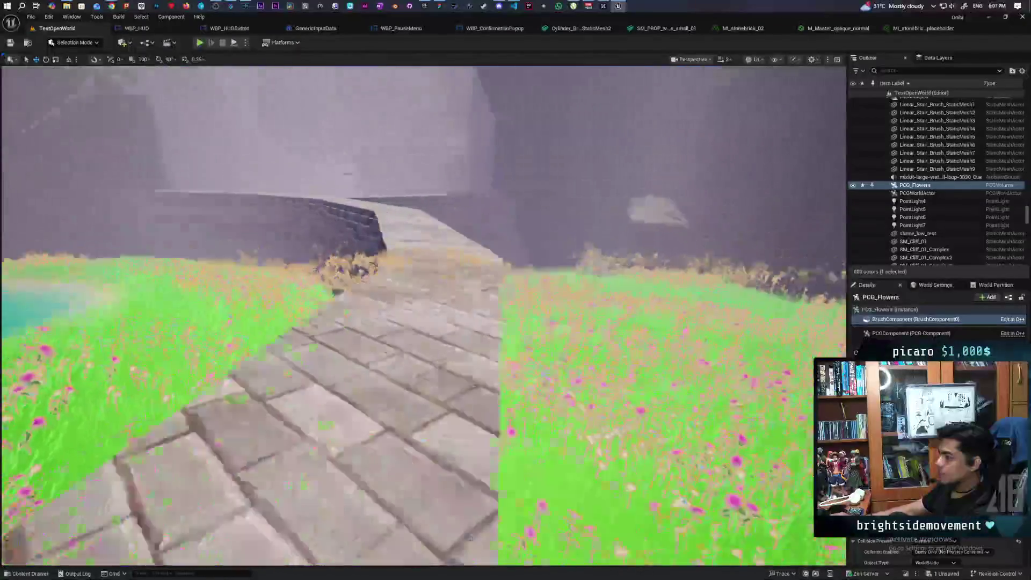
click(409, 180)
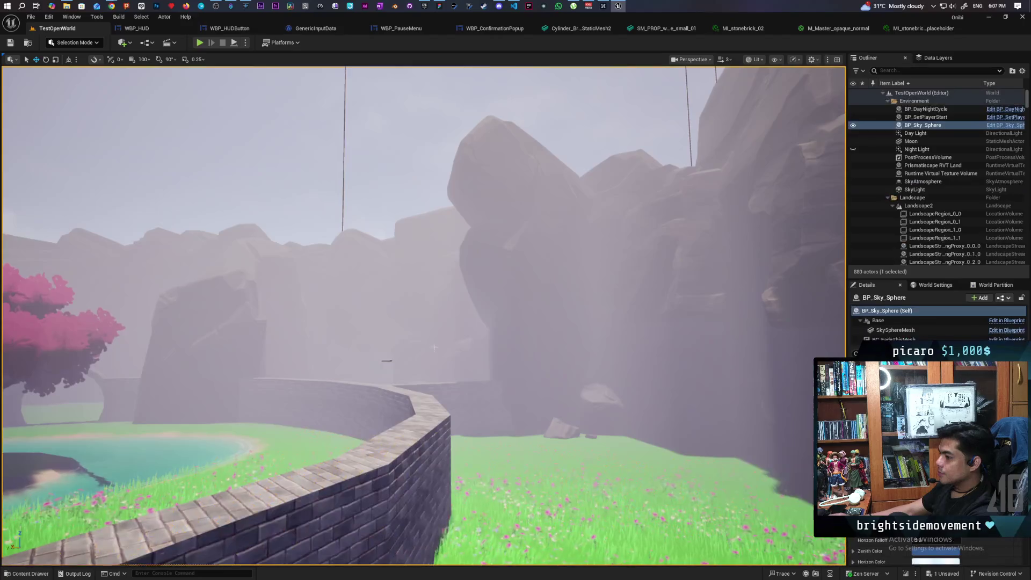
scroll(423, 316, up, 1)
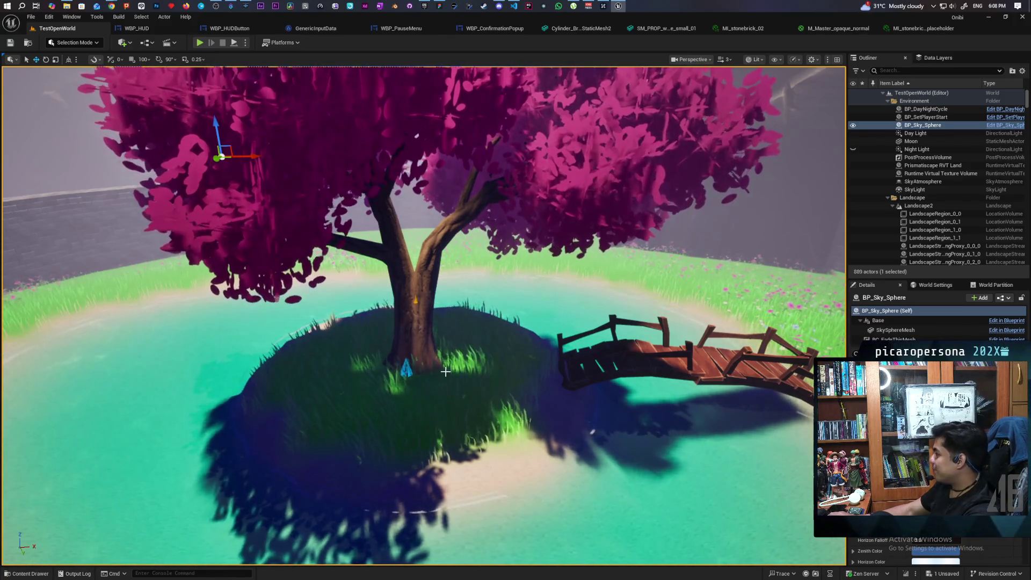
key(f)
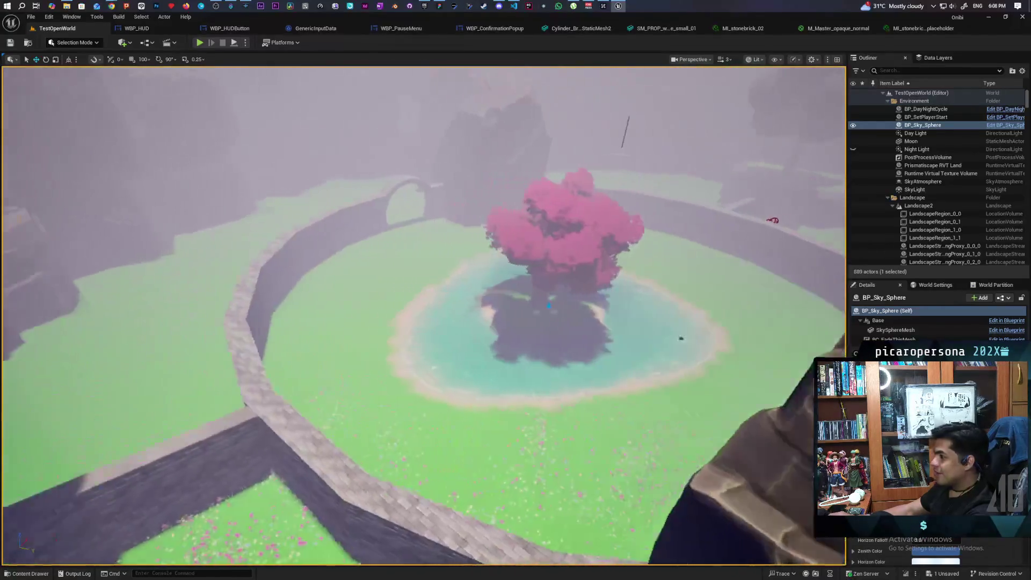
key(w)
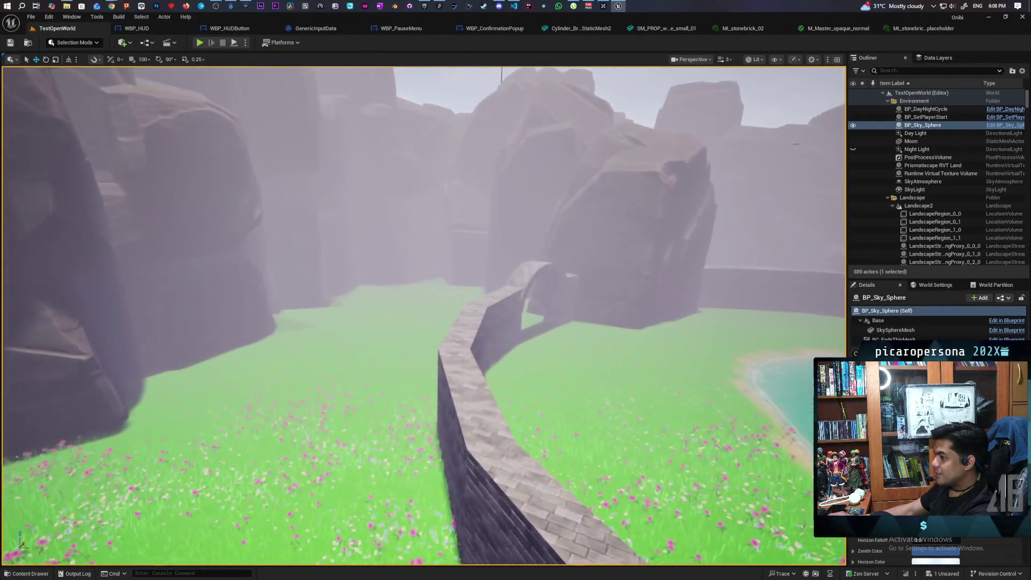
key(w)
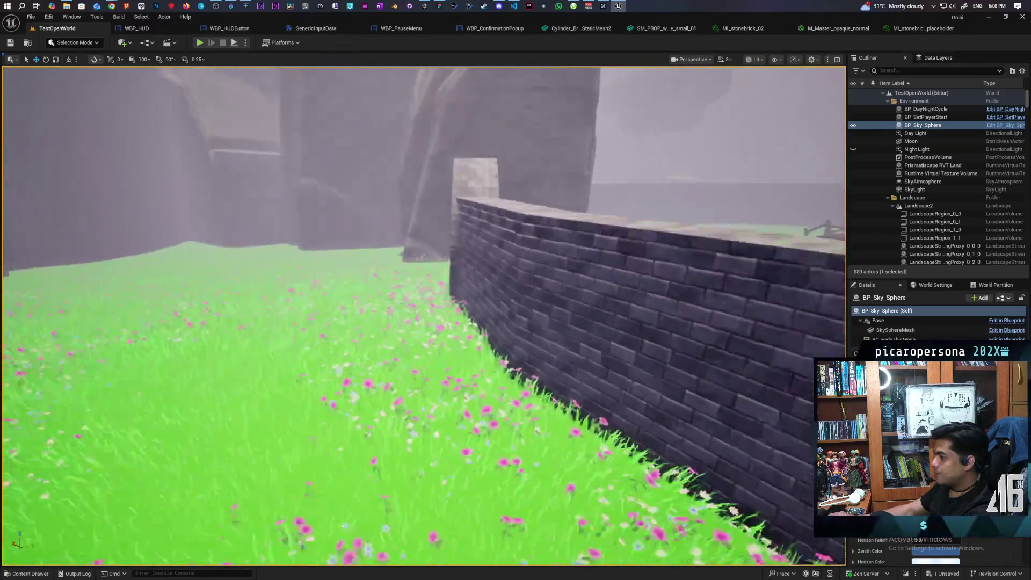
key(e)
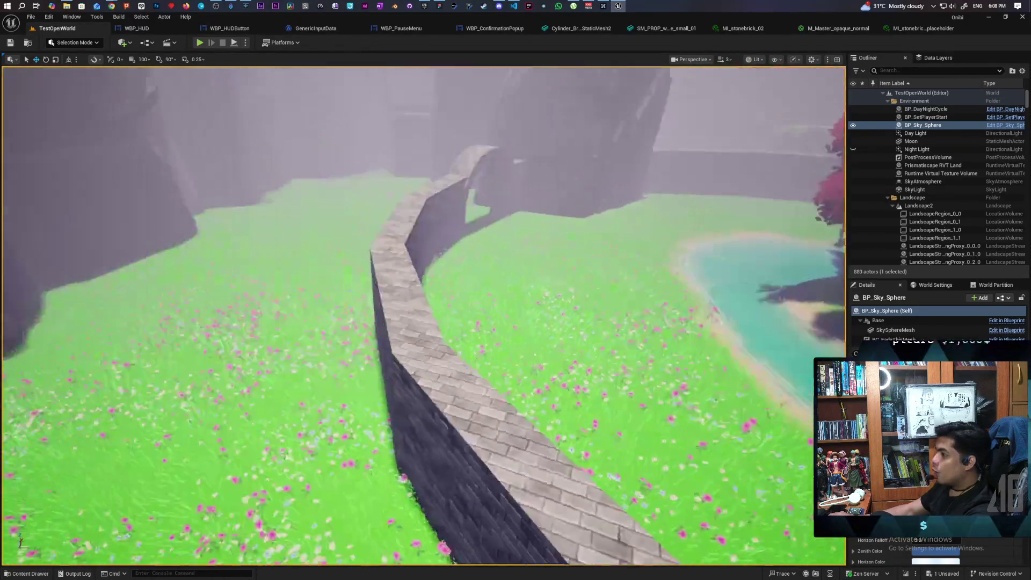
key(w)
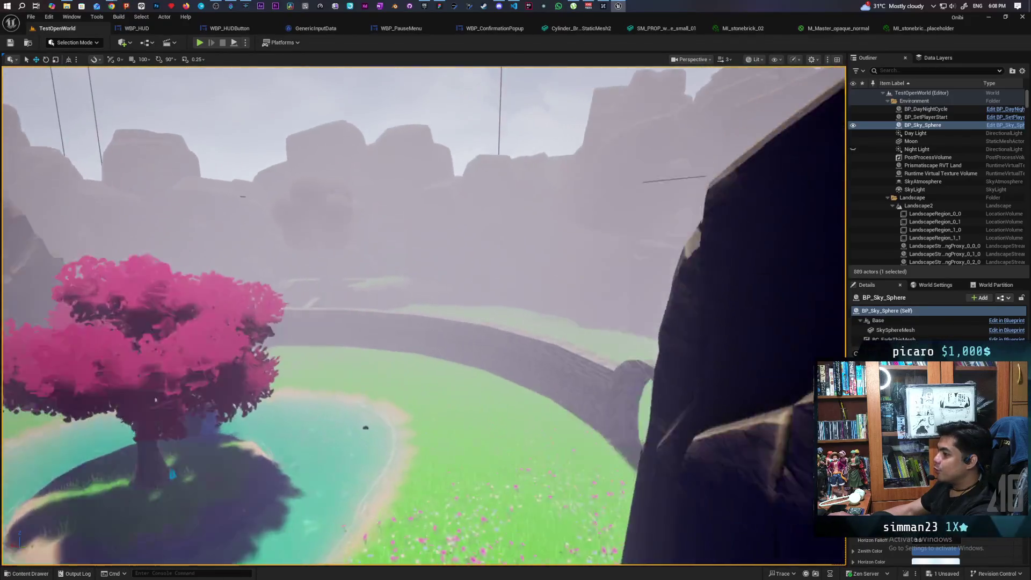
key(s)
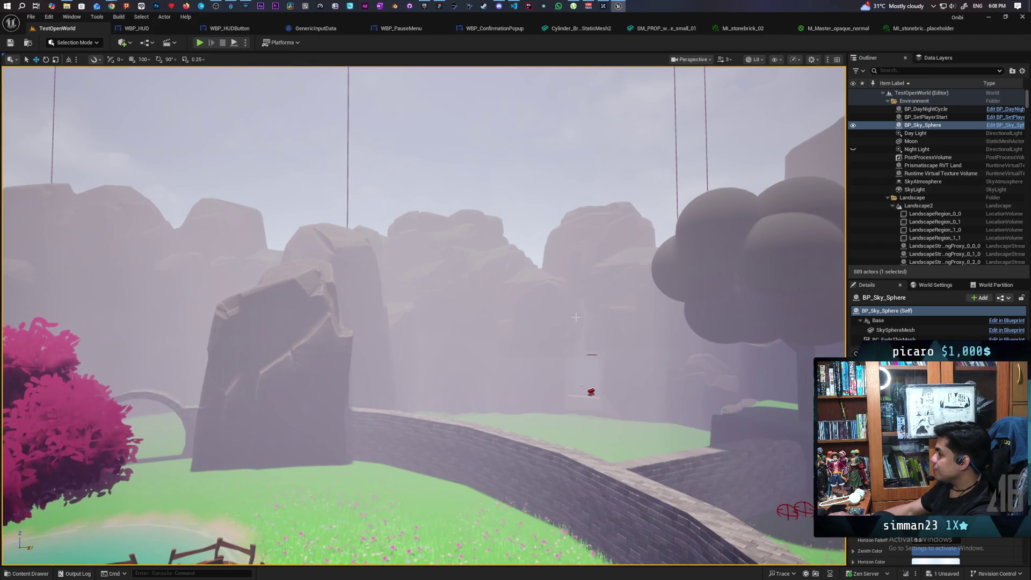
key(e)
key(e)
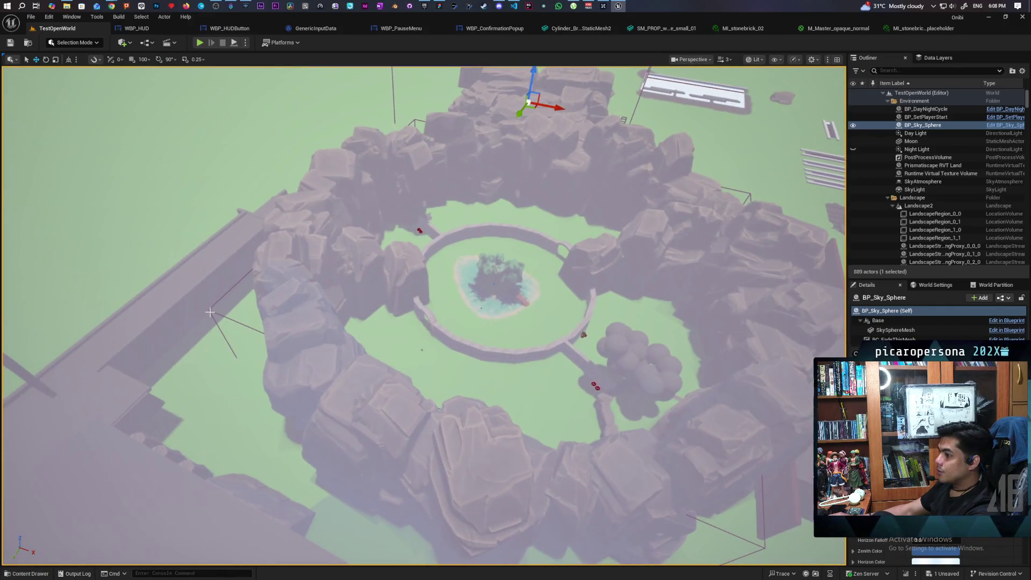
click(208, 309)
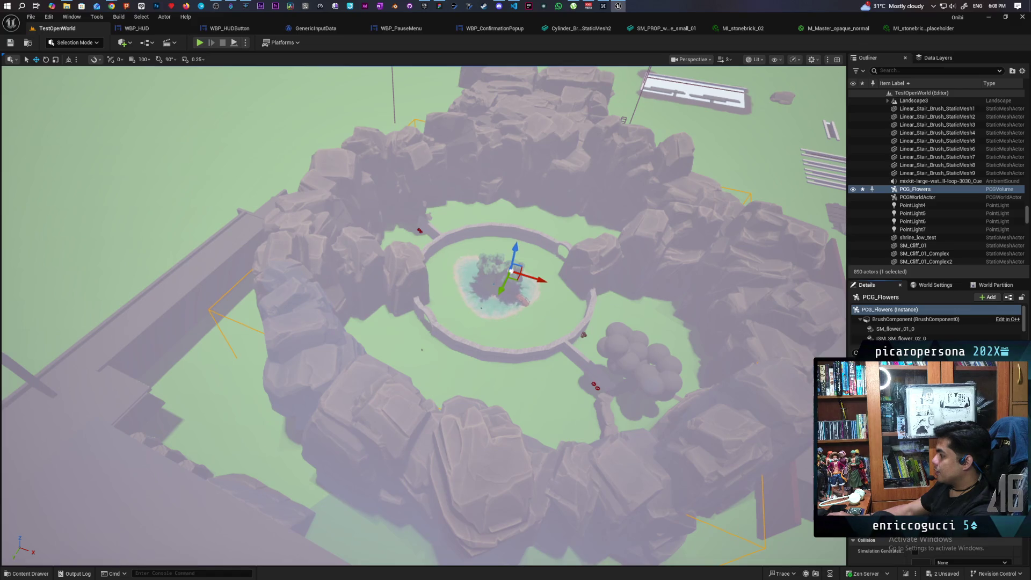
- Bake PCG_Flowers into a PCG_Flowers_PCGStamp actor, save, and delete the original volume
click(906, 189)
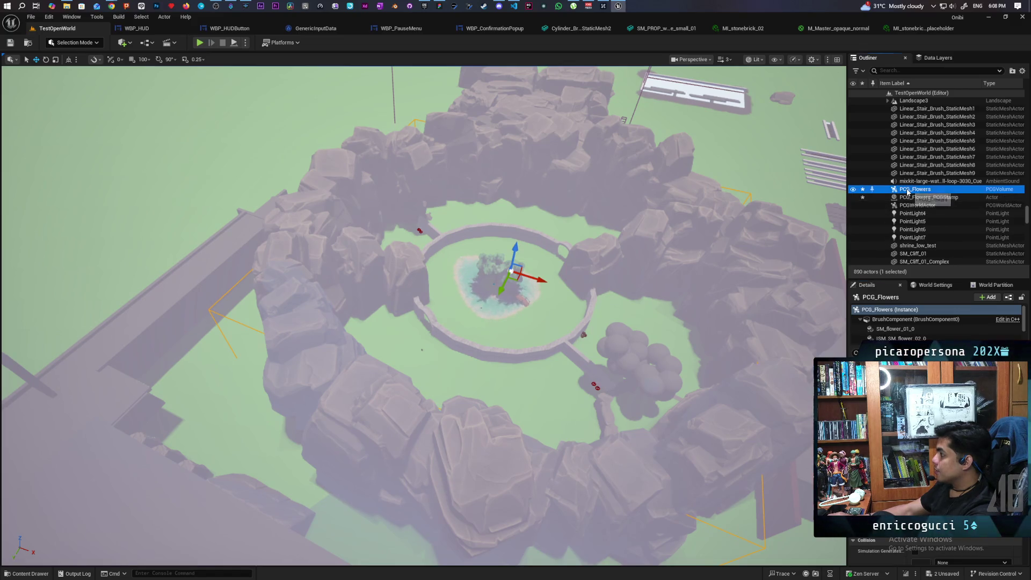
key(ctrl+s)
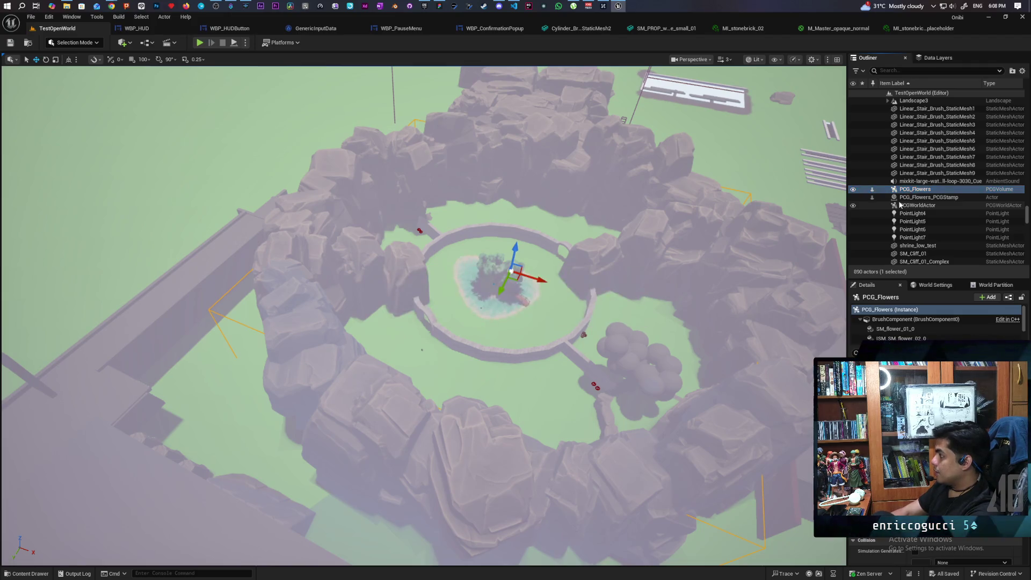
click(902, 190)
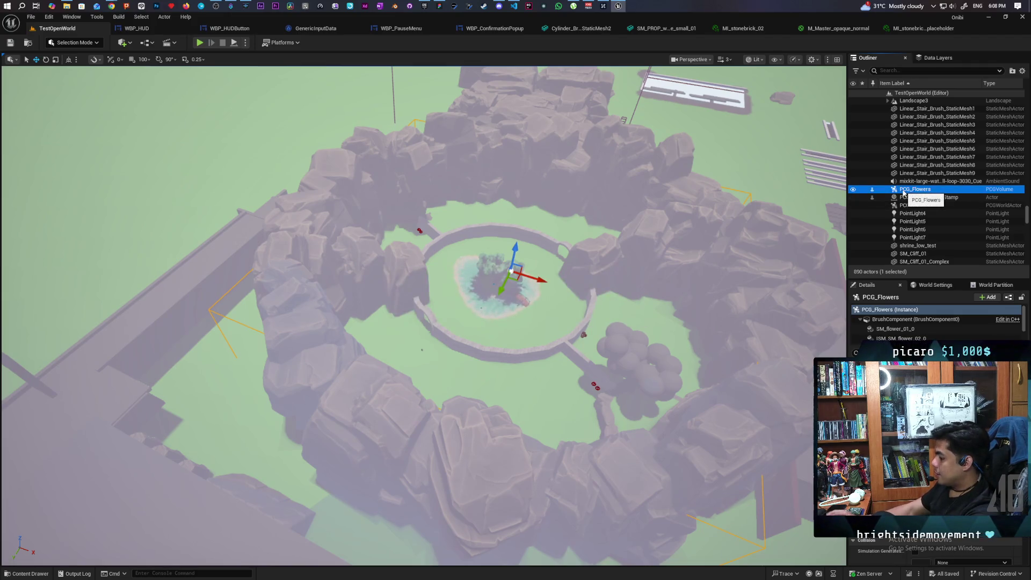
key(Delete)
- Select the PCG_Flowers_PCGStamp actor and orbit to see flowers carpeting the arena
click(902, 191)
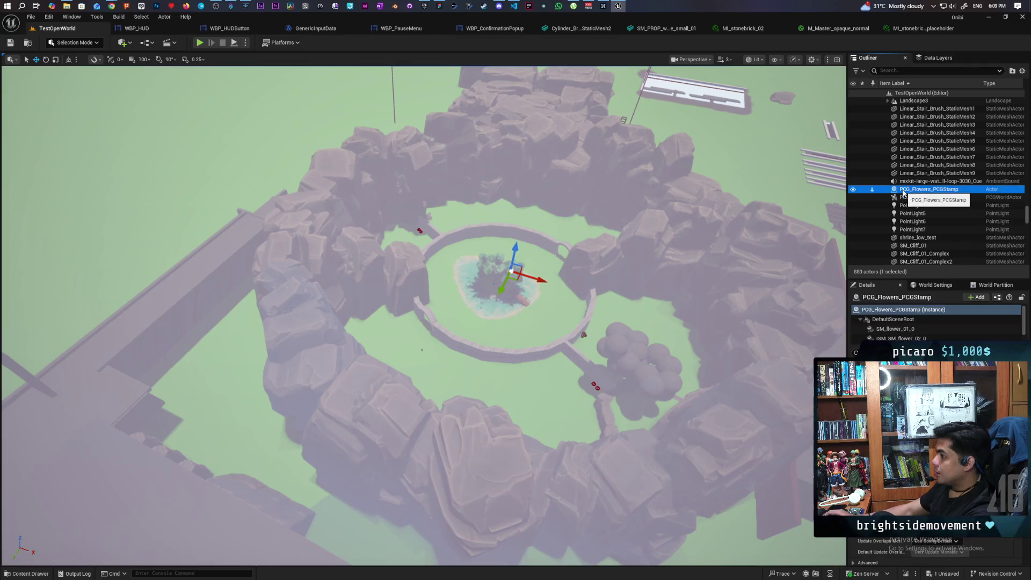
scroll(424, 317, up, 10)
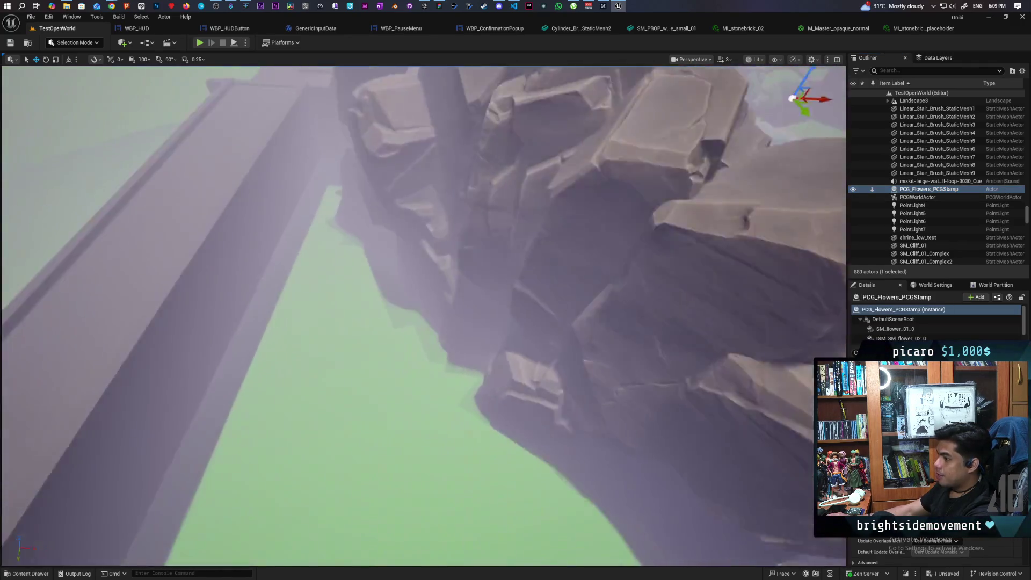
mouse_move(424, 317)
mouse_down()
mouse_move(359, 333)
mouse_move(301, 318)
mouse_move(279, 328)
mouse_move(99, 73)
mouse_up()
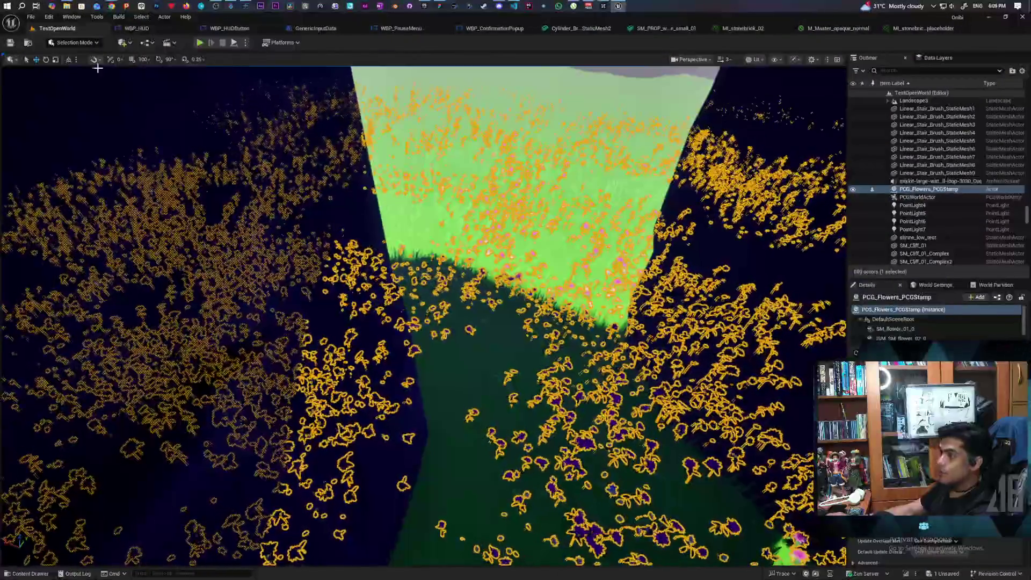
- Switch to Modeling mode and run the XForm ISM Editor on the stamped flowers
click(75, 43)
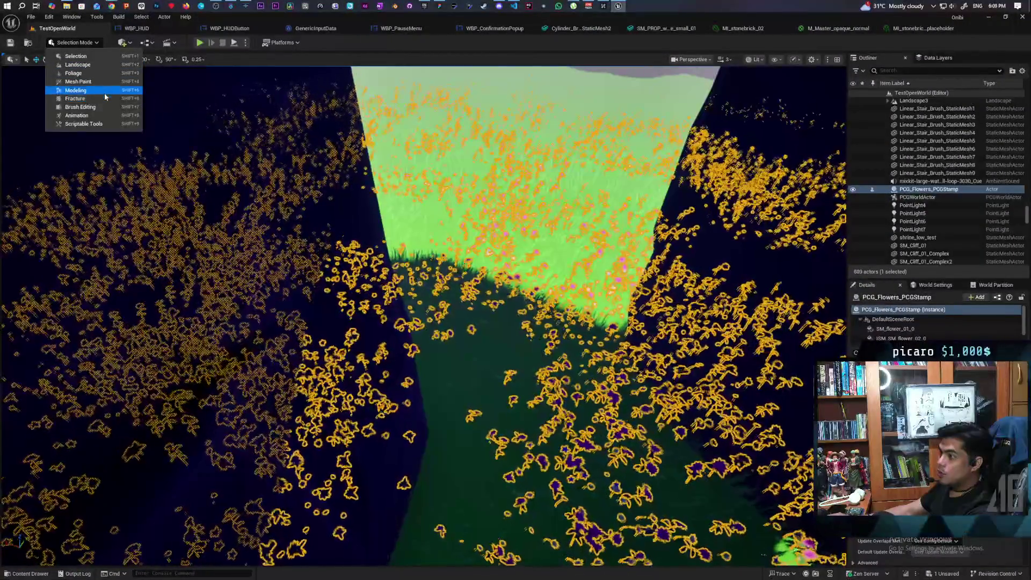
click(102, 91)
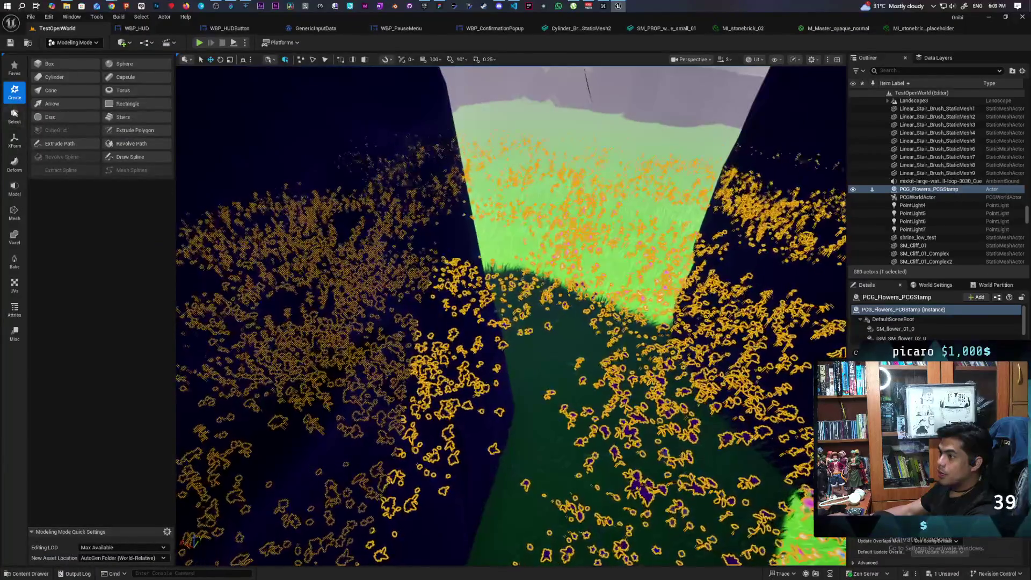
click(15, 140)
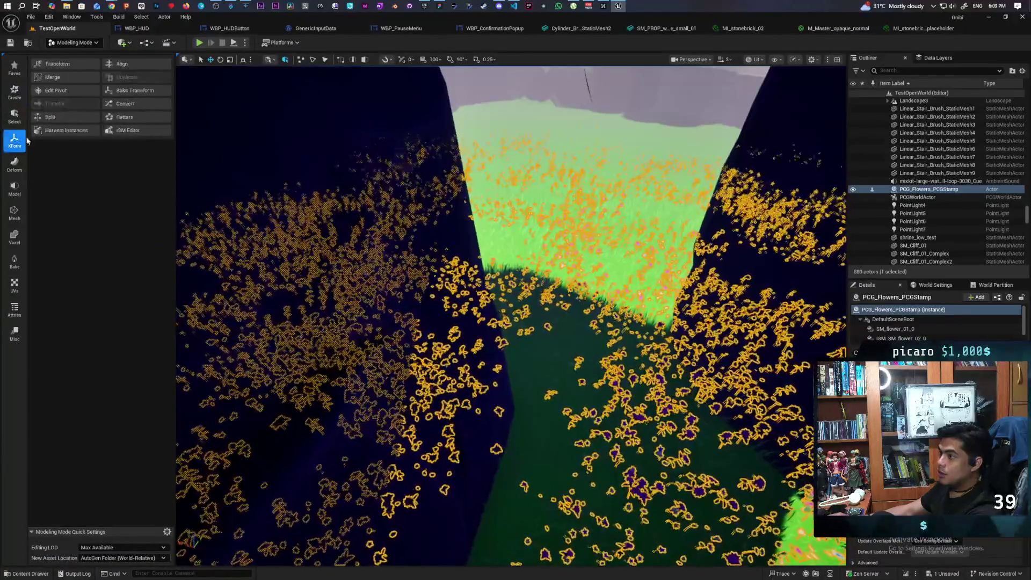
click(129, 131)
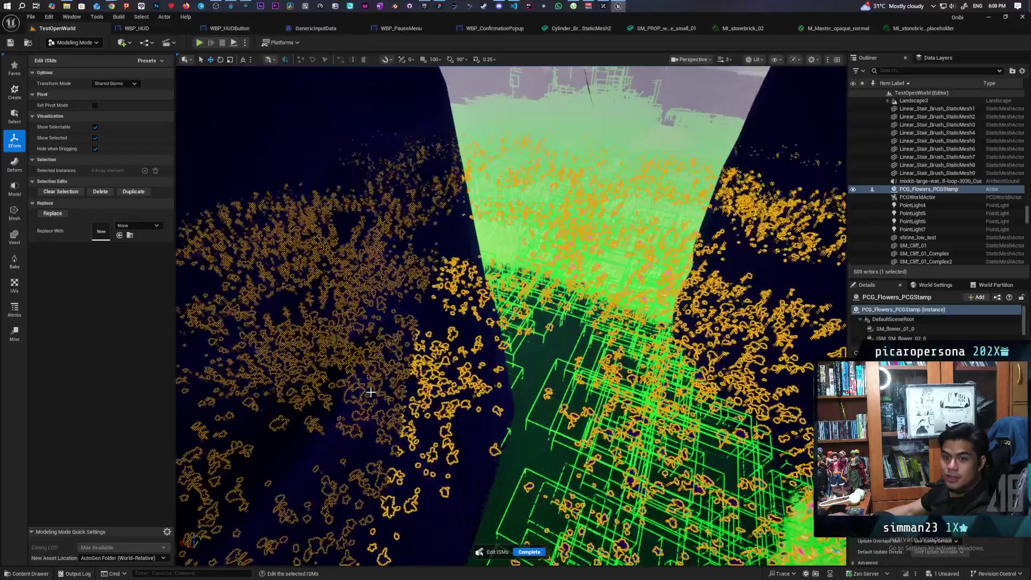
drag(668, 394, 667, 394)
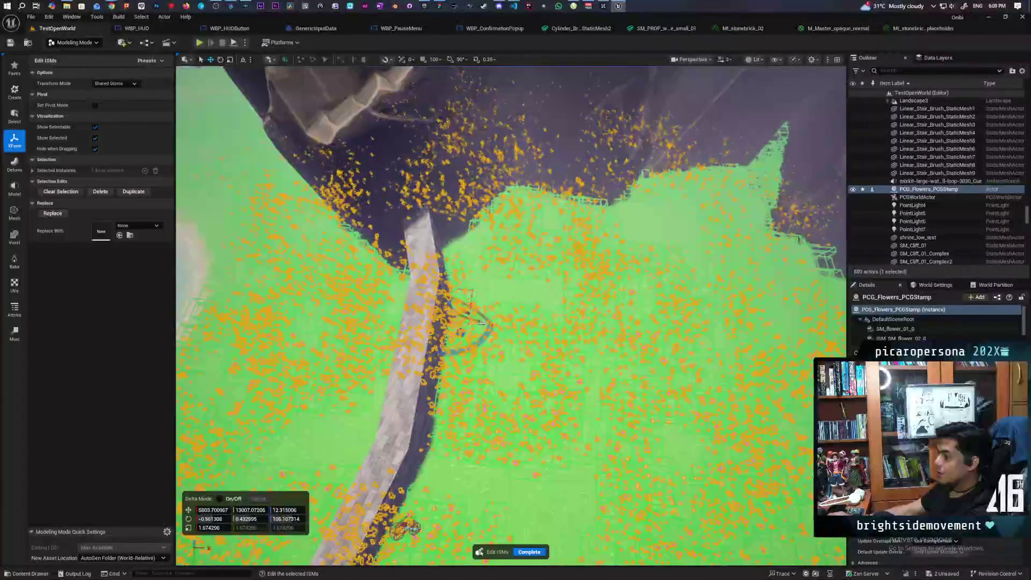
key(f)
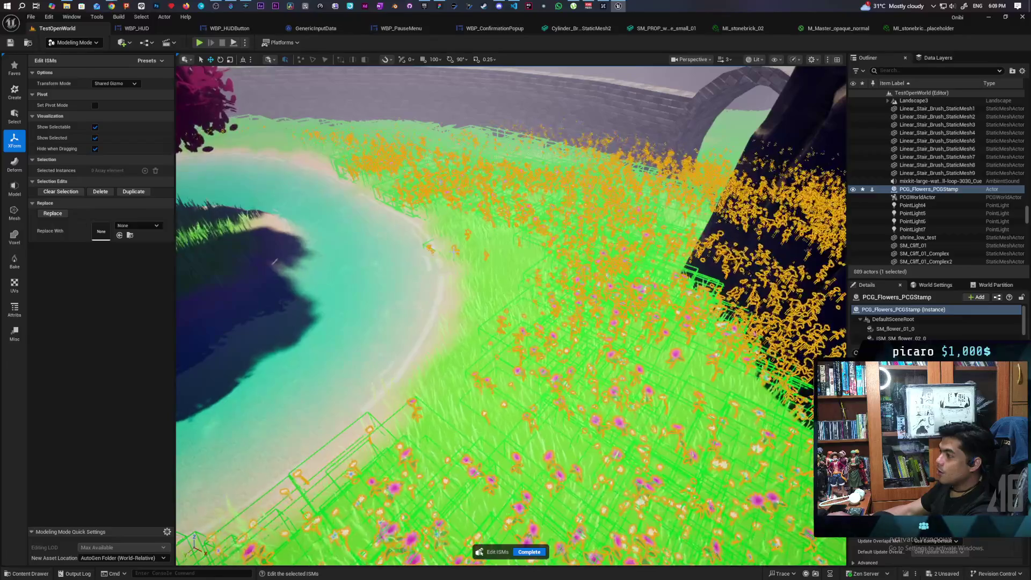
key(ctrl+z)
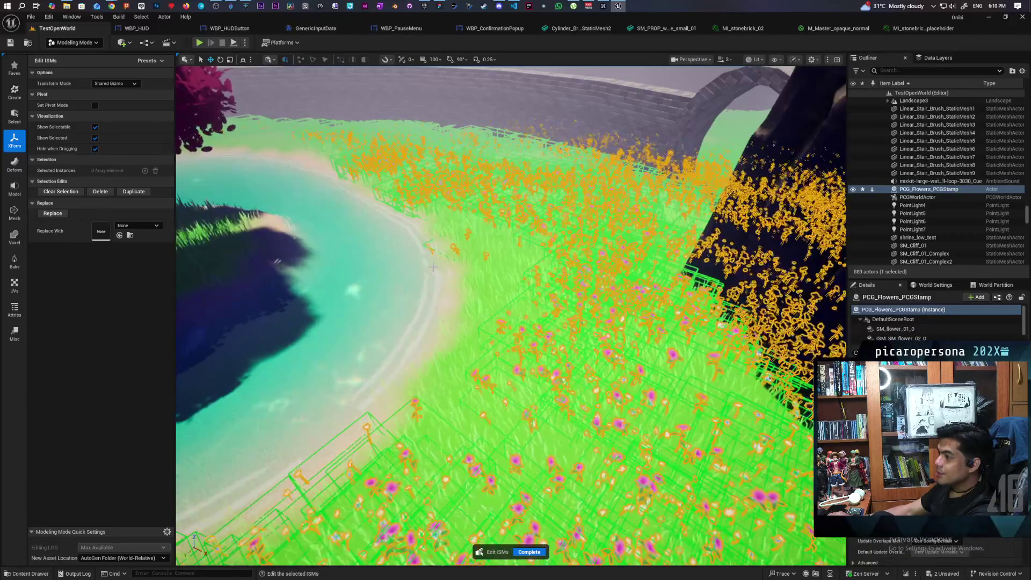
- Move the stray flower instances out of the water onto the shore grass
key(ctrl+z)
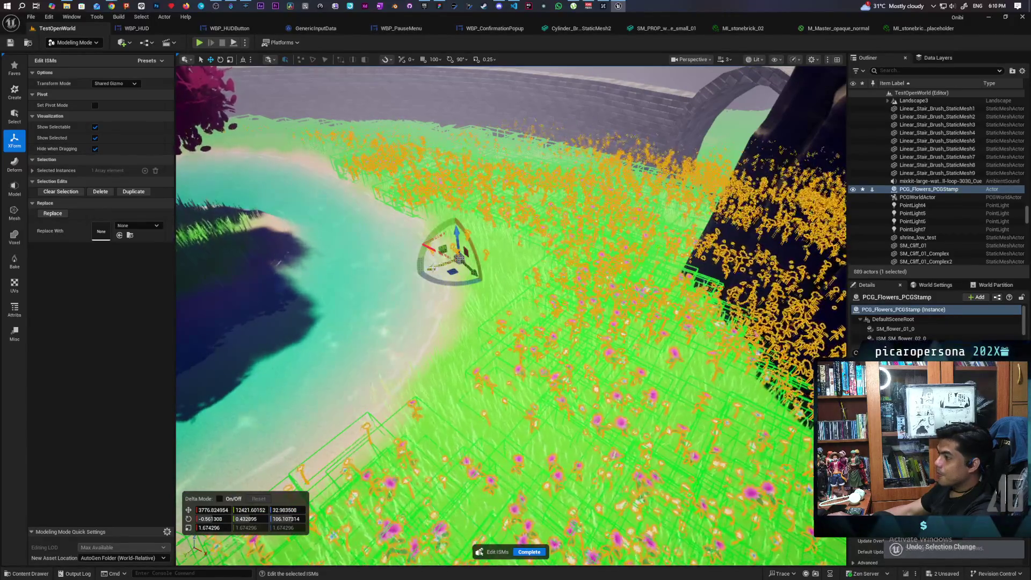
drag(400, 277, 189, 334)
key(f)
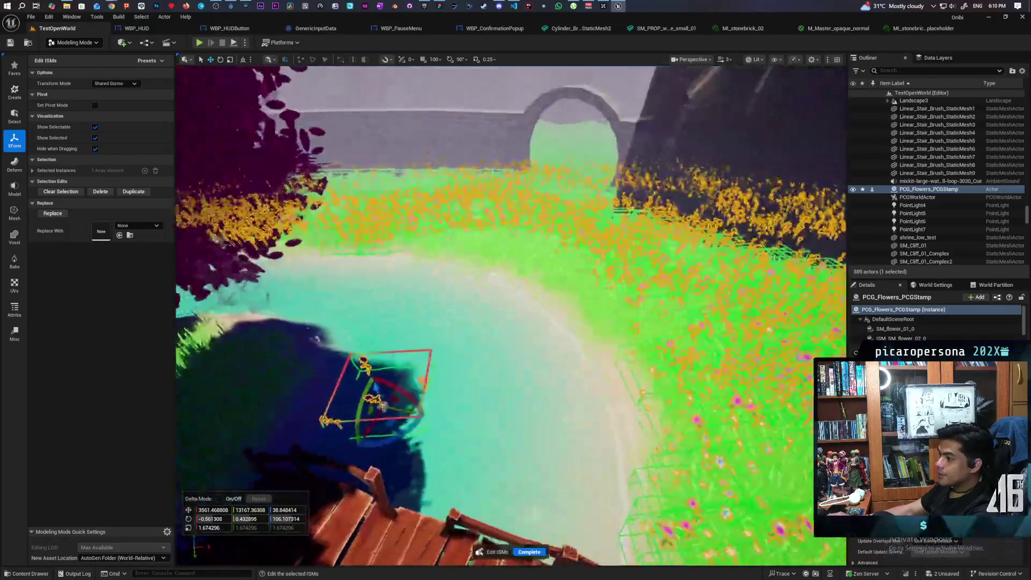
drag(376, 347, 407, 304)
key(f)
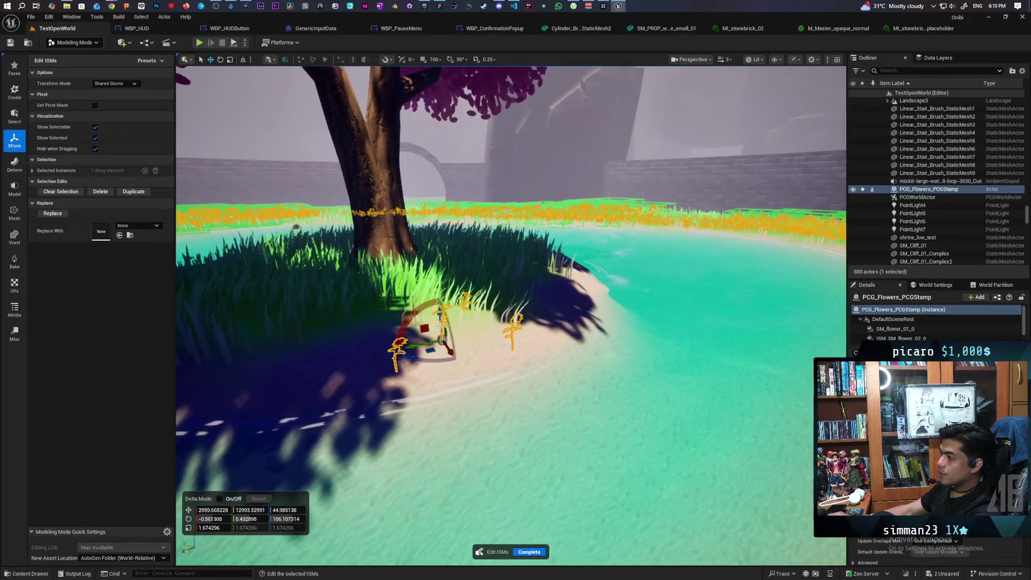
mouse_move(432, 299)
mouse_down()
mouse_move(421, 262)
mouse_move(408, 268)
mouse_move(391, 284)
mouse_move(422, 299)
mouse_move(410, 317)
mouse_up()
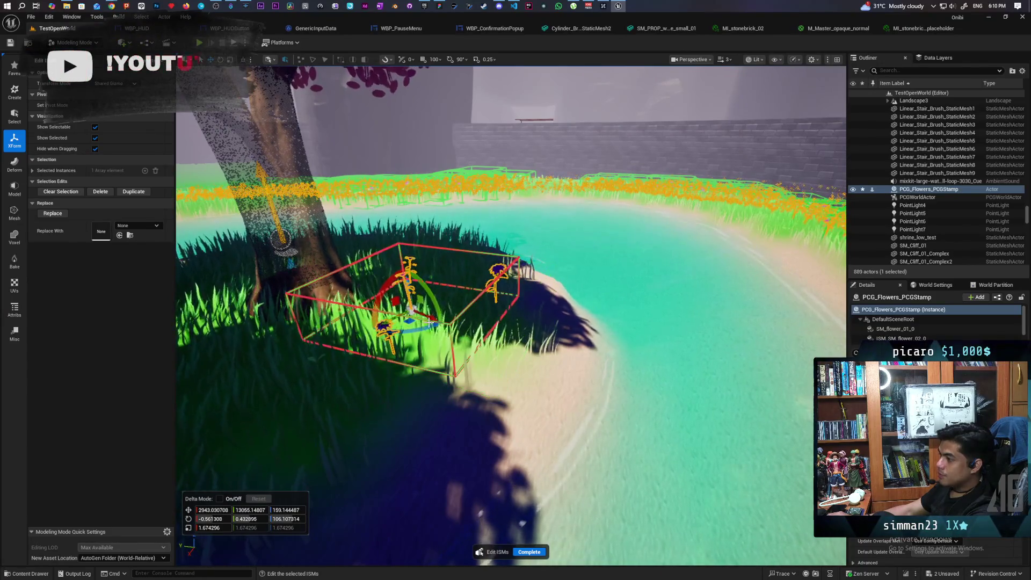
key(f)
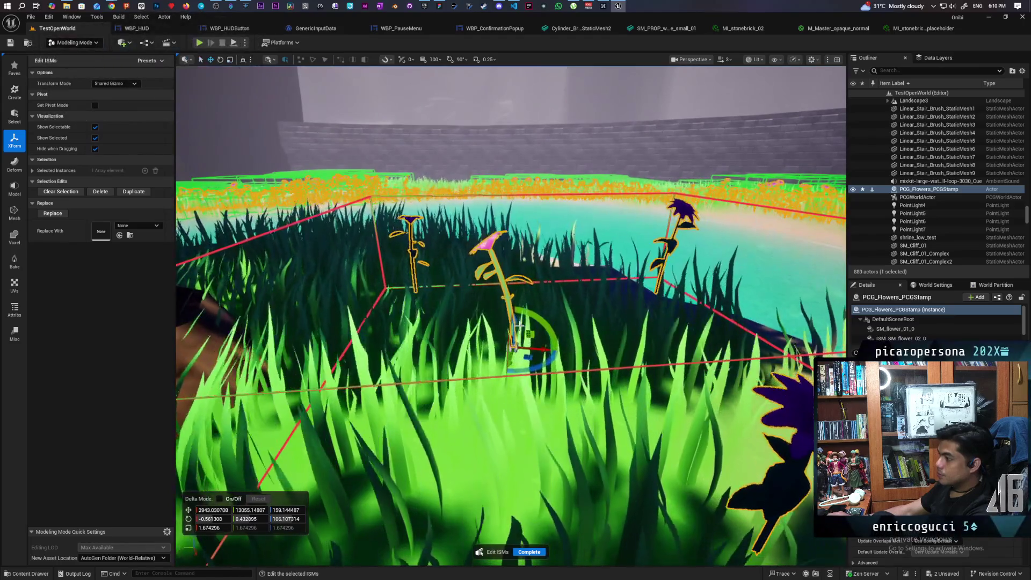
drag(519, 324, 509, 352)
- Select a single island flower and shift it slightly left into place
scroll(509, 352, up, 5)
scroll(509, 352, down, 5)
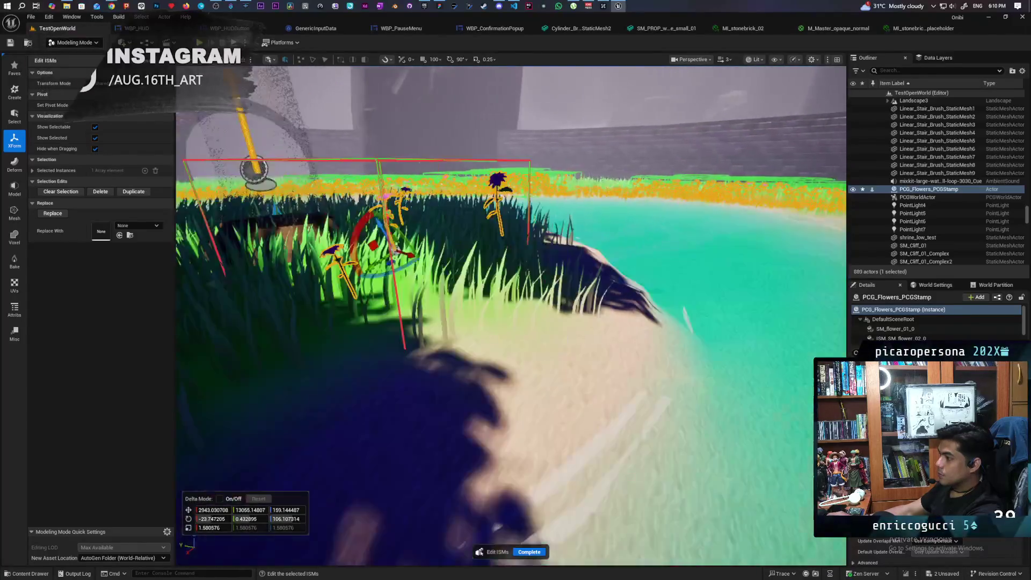
scroll(619, 310, down, 3)
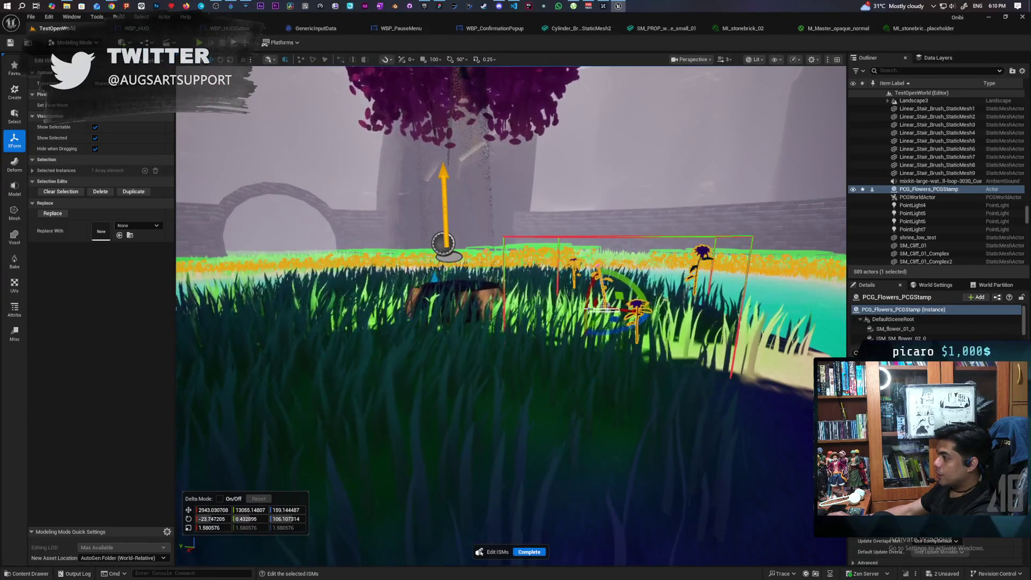
click(638, 299)
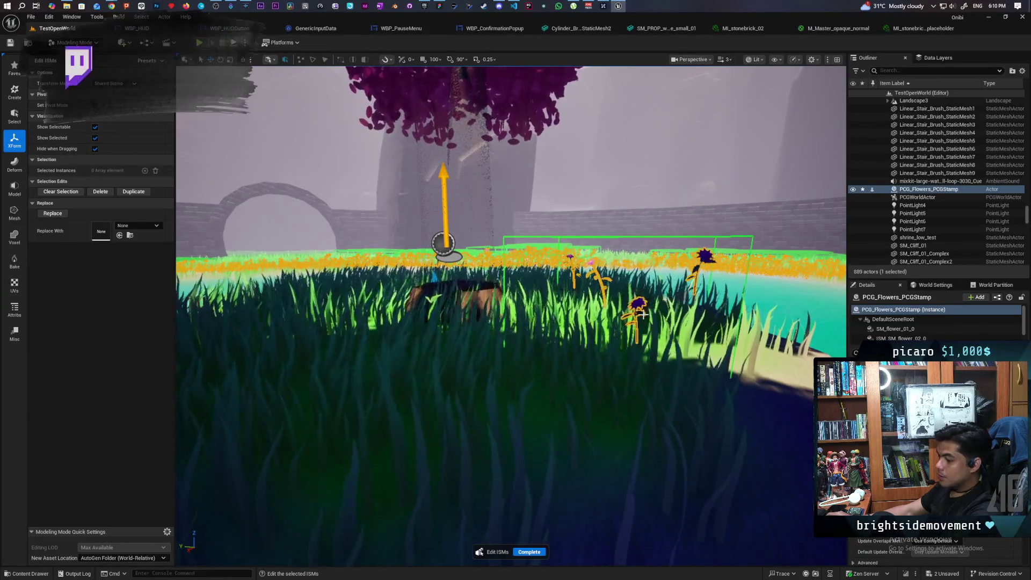
click(639, 307)
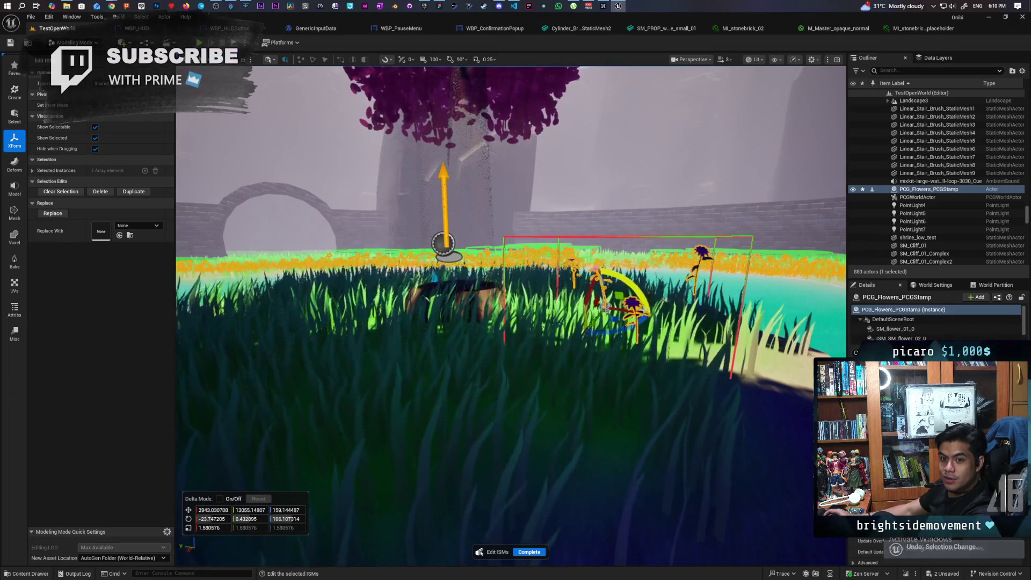
drag(642, 309, 617, 330)
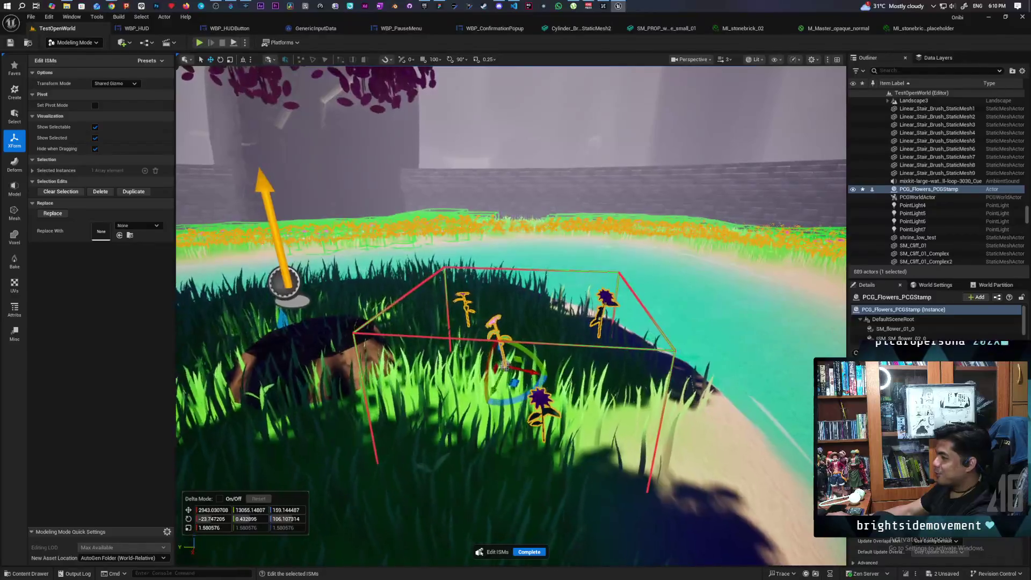
drag(533, 370, 504, 361)
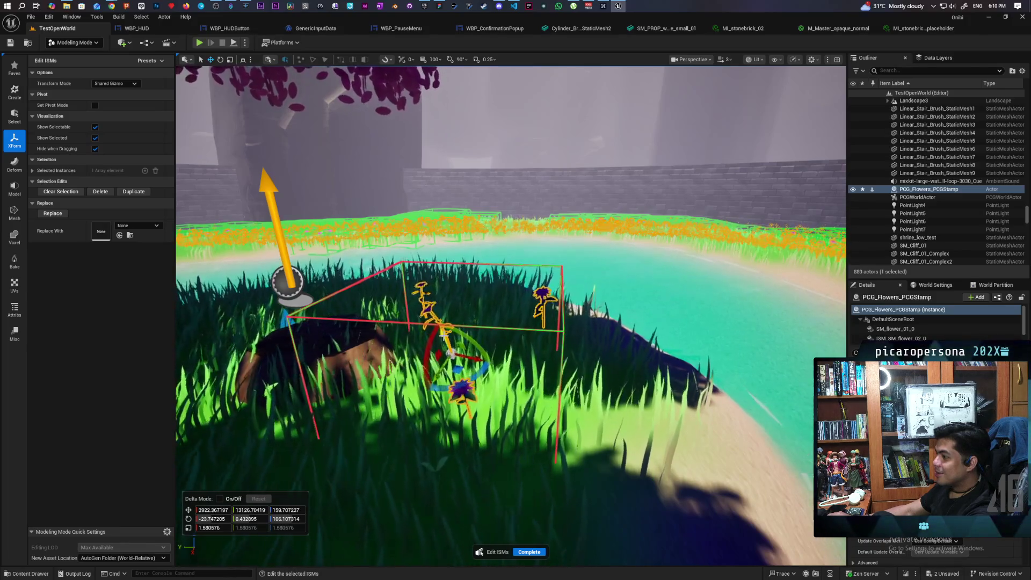
drag(466, 389, 466, 385)
- Move that flower up and left on the grass and check its placement
key(f)
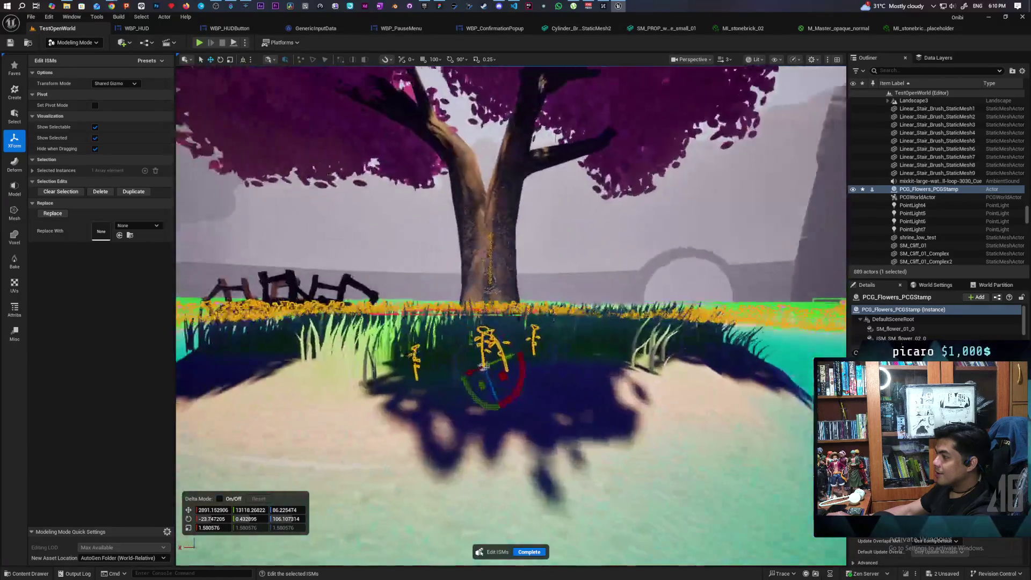
scroll(568, 447, down, 5)
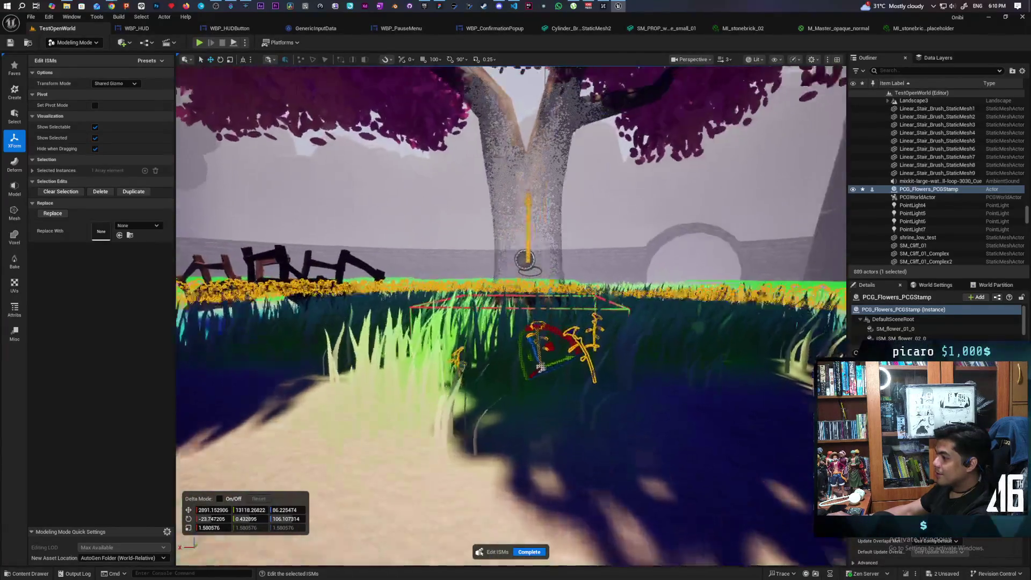
scroll(568, 446, up, 5)
scroll(568, 446, down, 5)
scroll(568, 447, up, 5)
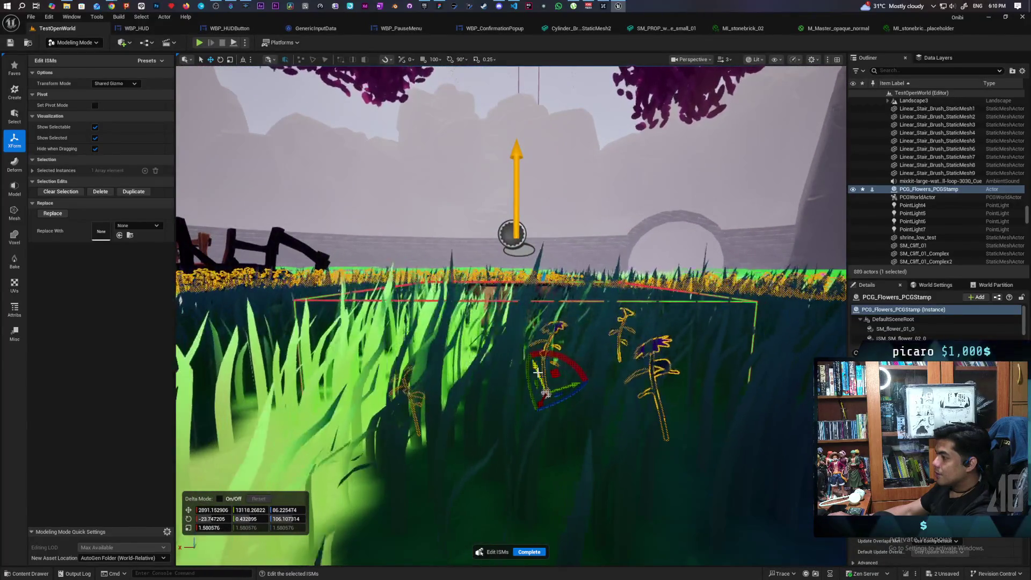
drag(534, 355, 530, 346)
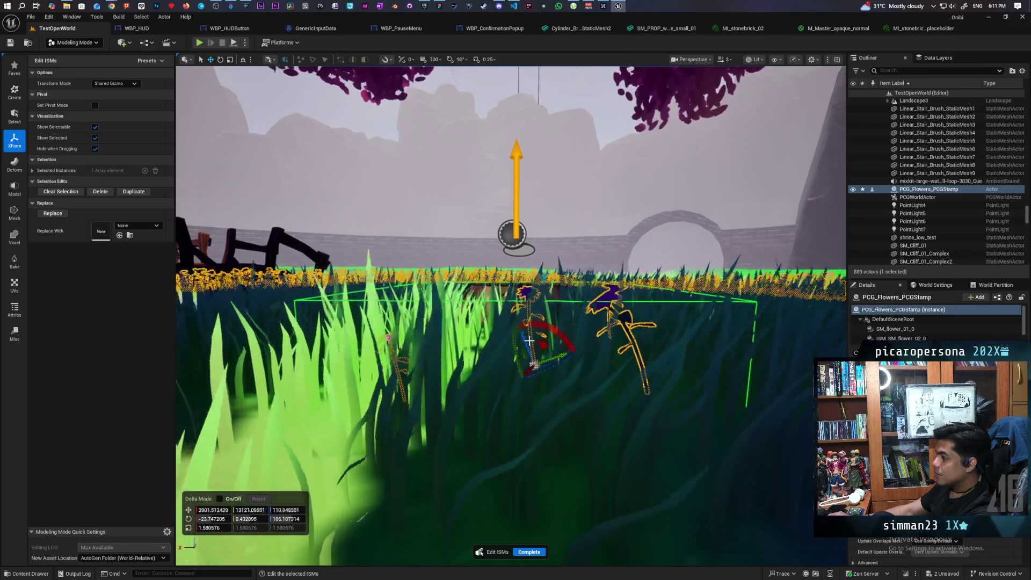
mouse_move(530, 340)
mouse_down()
mouse_move(505, 312)
mouse_move(533, 339)
mouse_up()
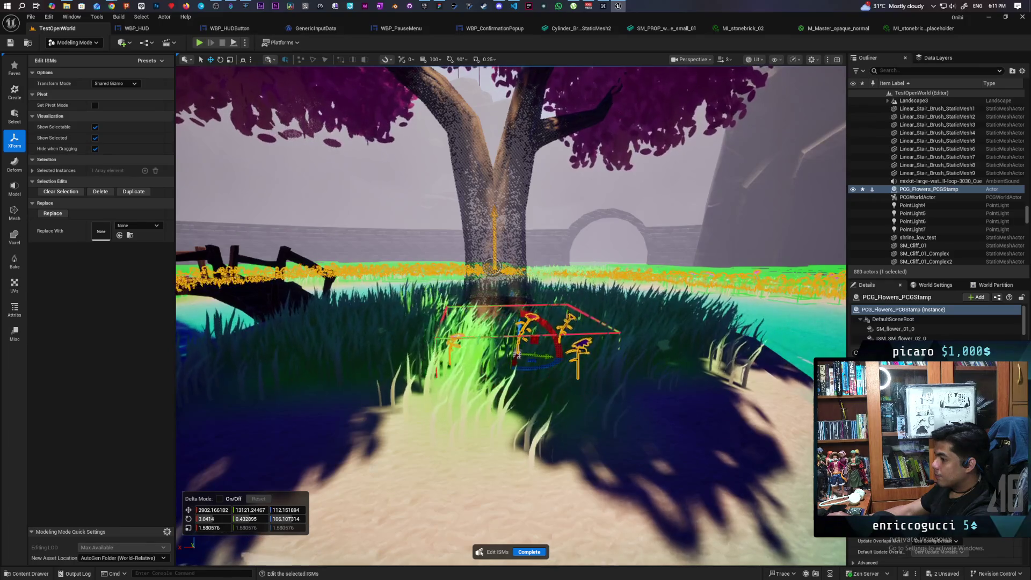
- Set the selected flower's Rotation X to 0 so it stands upright
click(223, 518)
text(0)
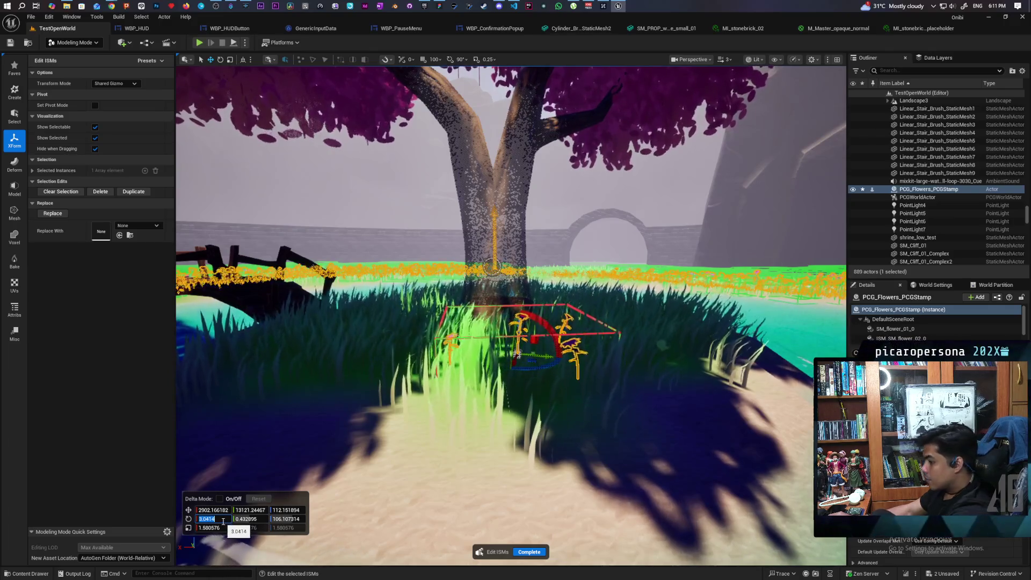
click(252, 519)
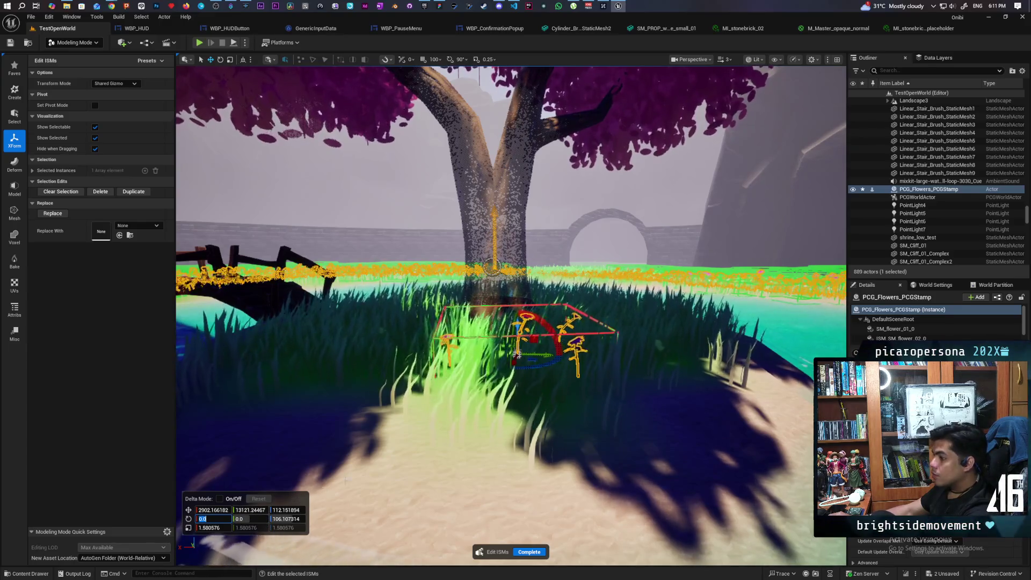
scroll(510, 322, up, 2)
mouse_move(510, 322)
mouse_down()
mouse_move(483, 349)
mouse_move(494, 333)
mouse_move(526, 332)
mouse_move(526, 285)
mouse_move(526, 312)
mouse_up()
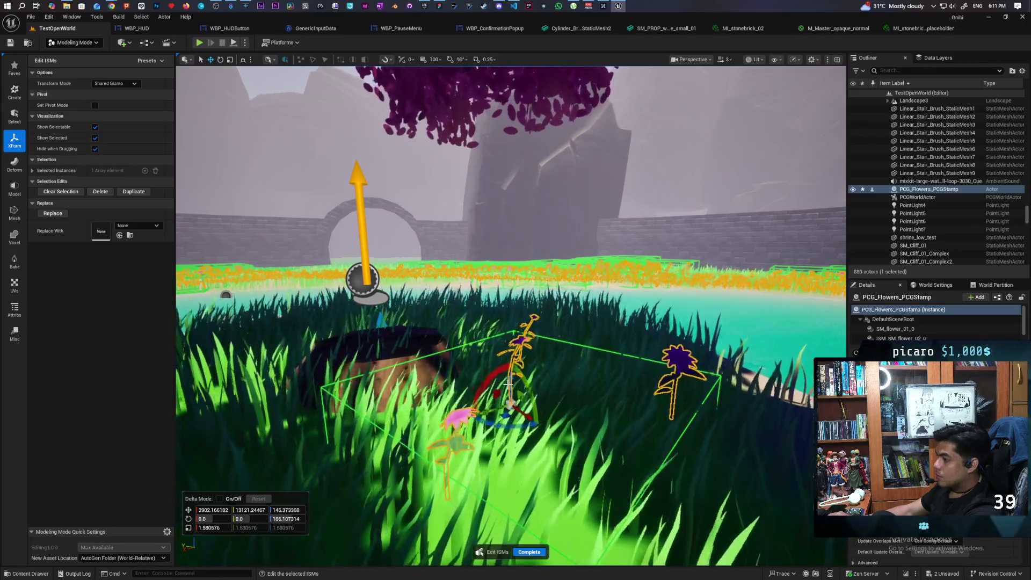
mouse_move(526, 311)
mouse_down()
mouse_move(591, 308)
mouse_move(515, 311)
mouse_move(515, 290)
mouse_move(553, 290)
mouse_move(510, 290)
mouse_up()
- Adjust the pink flower's Y position and raise the flower instances beside the pink tree
mouse_move(568, 354)
mouse_down()
mouse_move(580, 335)
mouse_move(569, 338)
mouse_move(585, 335)
mouse_move(537, 339)
mouse_move(537, 365)
mouse_up()
click(585, 333)
drag(252, 510, 260, 509)
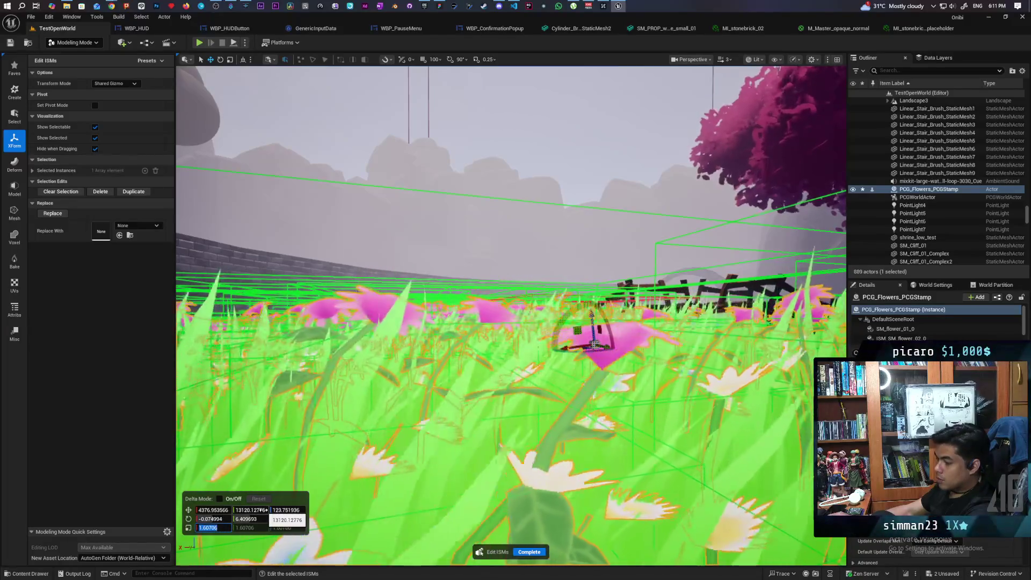
mouse_move(510, 349)
mouse_down()
mouse_move(483, 305)
mouse_move(320, 374)
mouse_up()
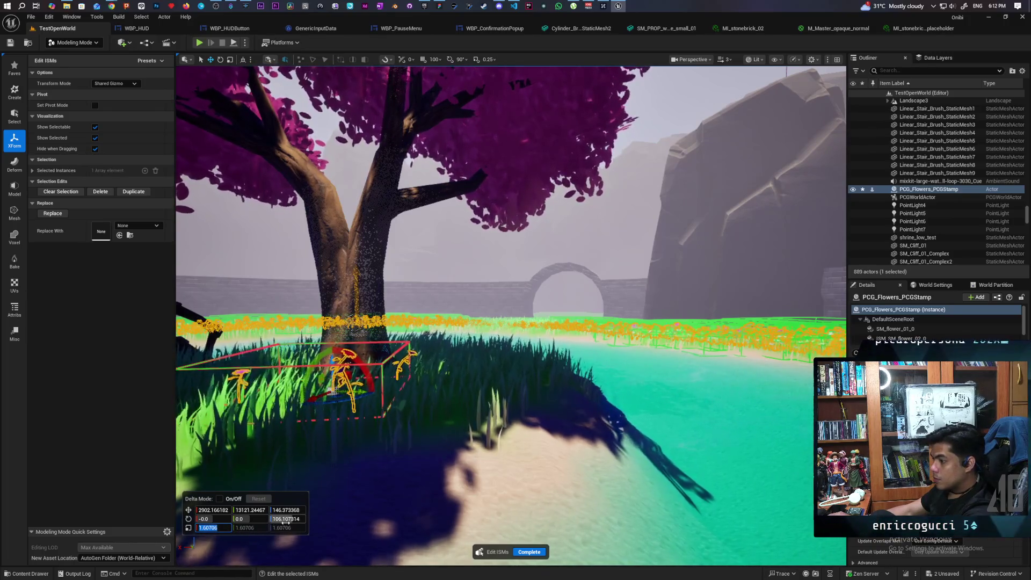
mouse_move(464, 443)
mouse_down()
mouse_move(467, 467)
mouse_move(459, 445)
mouse_up()
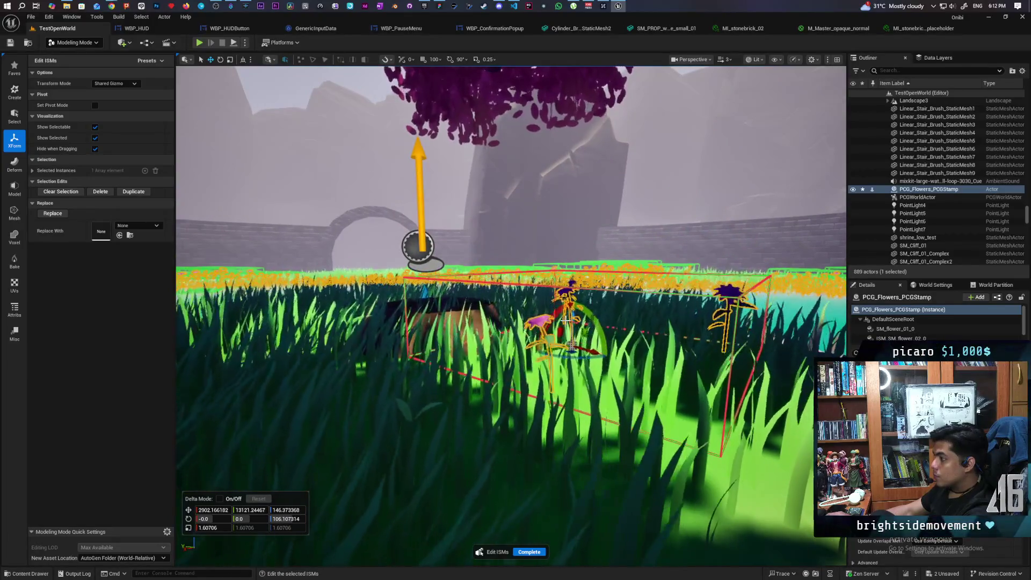
drag(418, 193, 419, 183)
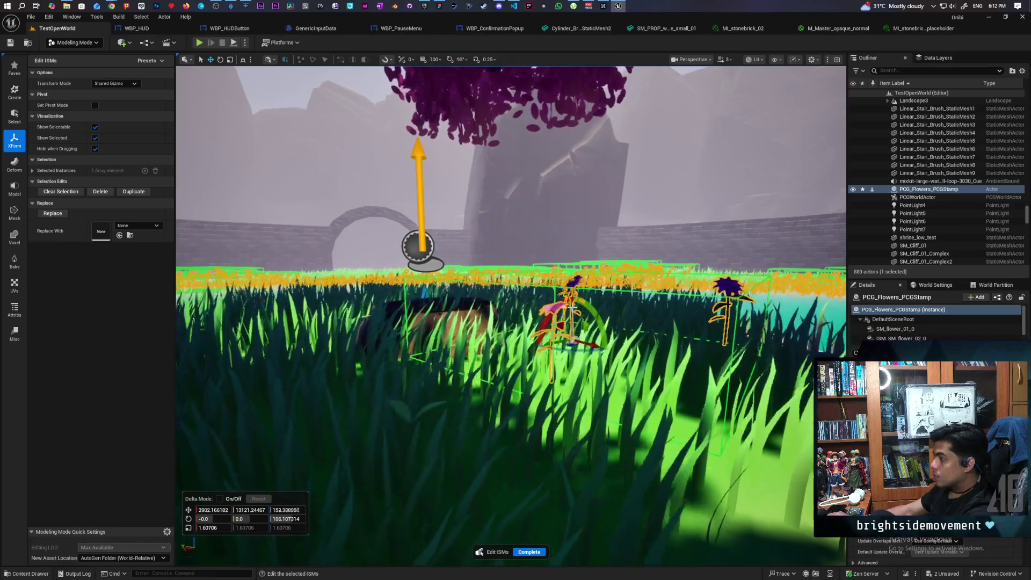
drag(572, 311, 572, 300)
scroll(435, 330, down, 5)
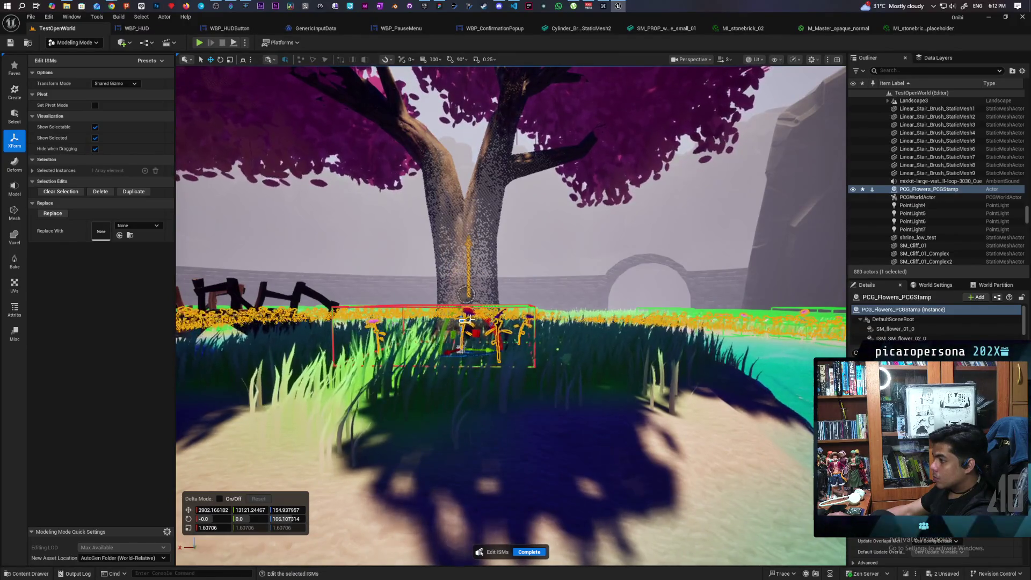
key(ctrl+a)
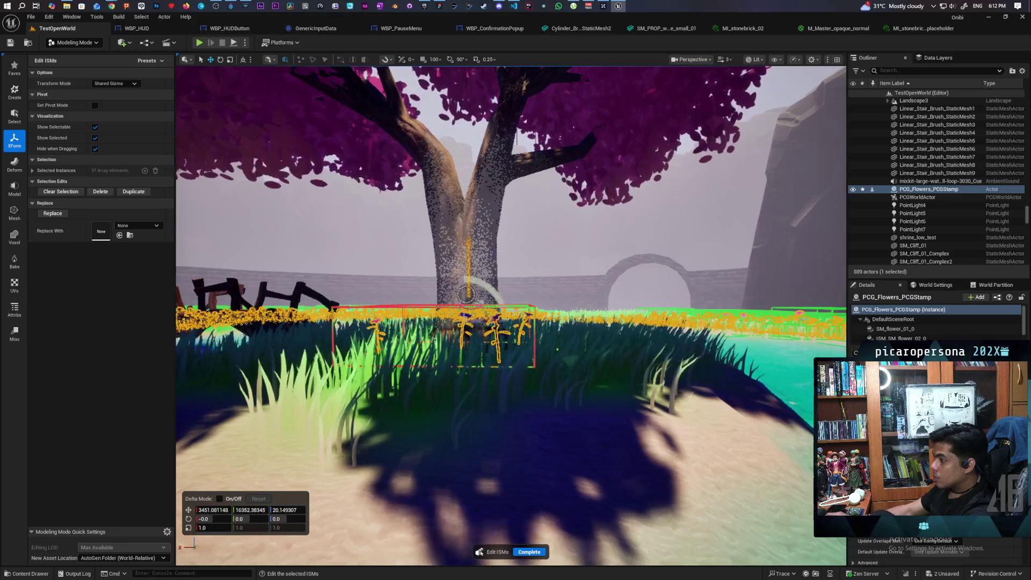
- Lower then slightly raise a grass flower instance to settle its height
key(ctrl+z)
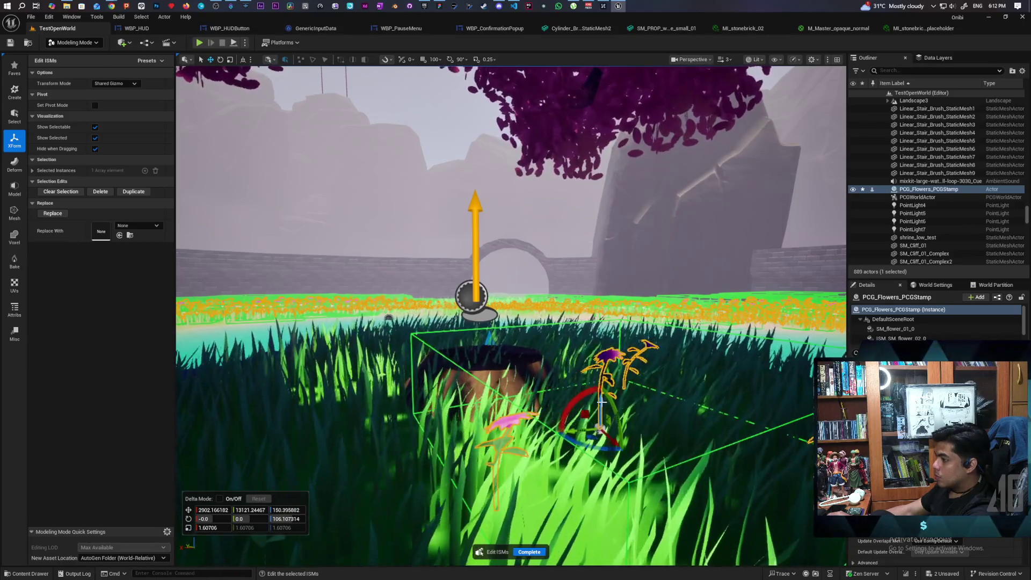
drag(601, 401, 601, 403)
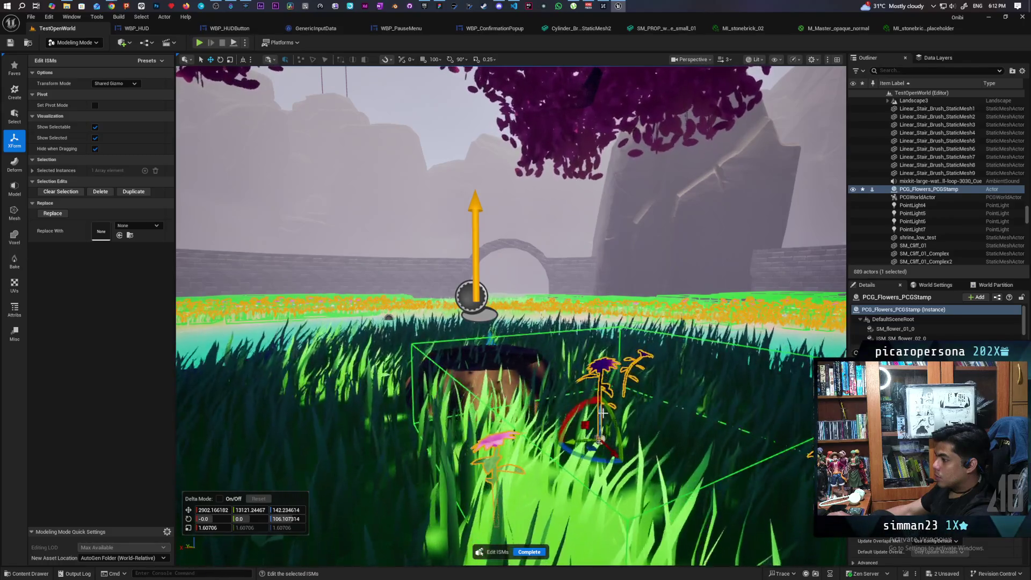
key(Escape)
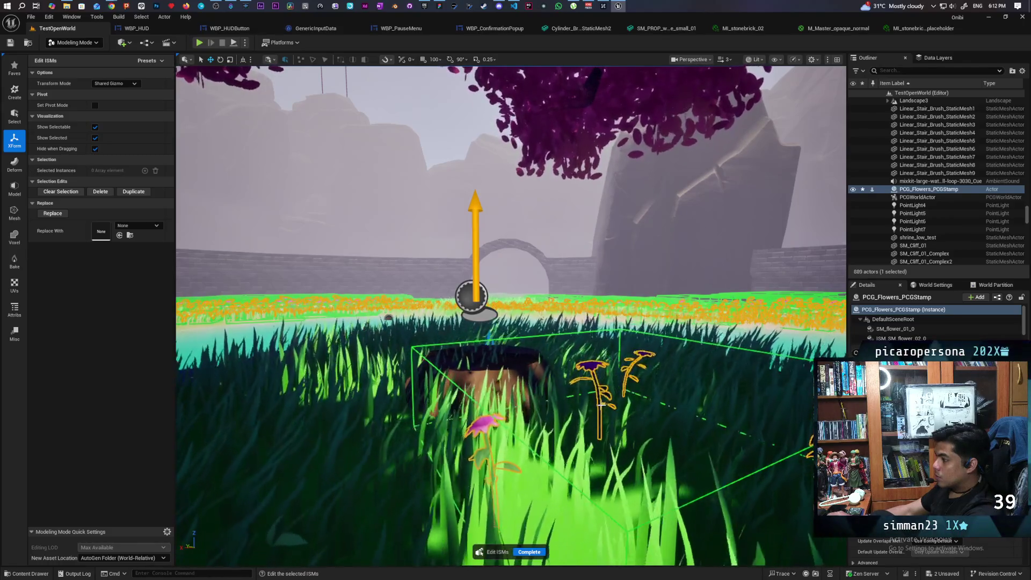
click(599, 370)
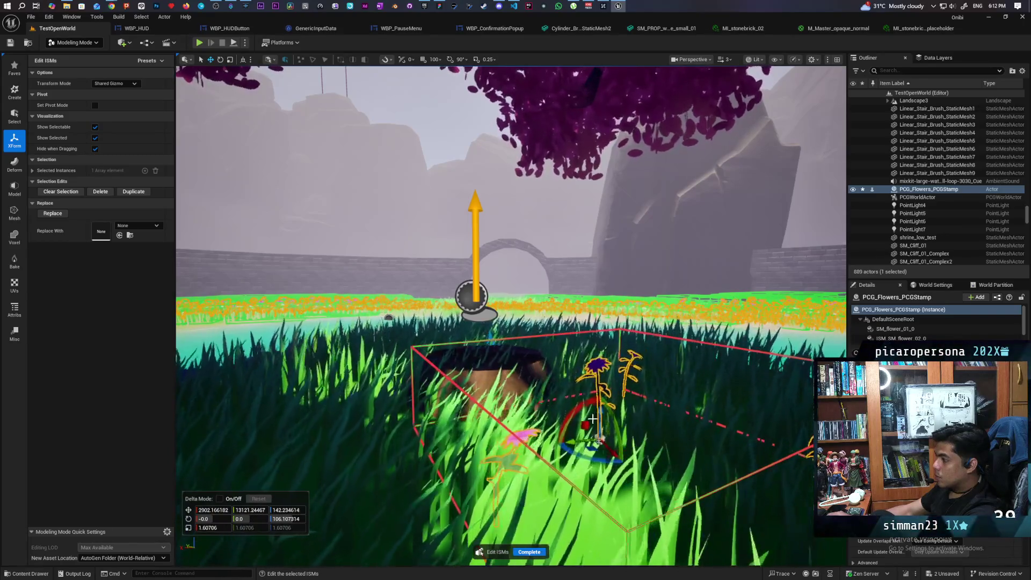
drag(600, 414, 601, 445)
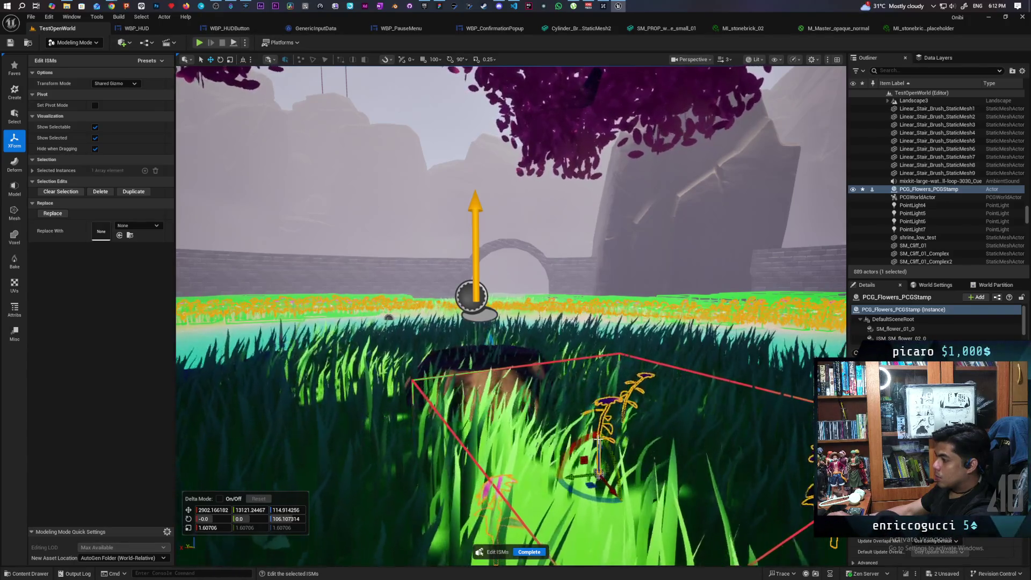
drag(598, 439, 598, 428)
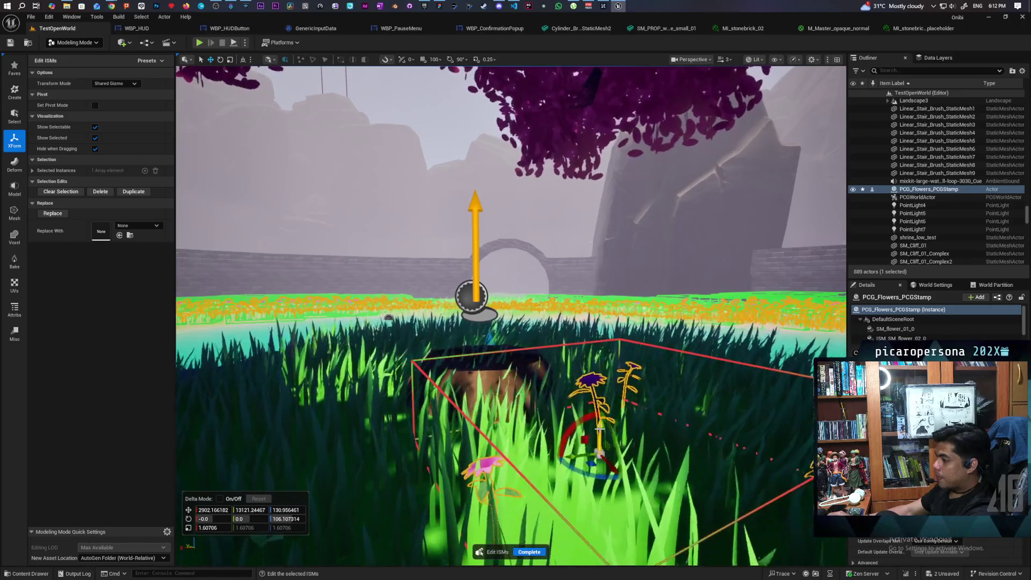
- Fly the view over the grass mound to the stray flowers on the tree island
scroll(510, 314, down, 5)
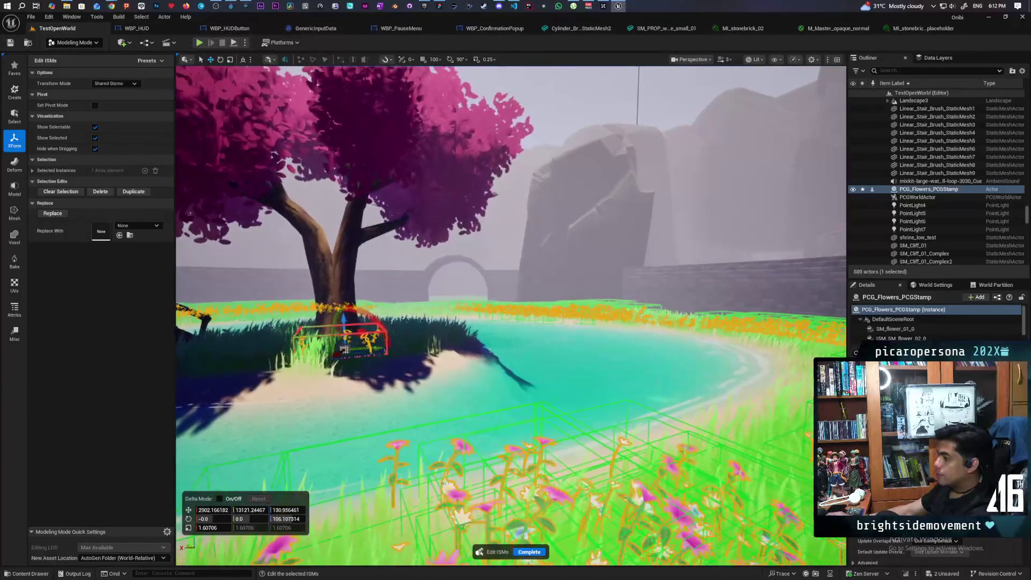
key(Escape)
mouse_move(510, 314)
mouse_down()
mouse_move(445, 268)
mouse_move(526, 287)
mouse_up()
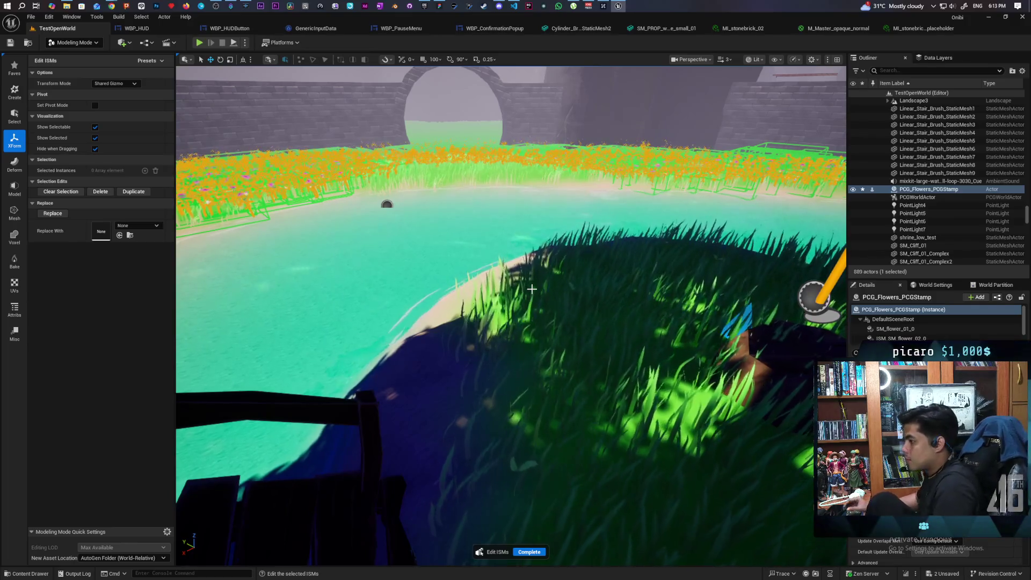
mouse_move(416, 336)
mouse_down()
mouse_move(397, 316)
mouse_move(398, 288)
mouse_up()
scroll(556, 350, down, 5)
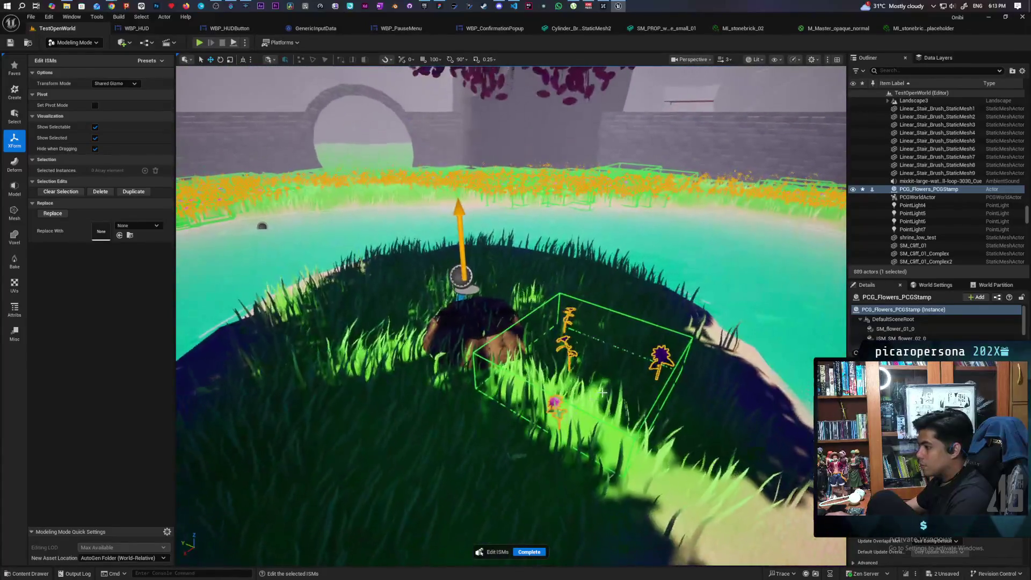
- Select the stray island flower instances and delete them with the Delete button
click(667, 353)
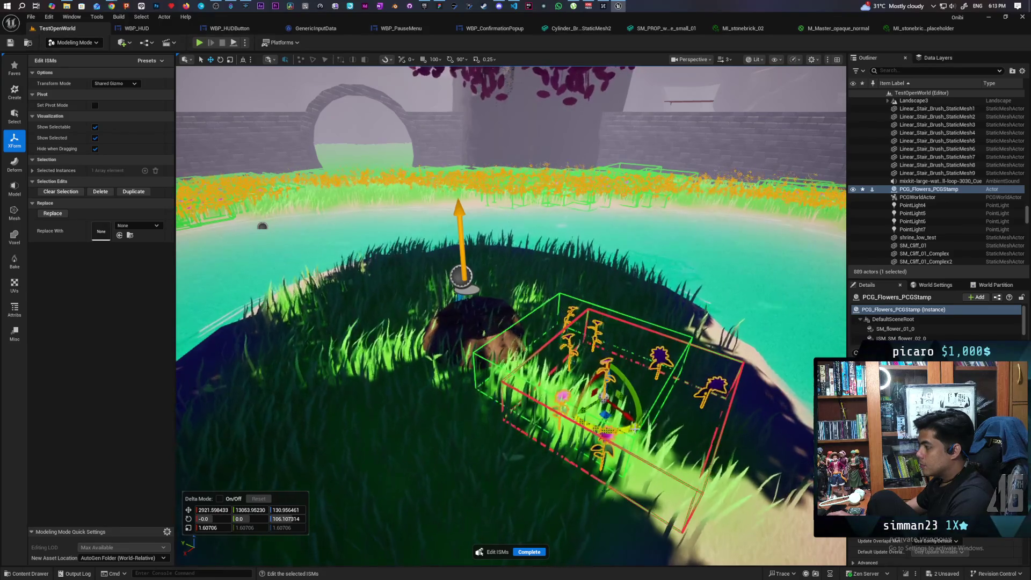
click(133, 192)
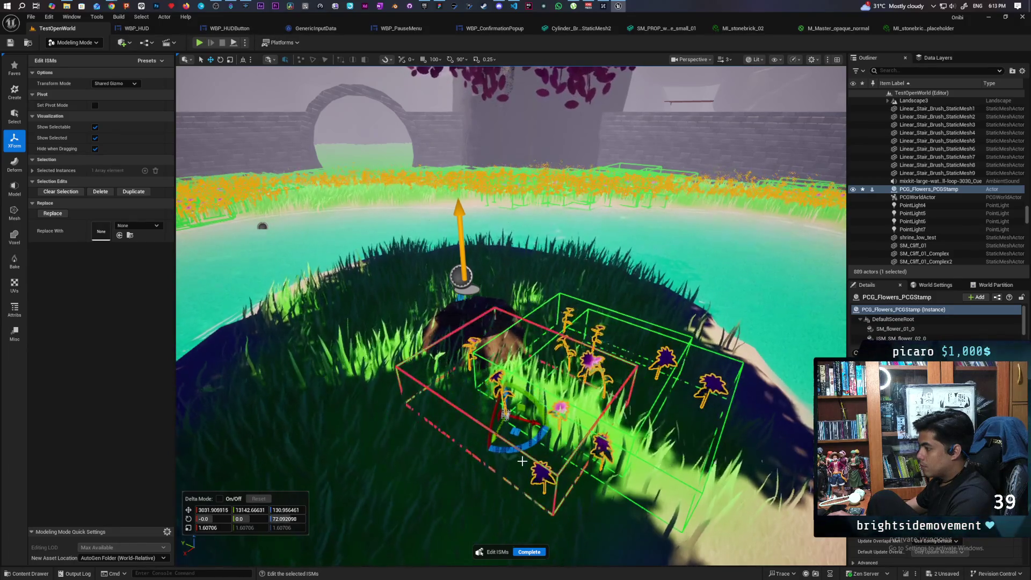
mouse_move(461, 277)
mouse_down()
mouse_move(301, 285)
mouse_move(376, 280)
mouse_move(349, 295)
mouse_move(393, 268)
mouse_up()
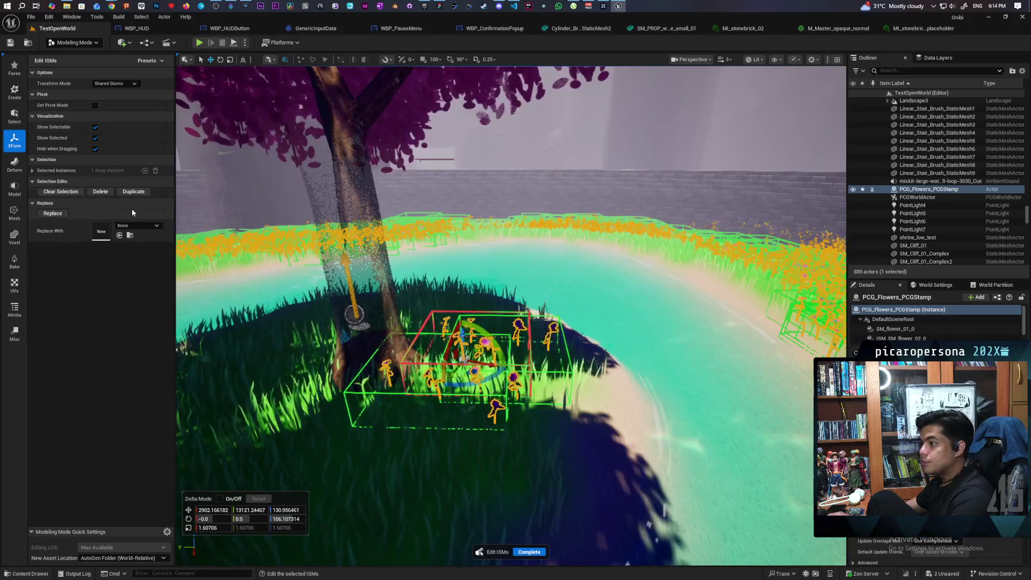
click(101, 192)
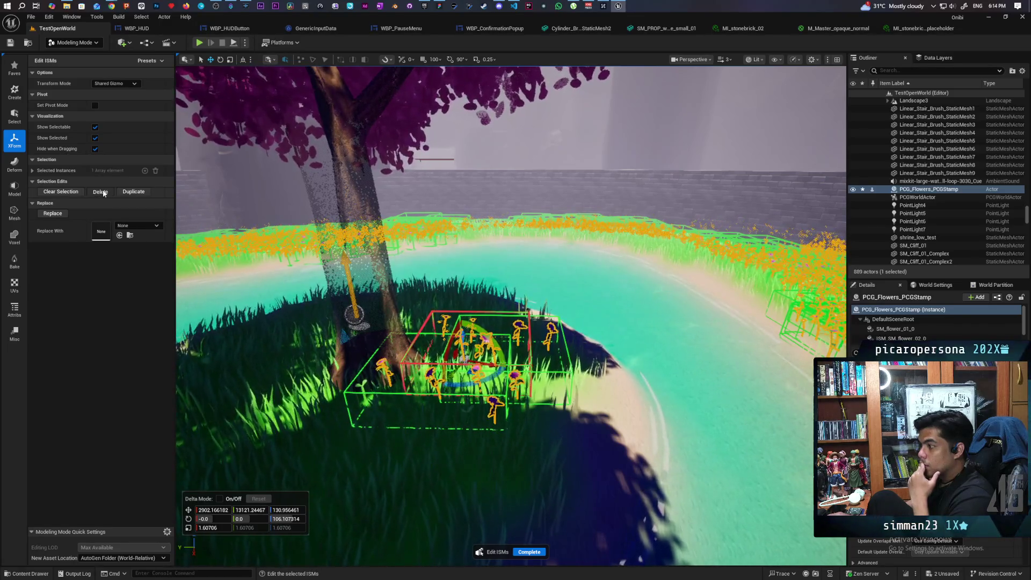
- Delete the remaining leftover island flowers and complete the Edit ISMs session
click(487, 344)
key(Delete)
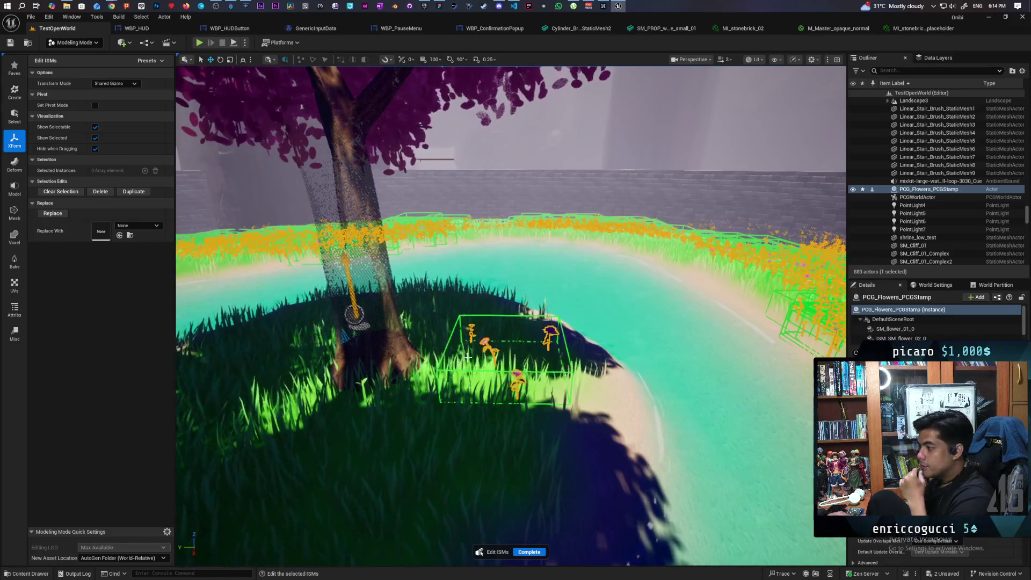
click(490, 340)
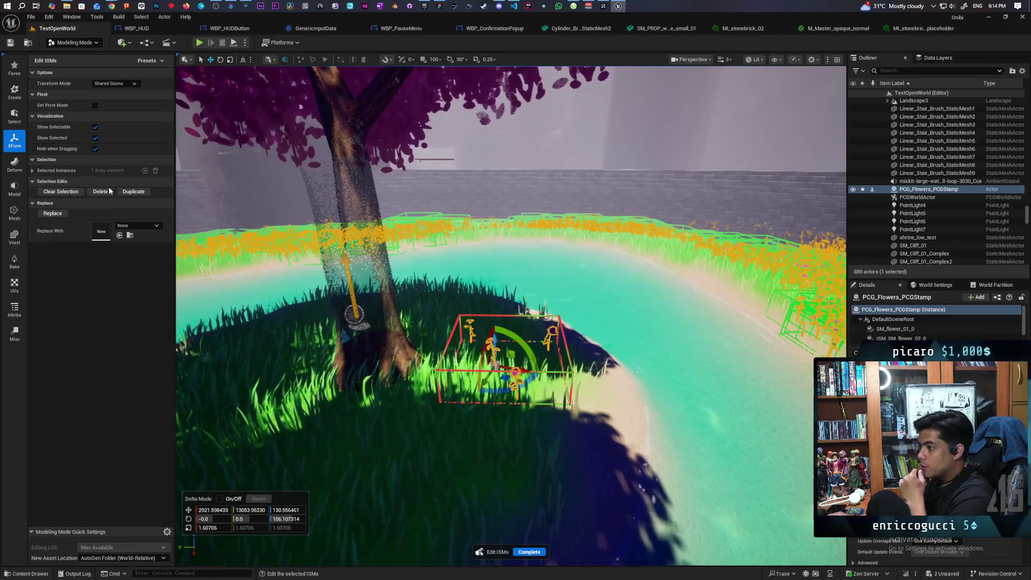
key(Delete)
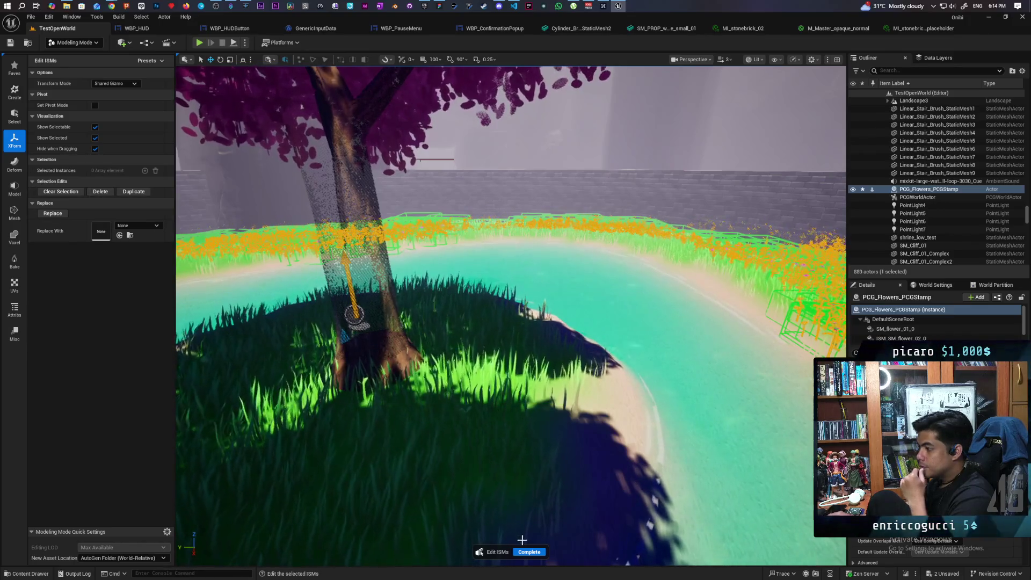
click(530, 552)
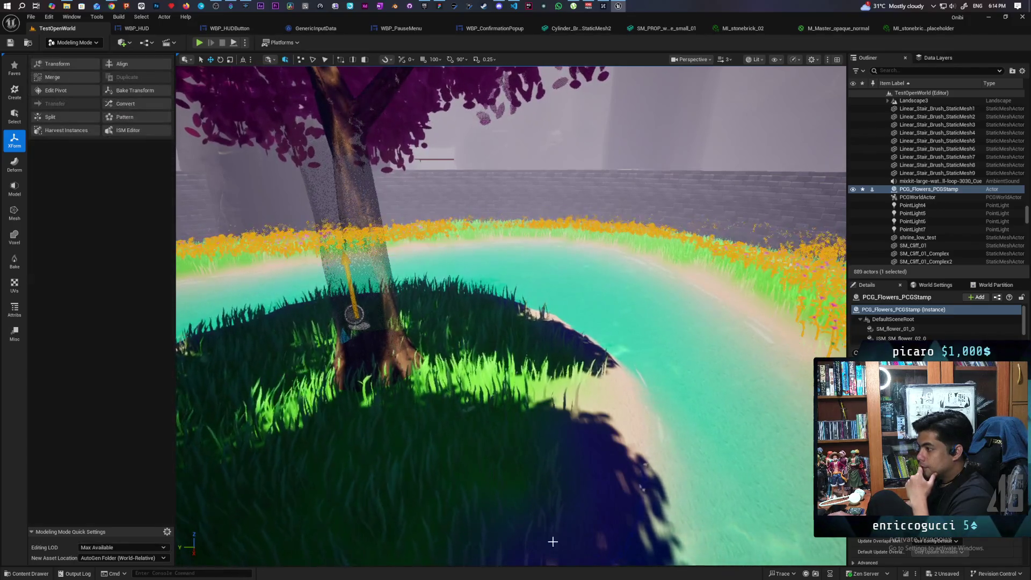
- Return to Selection Mode and drop the PCG_Flowers graph from the Content Drawer onto the island
click(82, 43)
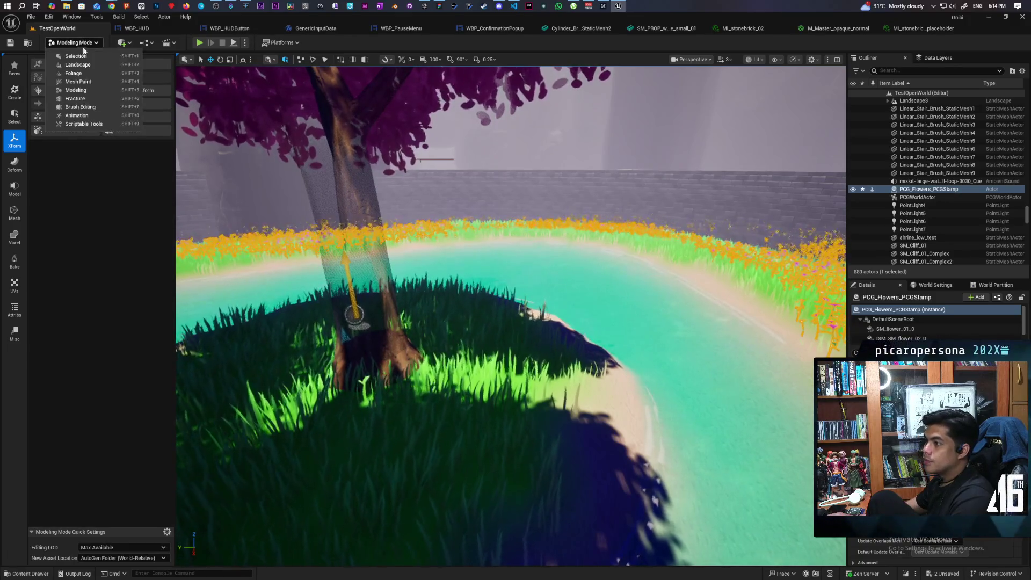
click(75, 60)
click(27, 573)
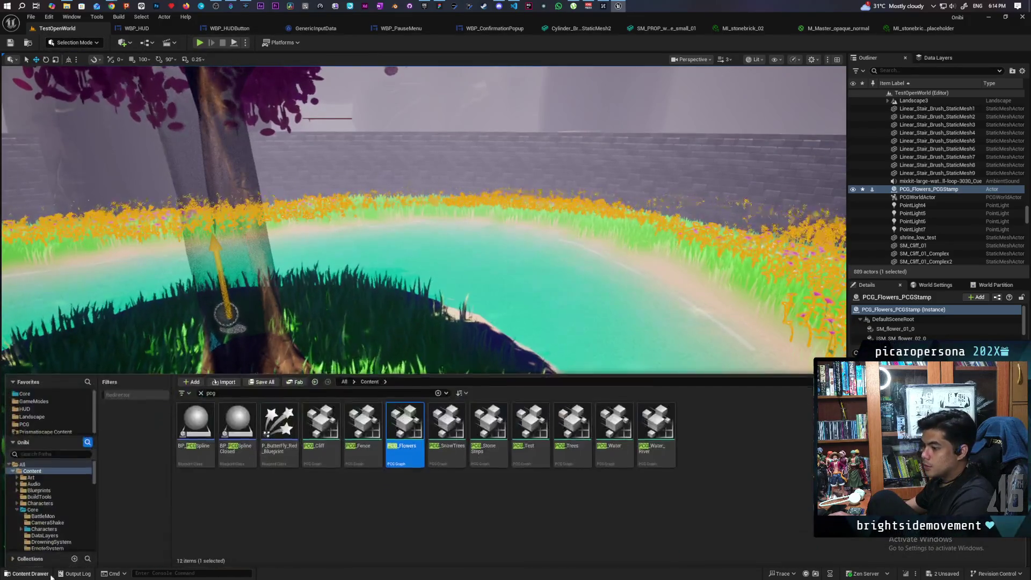
drag(406, 451, 347, 342)
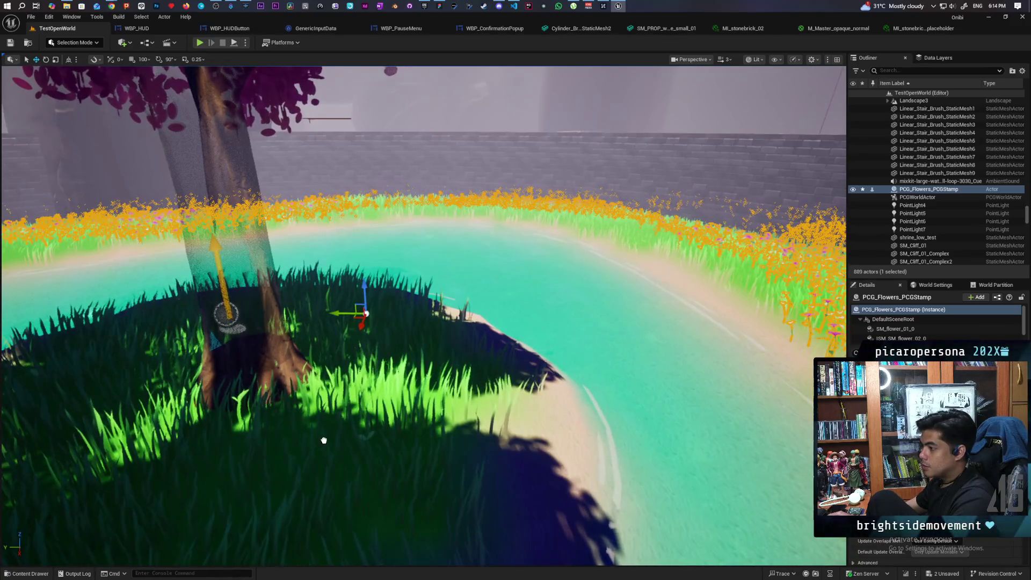
drag(324, 440, 324, 440)
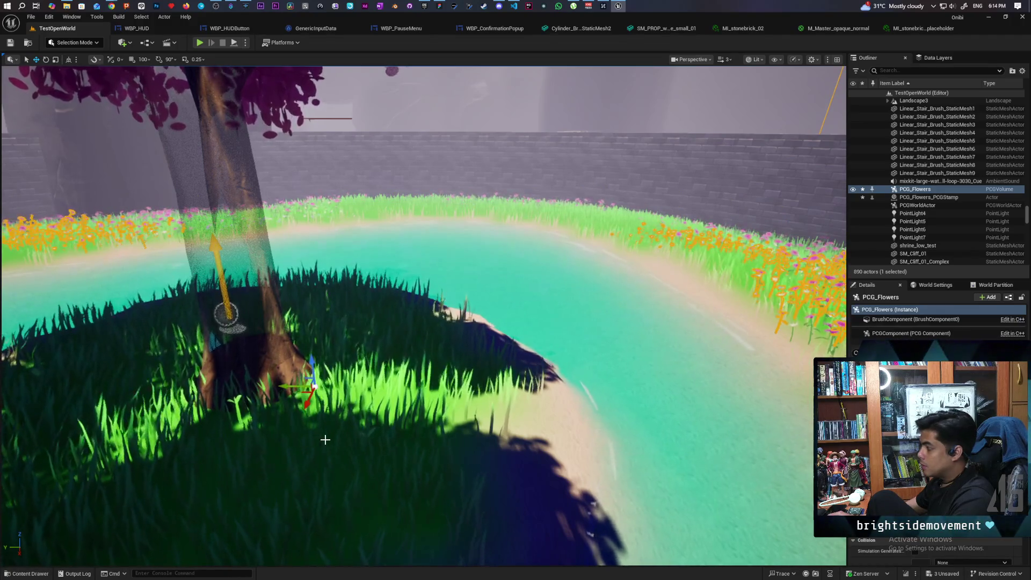
key(f)
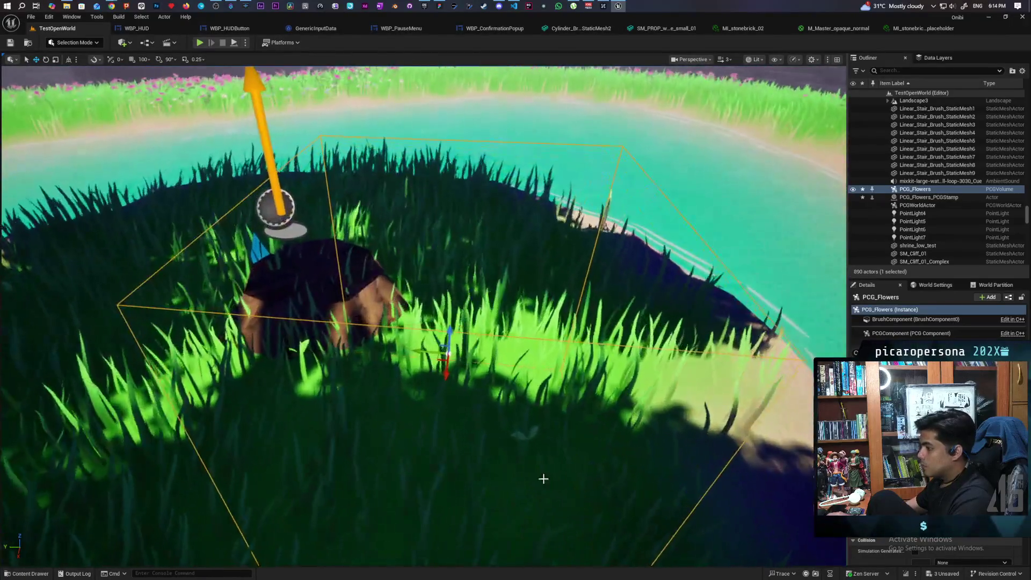
- Raise the new PCG_Flowers volume around the tree and select its PCGComponent
scroll(451, 336, down, 10)
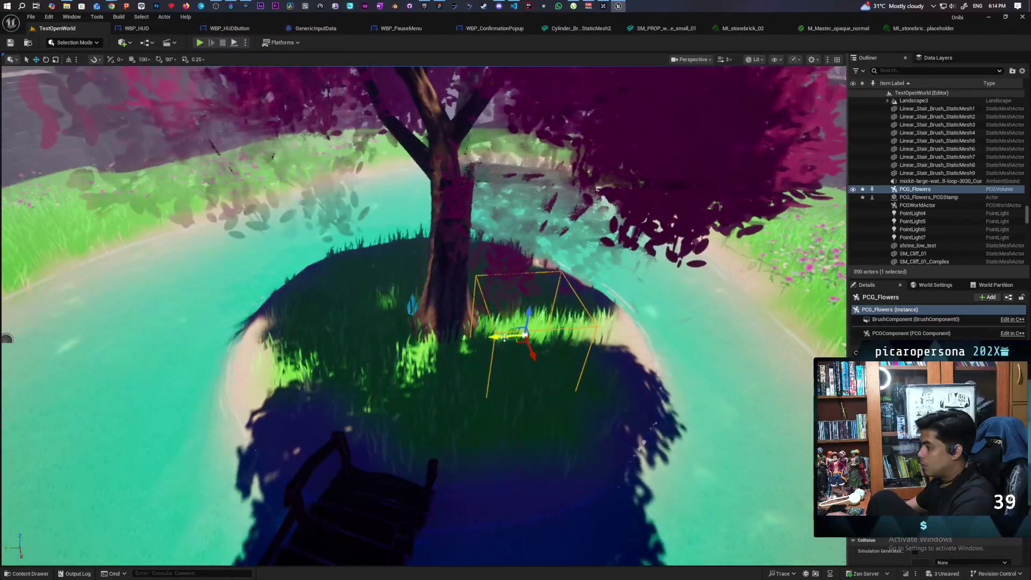
drag(424, 359, 423, 333)
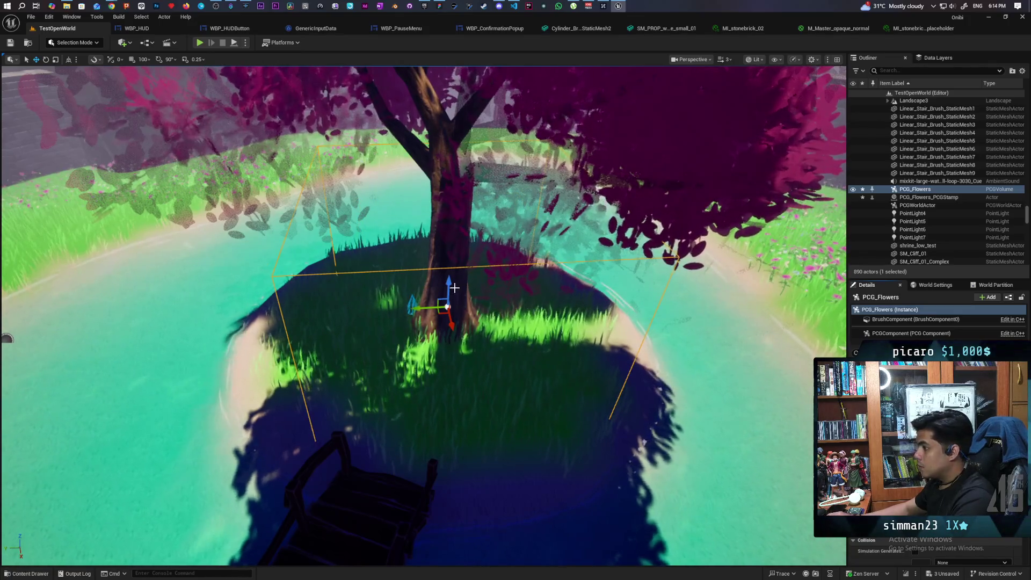
drag(518, 368, 552, 336)
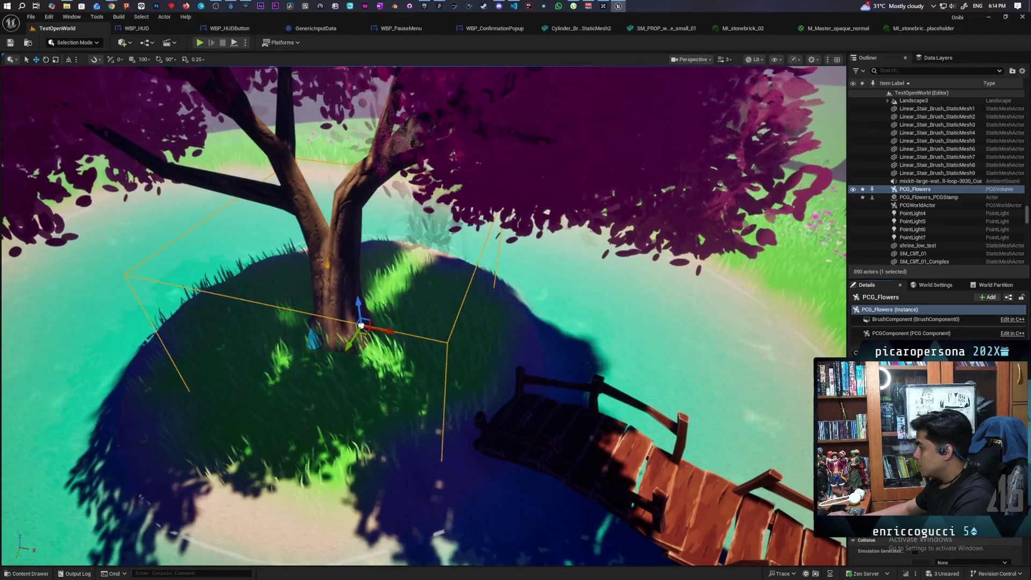
drag(553, 354, 585, 343)
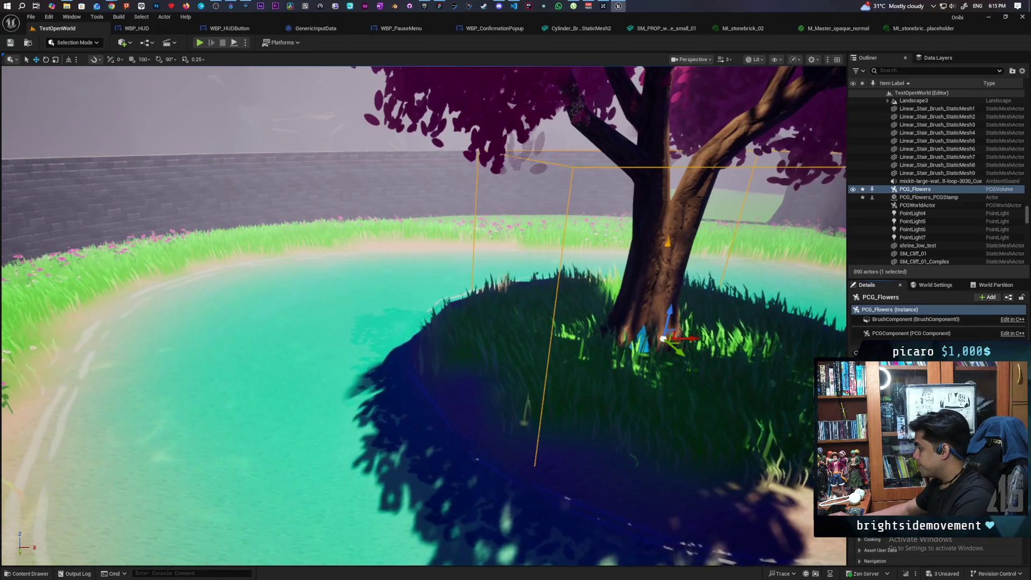
click(879, 333)
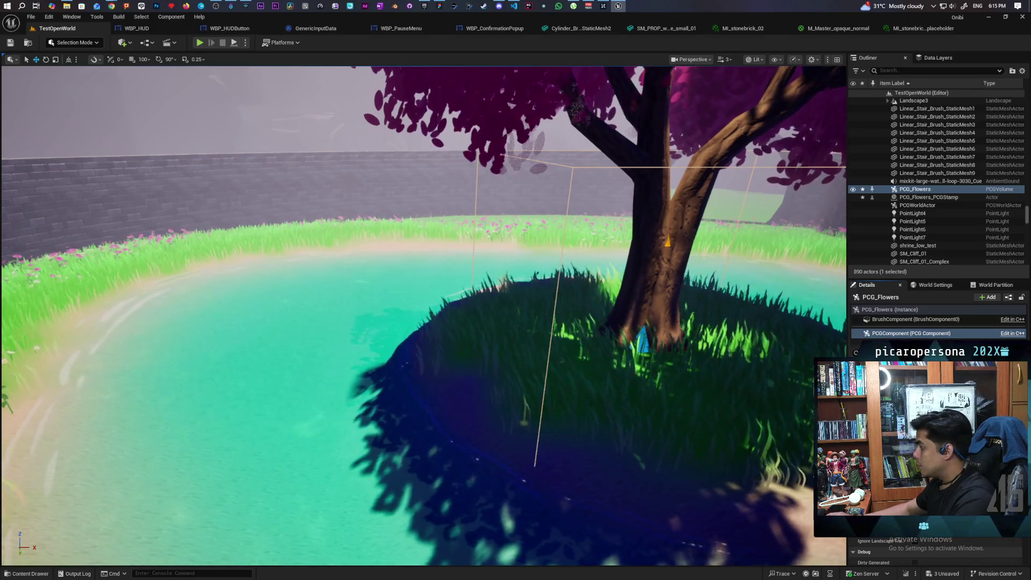
mouse_move(424, 317)
mouse_down()
mouse_move(398, 344)
mouse_move(424, 306)
mouse_move(398, 322)
mouse_move(408, 333)
mouse_move(419, 327)
mouse_move(397, 316)
mouse_move(418, 328)
mouse_move(424, 317)
mouse_move(419, 360)
mouse_move(408, 338)
mouse_move(413, 349)
mouse_move(418, 327)
mouse_move(413, 346)
mouse_up()
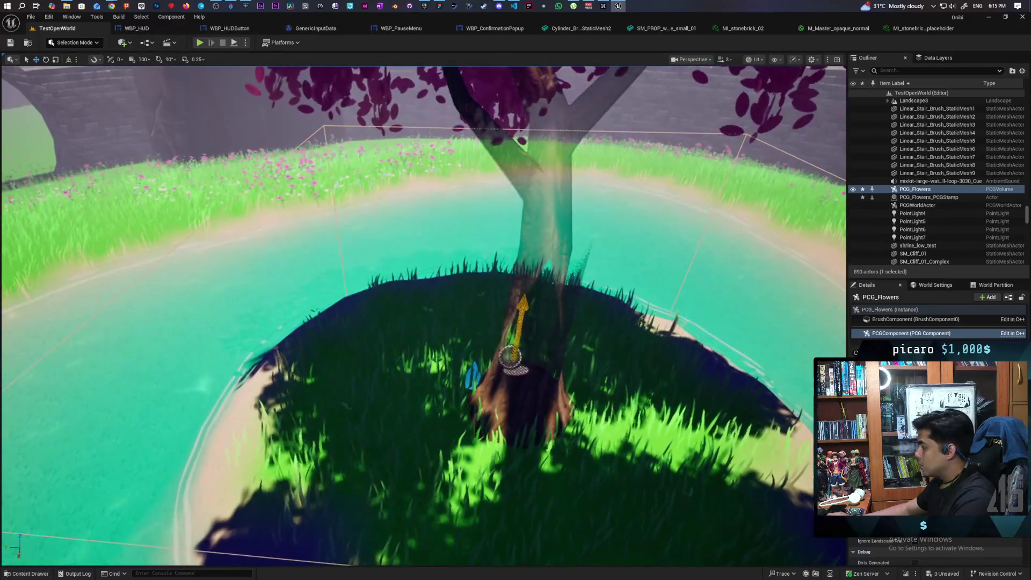
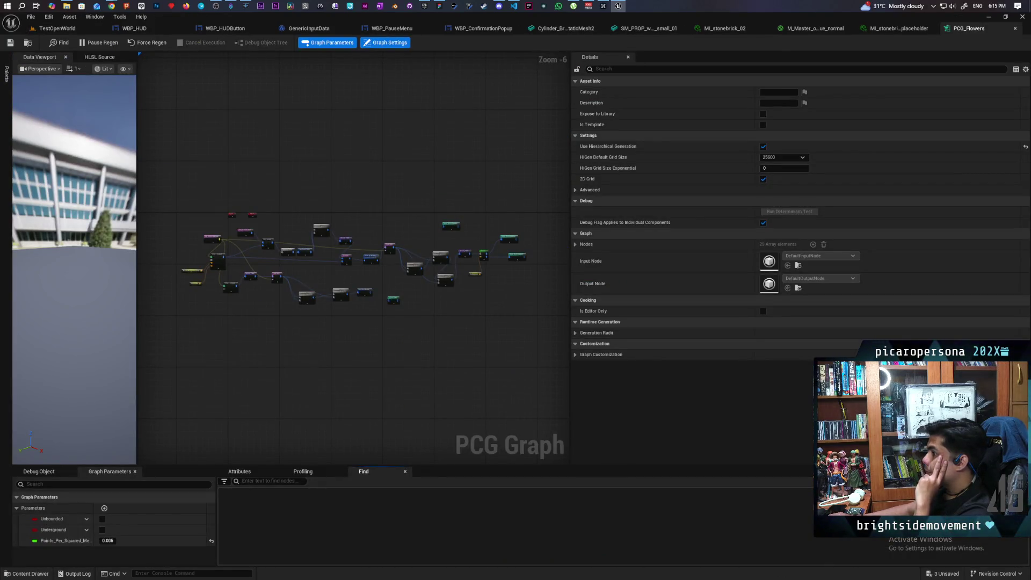
- Float the PCG_Flowers graph in its own window beside the pink tree level and resize it
mouse_move(949, 31)
mouse_down()
mouse_move(915, 105)
mouse_move(762, 168)
mouse_move(765, 180)
mouse_up()
click(57, 28)
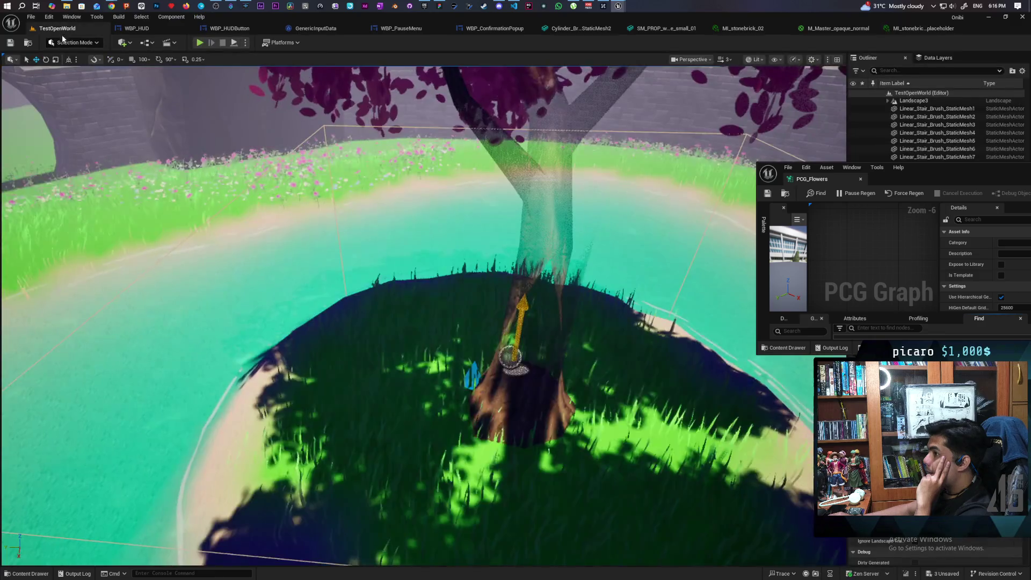
drag(922, 173, 788, 135)
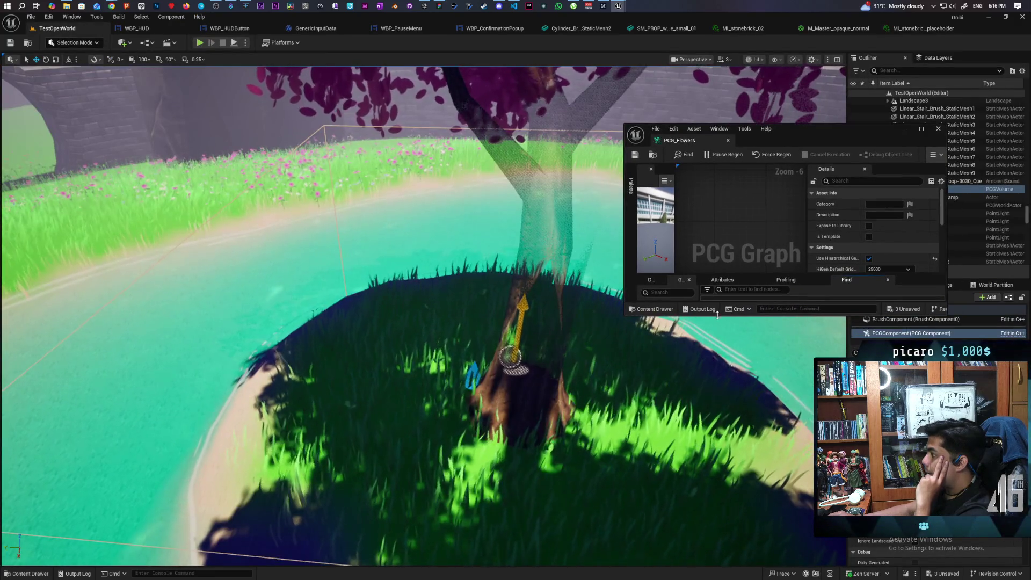
drag(717, 315, 717, 530)
scroll(721, 281, up, 4)
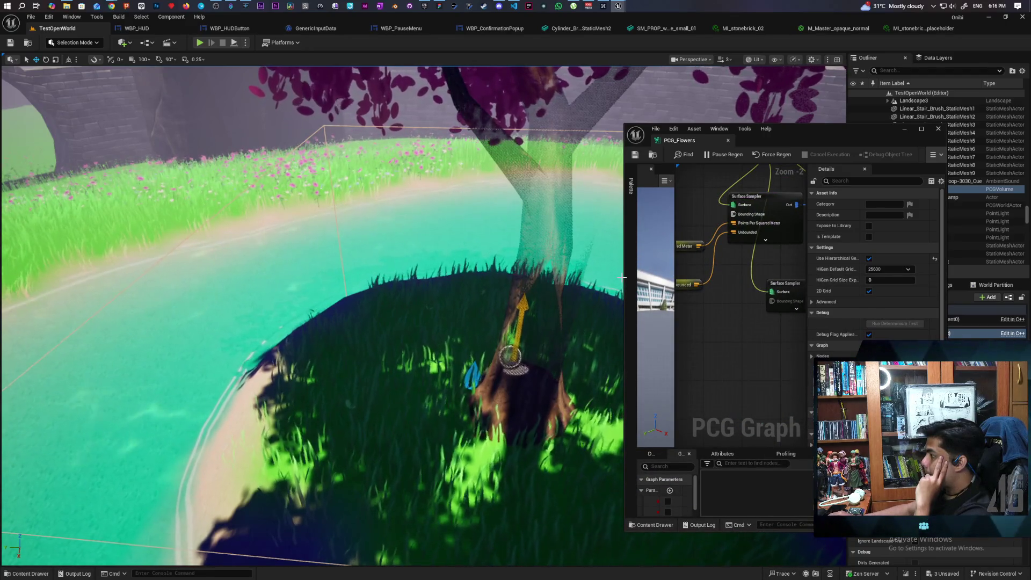
drag(621, 277, 456, 279)
- Select the Get Landscape Data node and turn on its debug display
mouse_move(527, 324)
mouse_down()
mouse_move(579, 344)
mouse_move(635, 398)
mouse_move(628, 352)
mouse_up()
drag(619, 135, 730, 119)
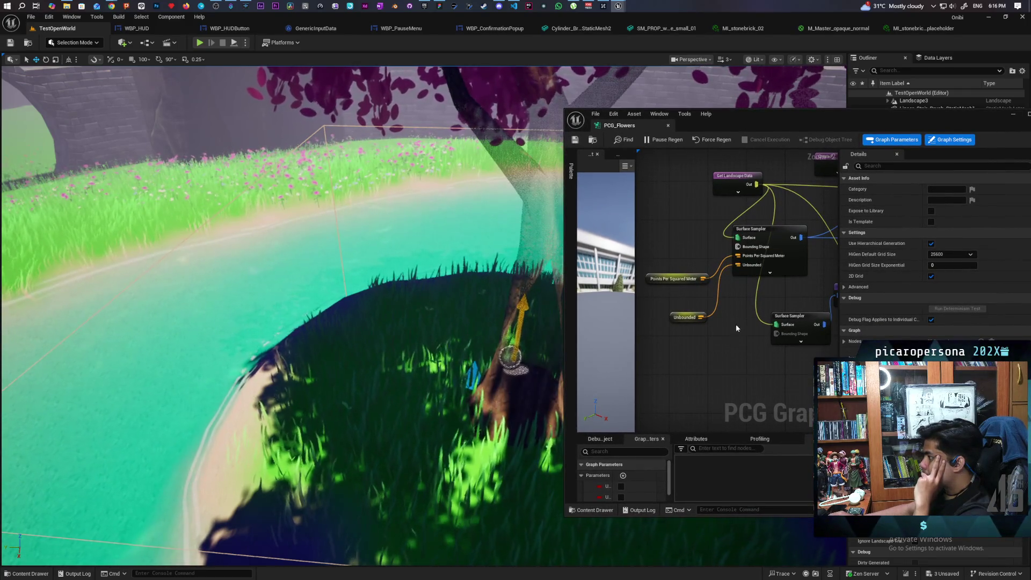
drag(740, 267, 706, 331)
click(697, 249)
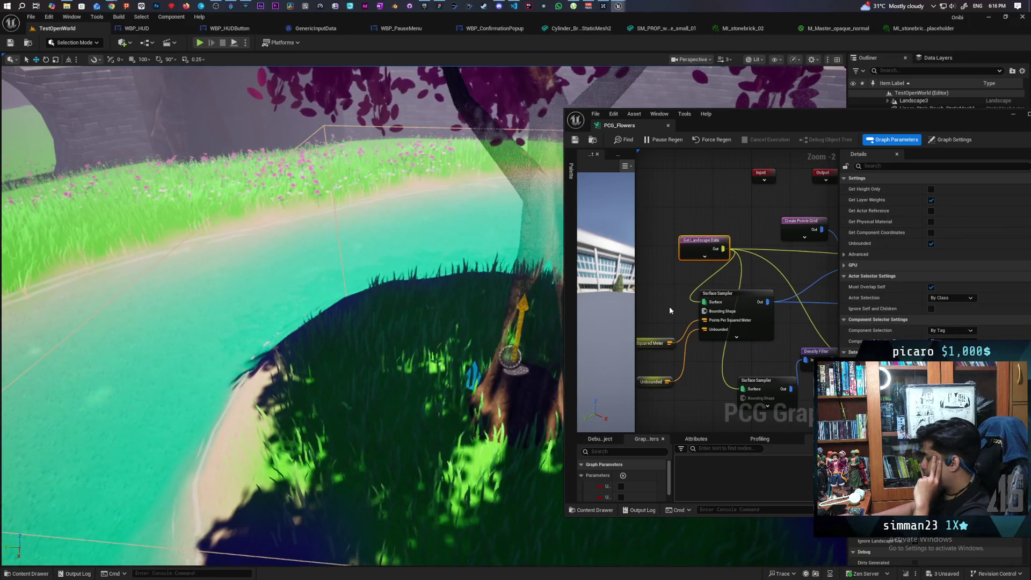
key(d)
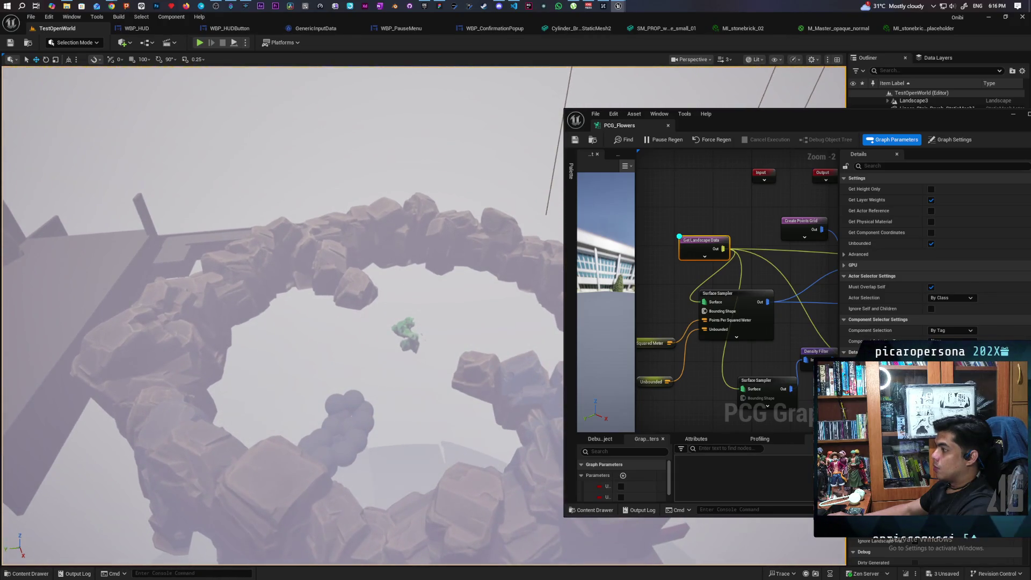
- Uncheck Unbounded on Get Landscape Data and zoom around the level to inspect the sampling
click(932, 245)
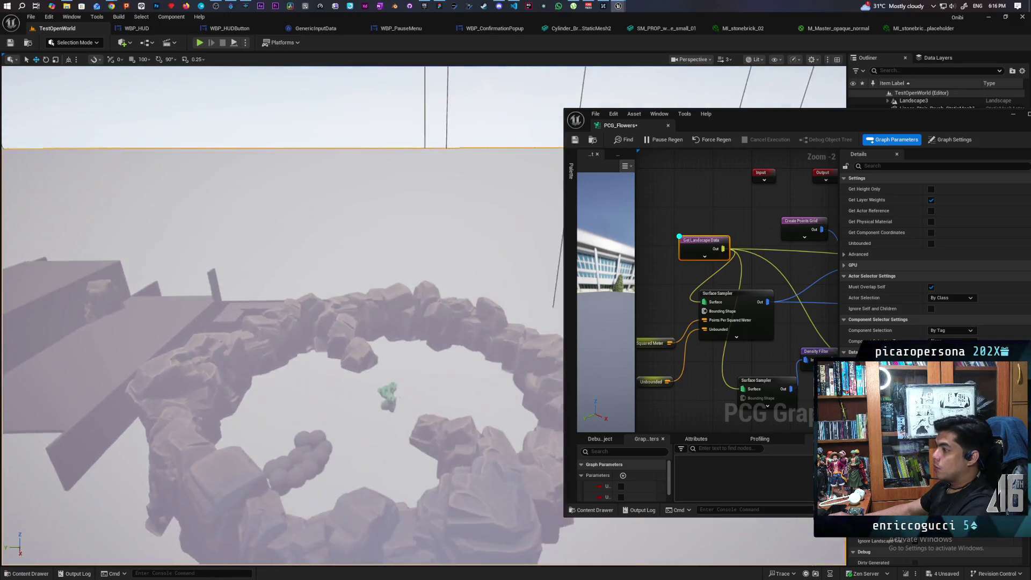
scroll(282, 317, up, 5)
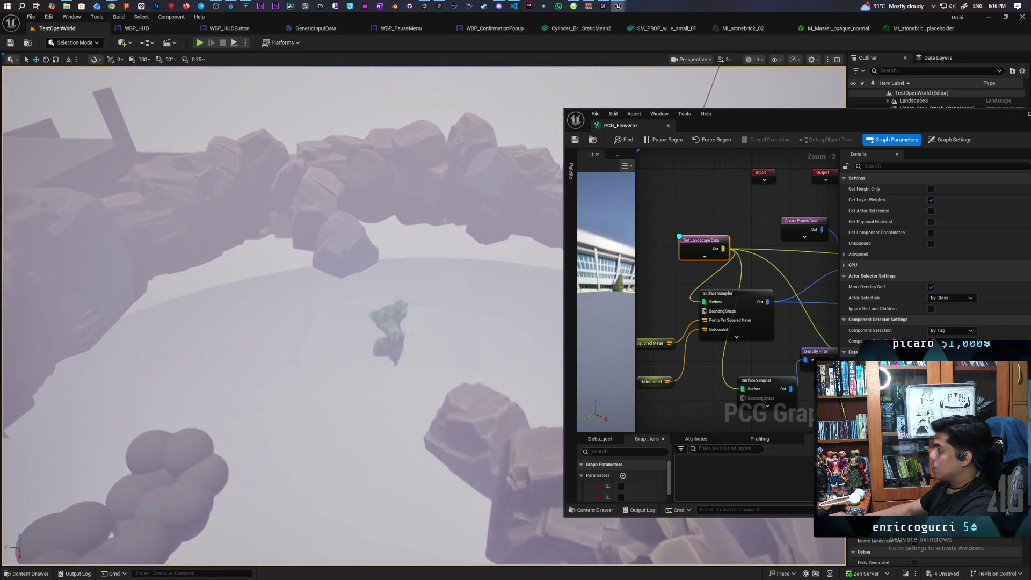
scroll(424, 316, up, 10)
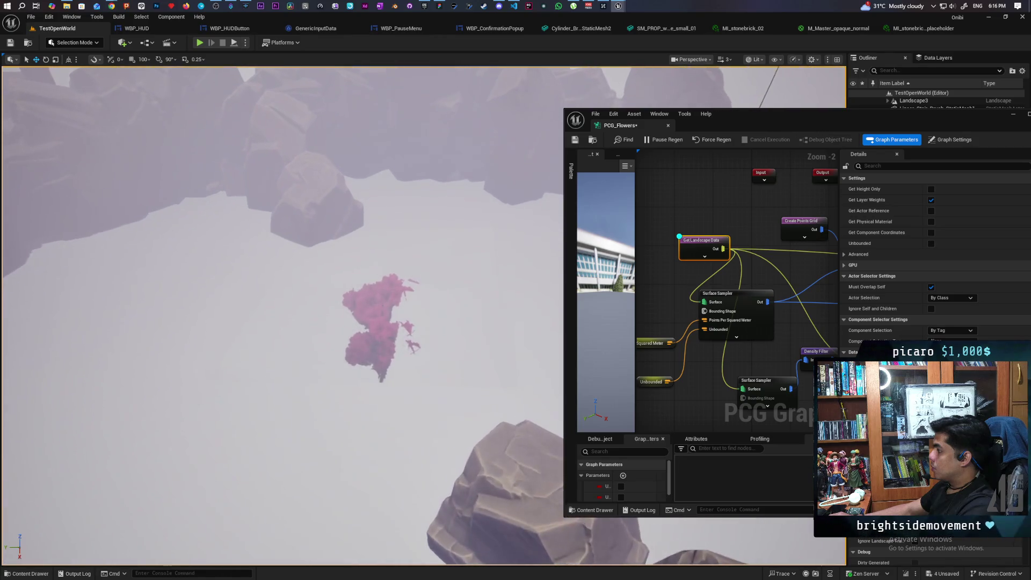
scroll(424, 316, up, 10)
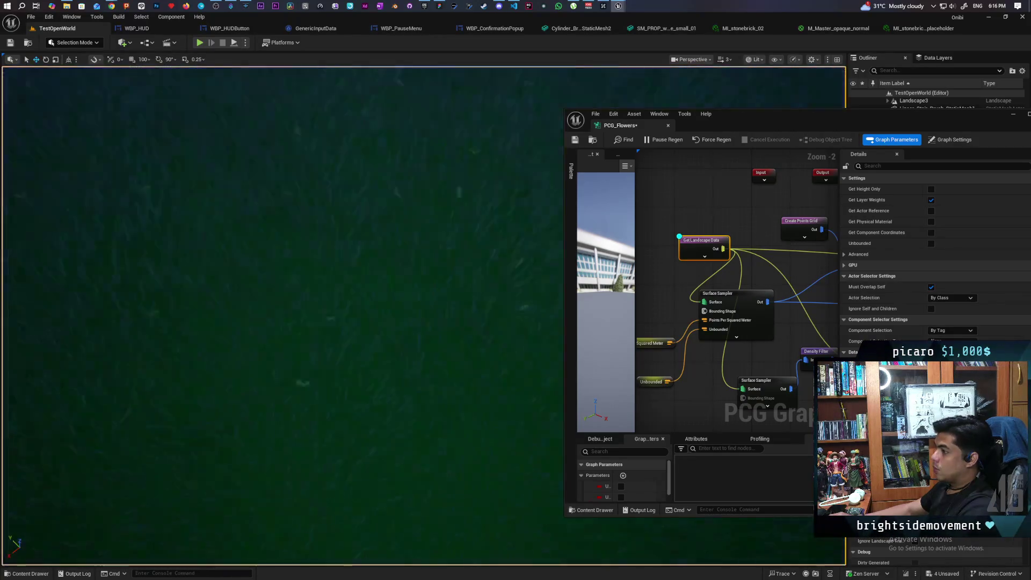
scroll(424, 316, up, 10)
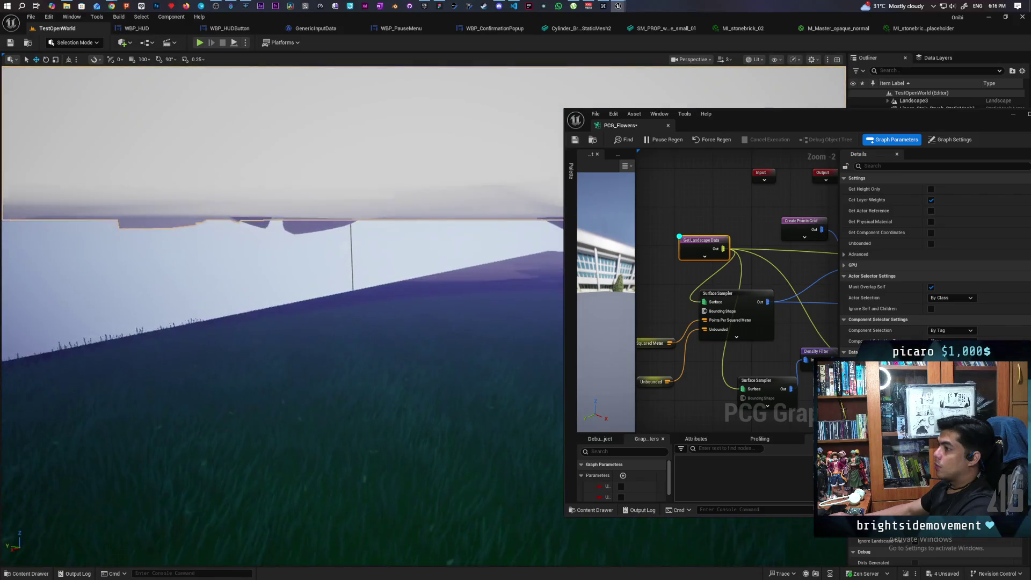
scroll(424, 315, up, 10)
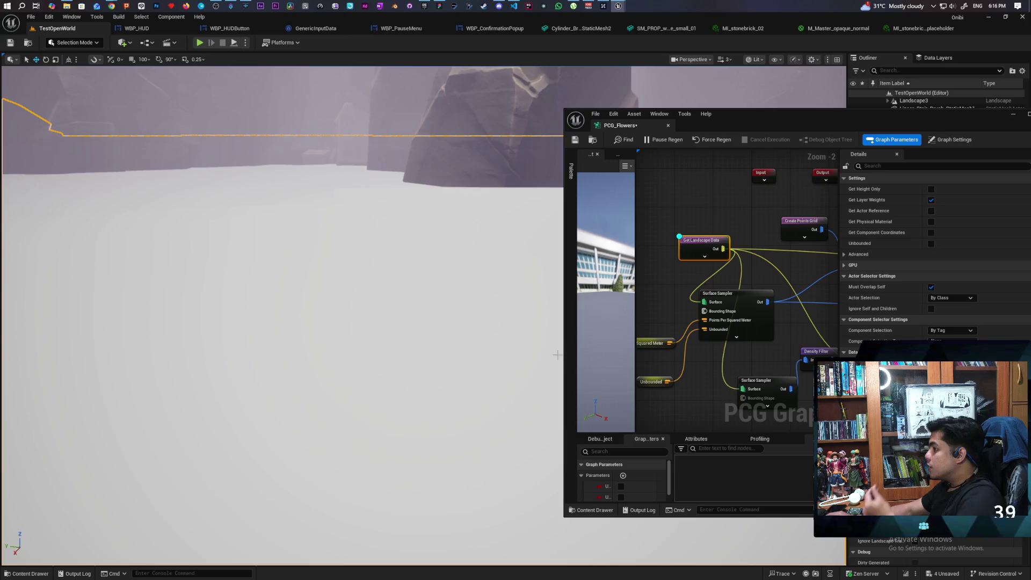
scroll(506, 339, down, 5)
scroll(506, 339, up, 5)
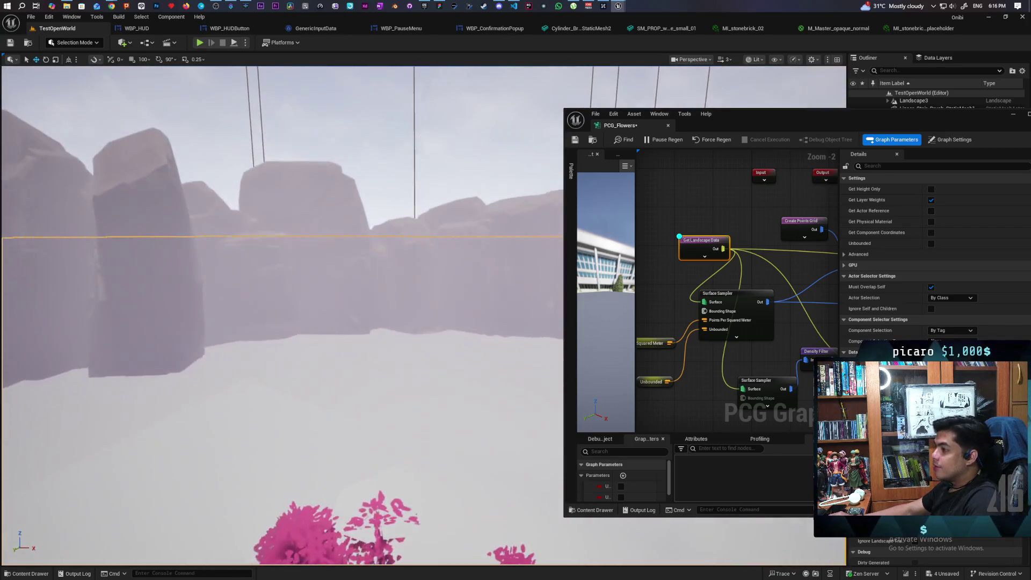
scroll(467, 496, down, 8)
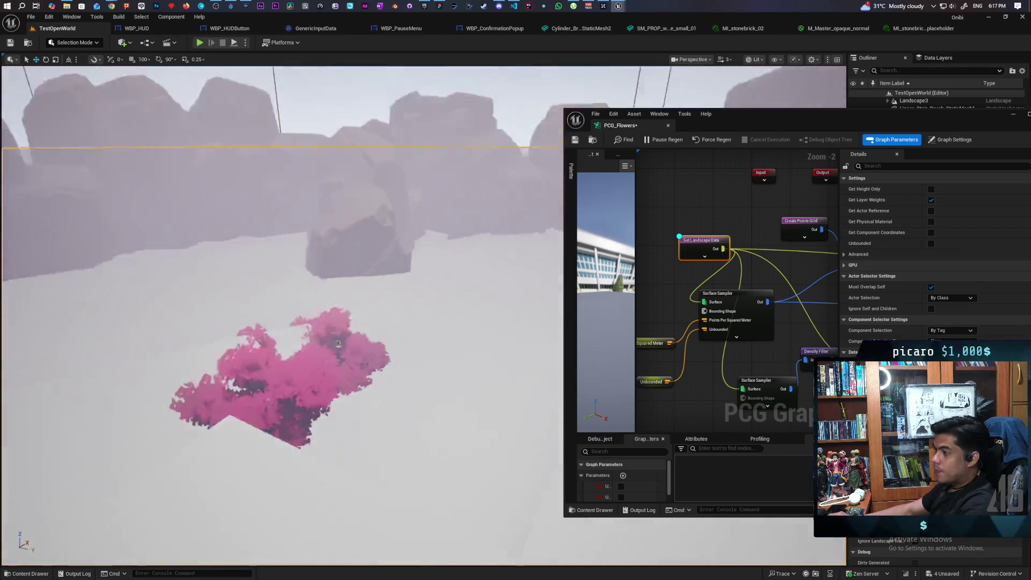
scroll(356, 393, down, 6)
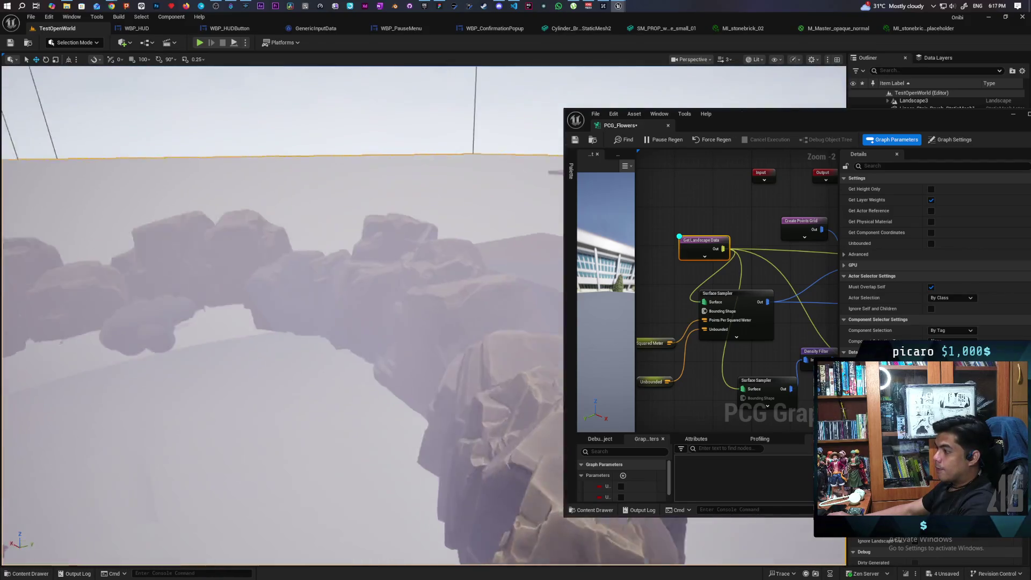
scroll(356, 394, down, 3)
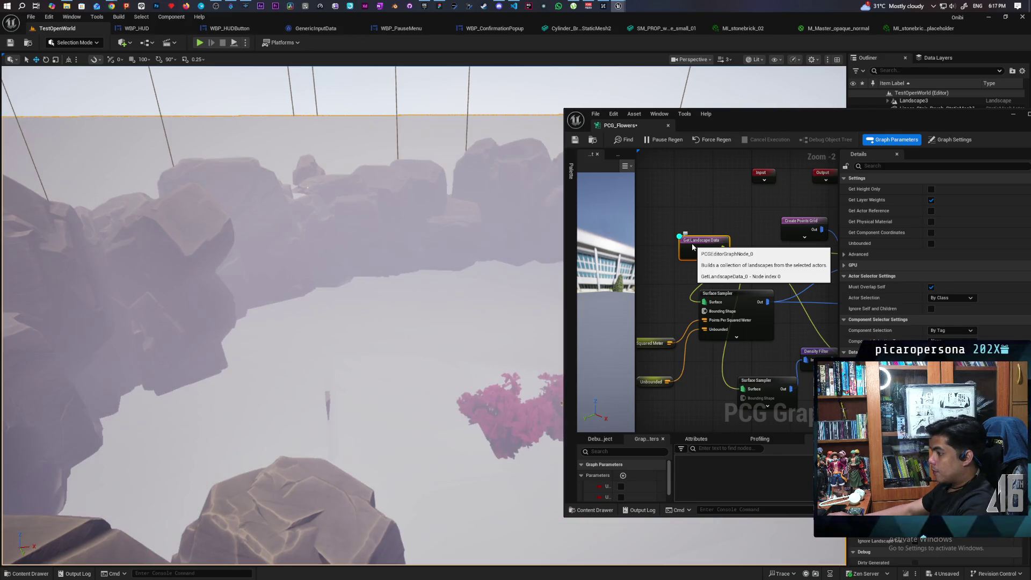
- Refocus on the pink tree, pan the graph and select the Surface Sampler node
key(f)
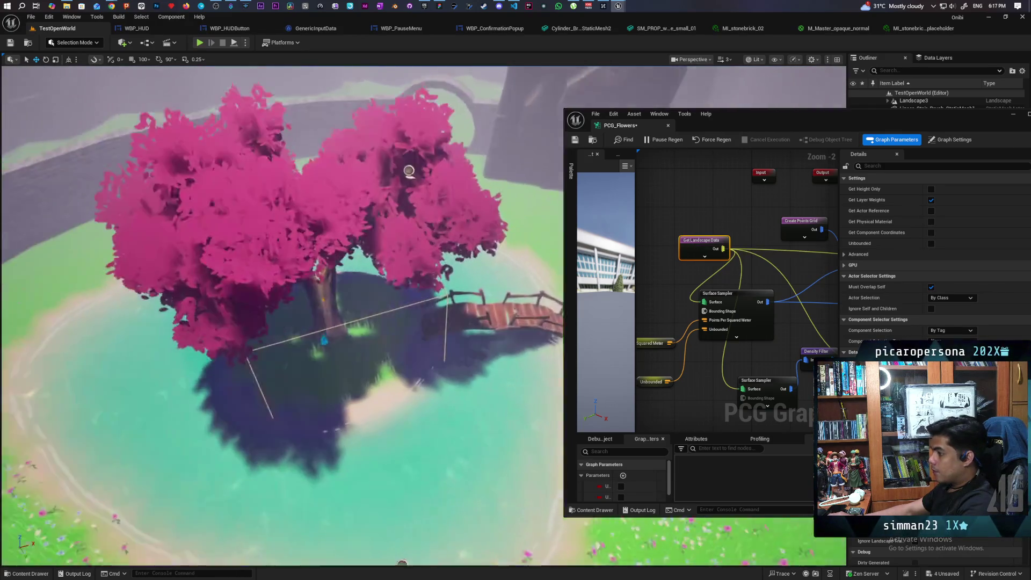
scroll(409, 175, up, 5)
scroll(457, 340, up, 1)
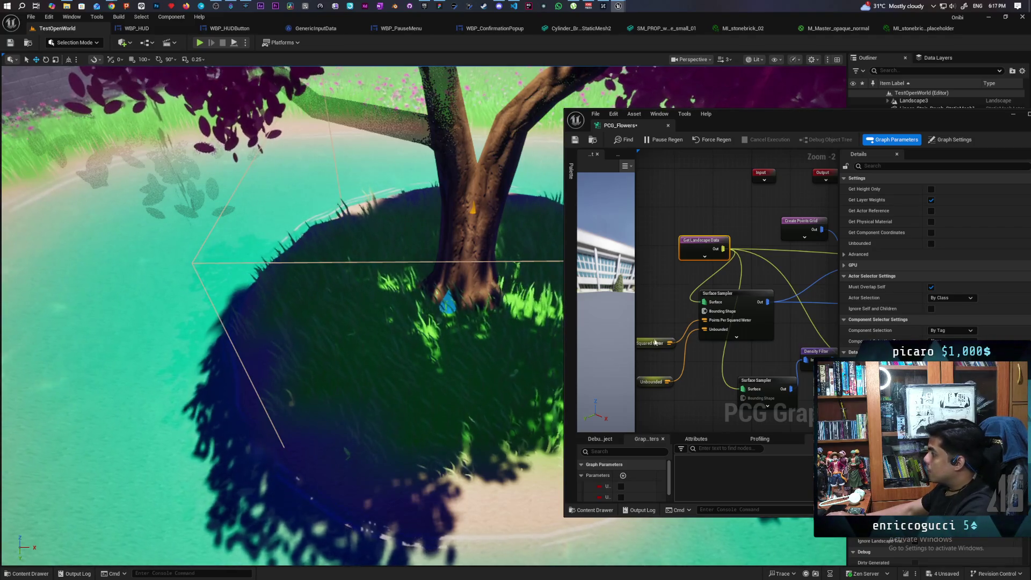
scroll(770, 374, down, 1)
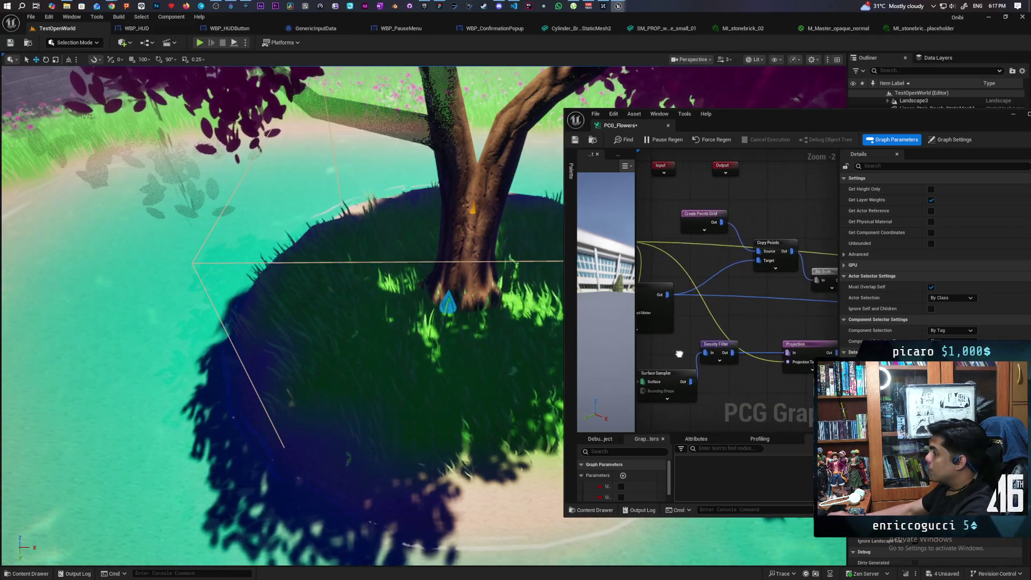
mouse_move(767, 333)
mouse_down()
mouse_move(684, 334)
mouse_move(807, 306)
mouse_up()
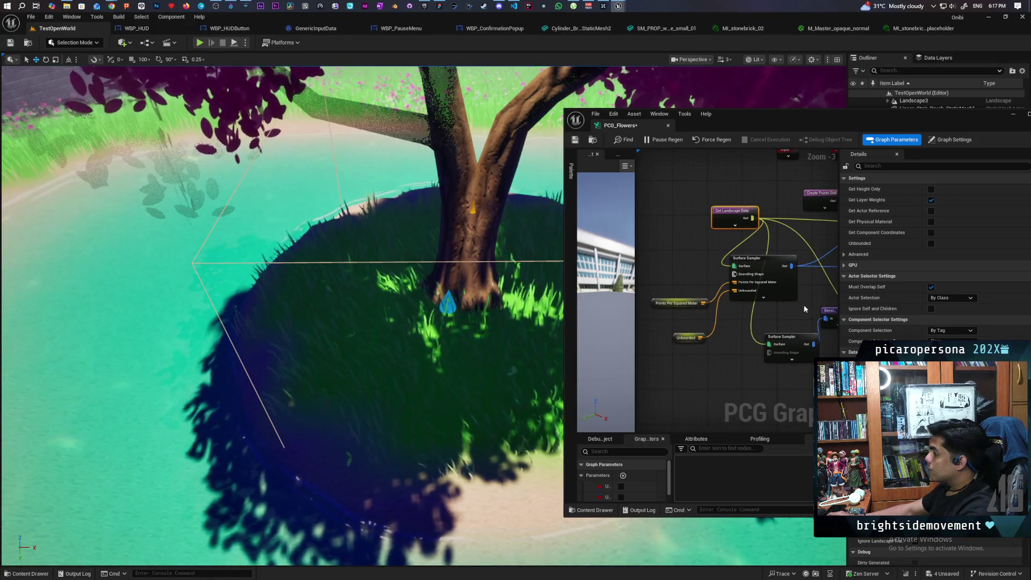
click(794, 290)
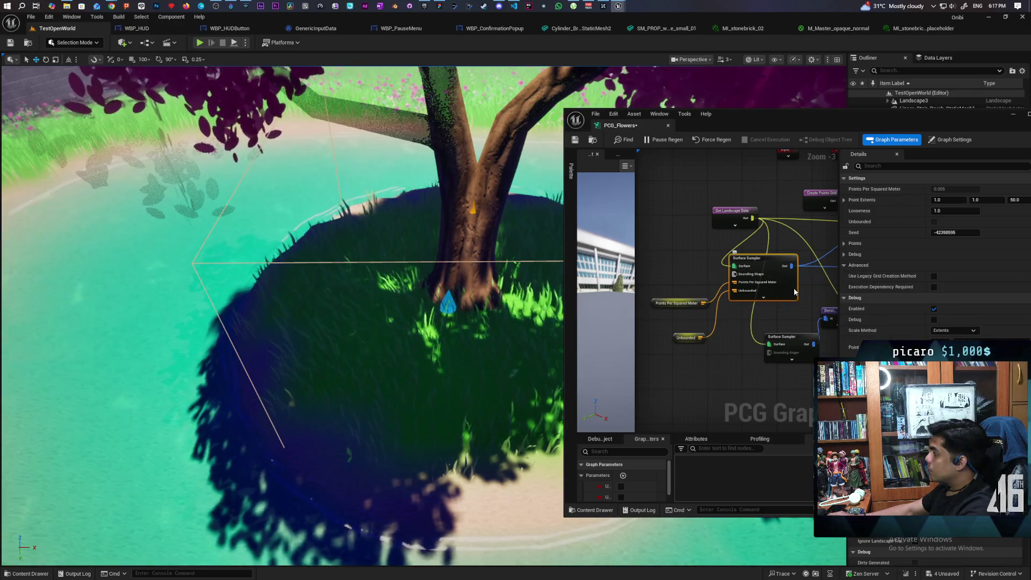
- Enable Surface Sampler debug and bring Copy Points, Density Filter, Attribute Noise and Transform Points into view
key(d)
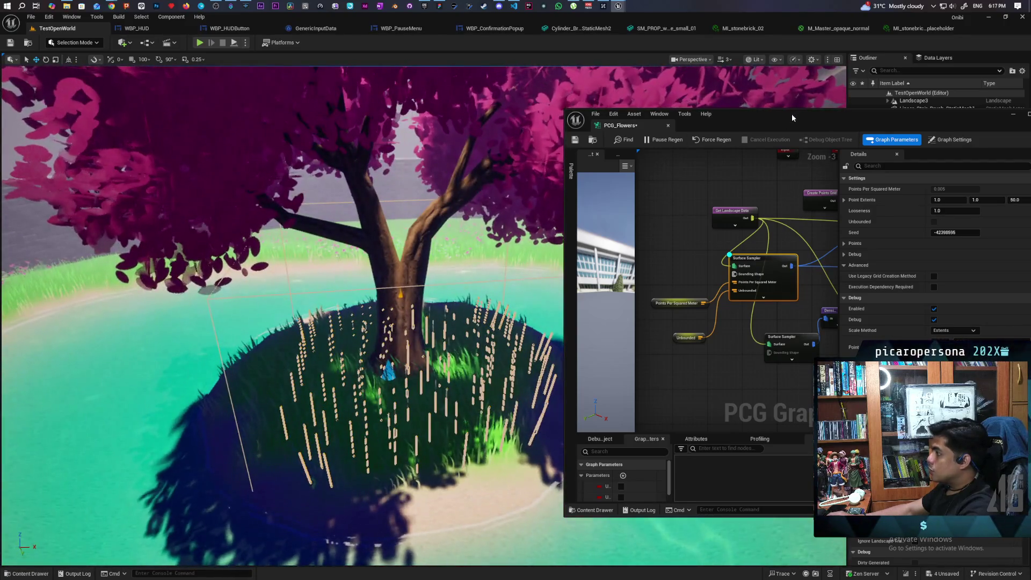
drag(791, 114, 783, 29)
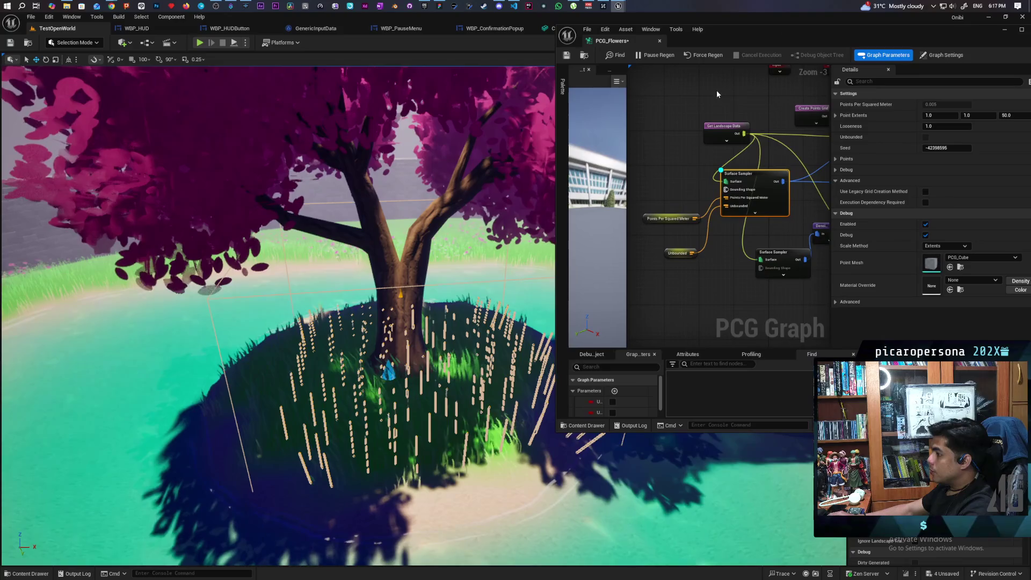
drag(849, 182, 669, 240)
mouse_move(794, 220)
mouse_down()
mouse_move(748, 239)
mouse_move(721, 283)
mouse_up()
scroll(700, 263, down, 2)
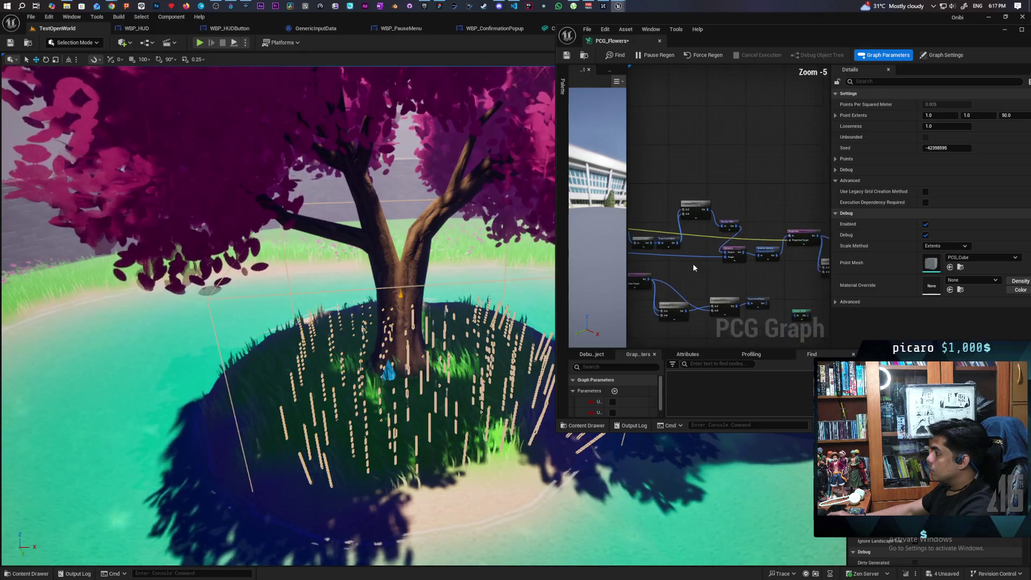
scroll(742, 256, up, 2)
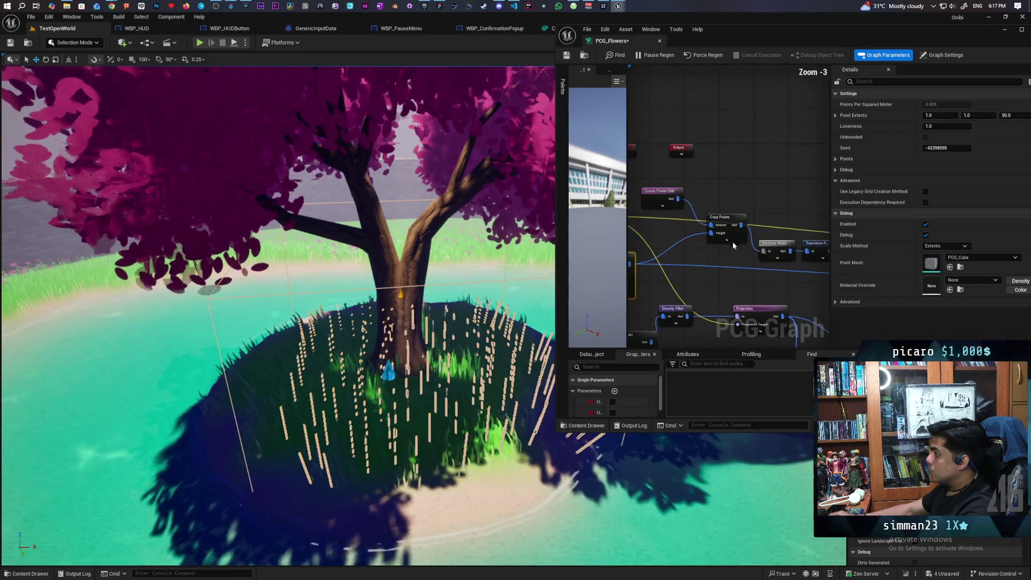
- Inspect the Copy Points and Surface Sampler node settings
click(727, 221)
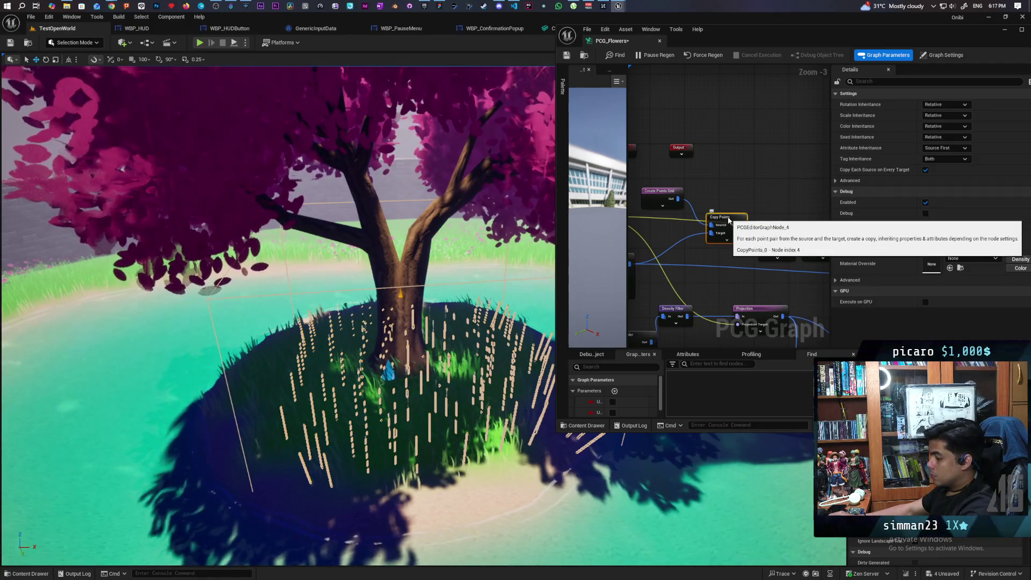
click(692, 257)
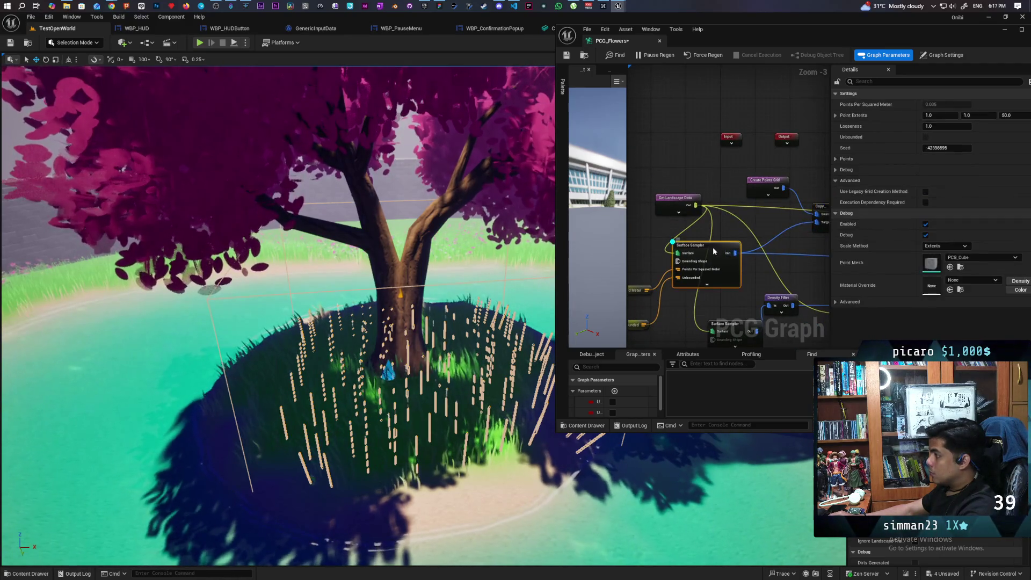
drag(744, 234, 621, 253)
click(698, 235)
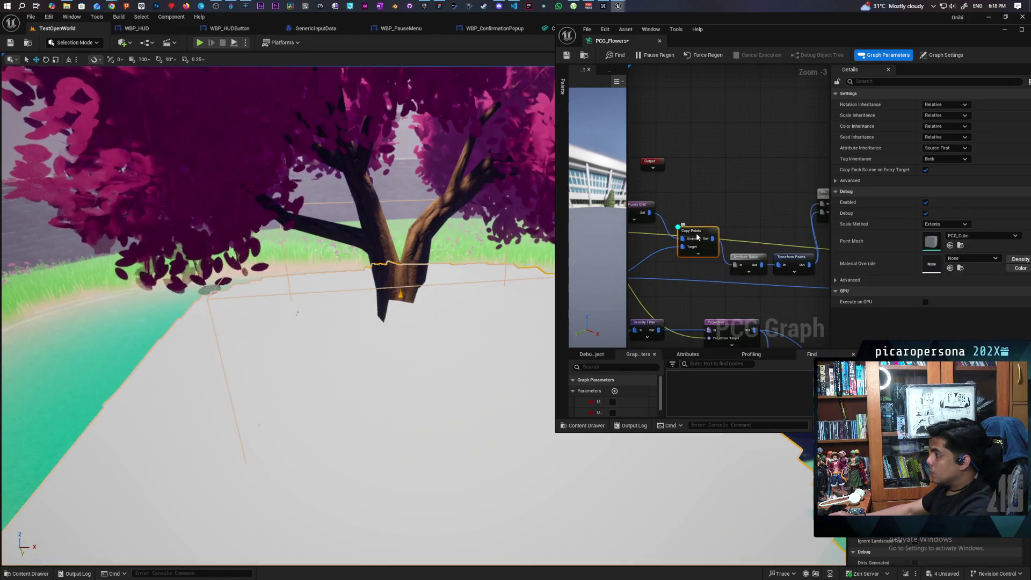
- Inspect Attribute Noise, Transform Points and Subtract, turning off the Subtract debug preview
click(744, 261)
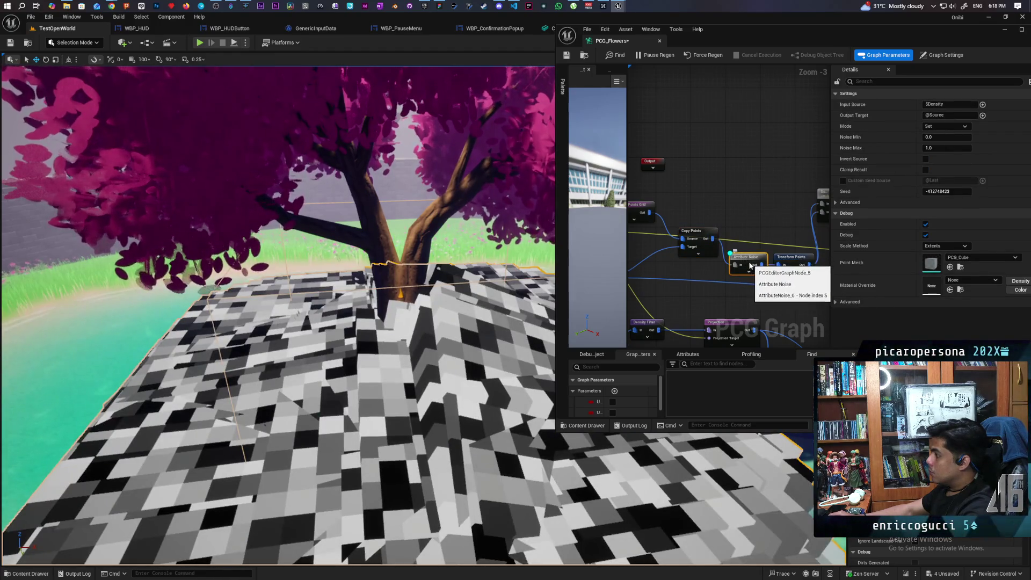
click(788, 259)
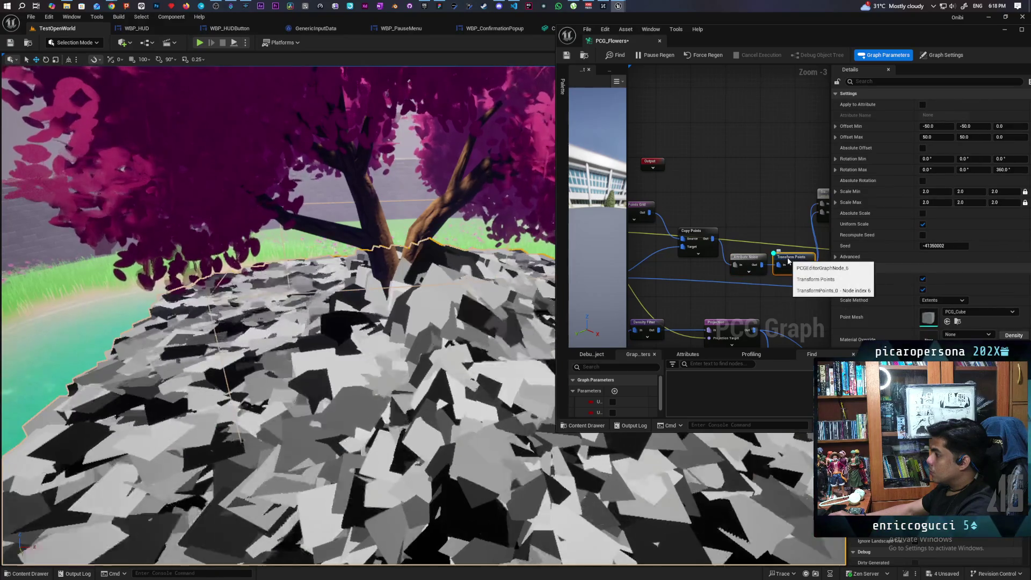
drag(788, 261, 675, 227)
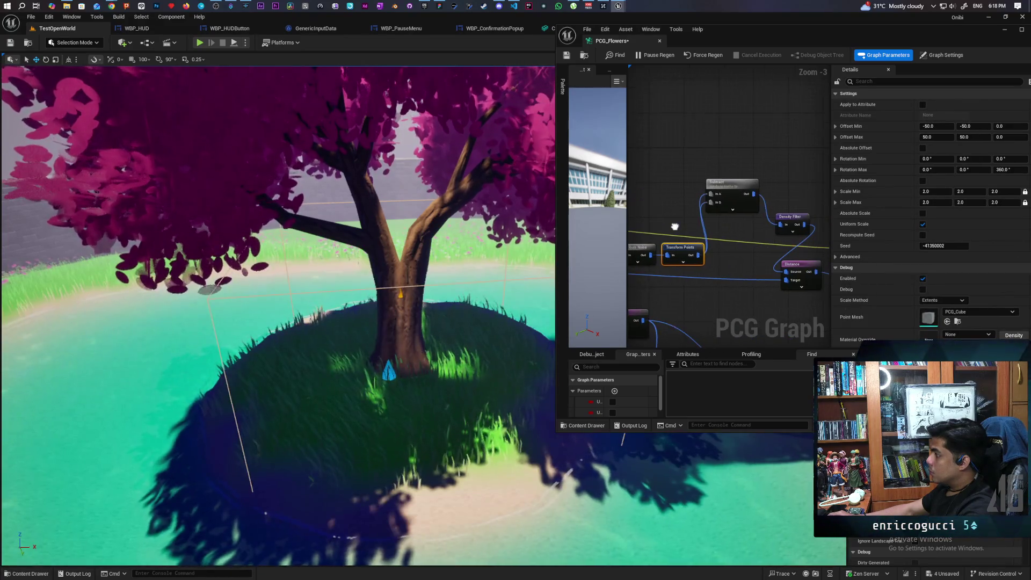
click(731, 191)
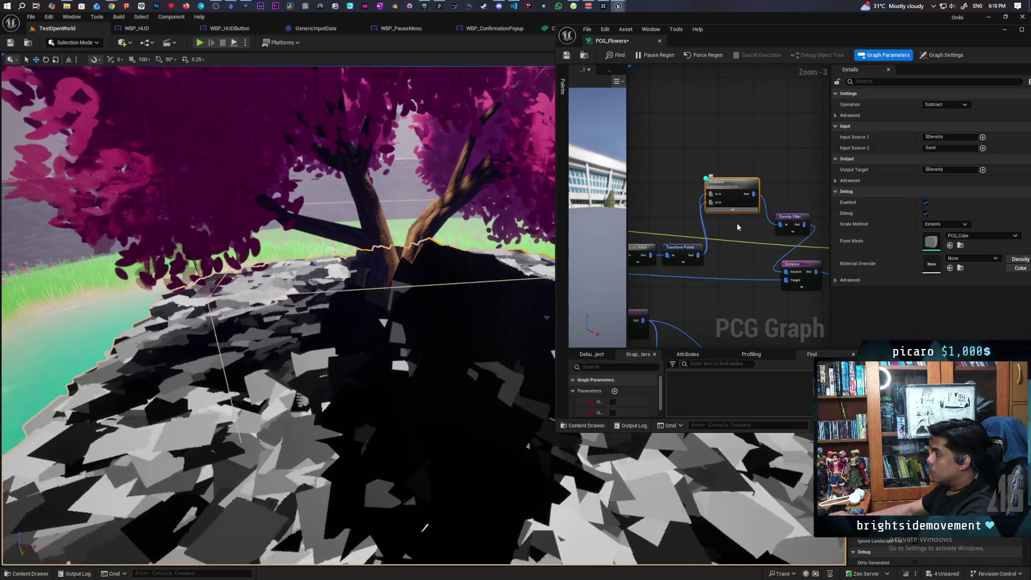
key(d)
- Inspect the Density Filter bounds, Distance, Scale by Density and Projection node settings
drag(791, 223, 692, 212)
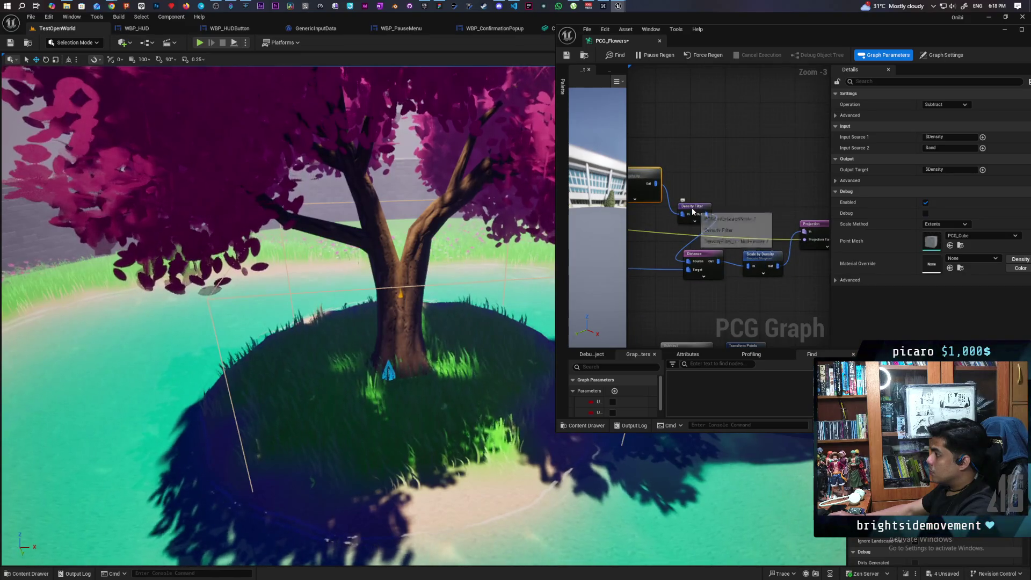
click(693, 211)
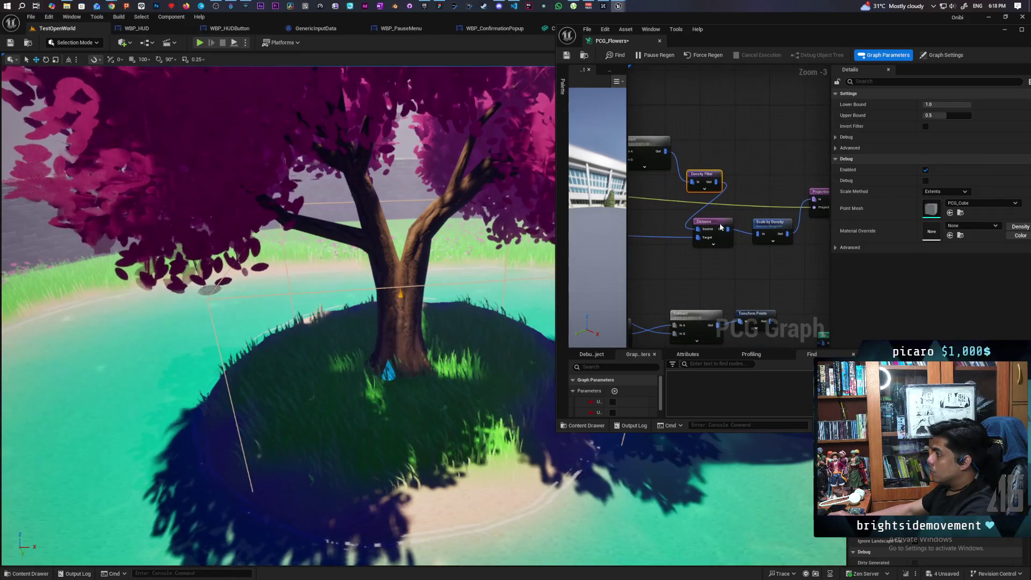
click(721, 228)
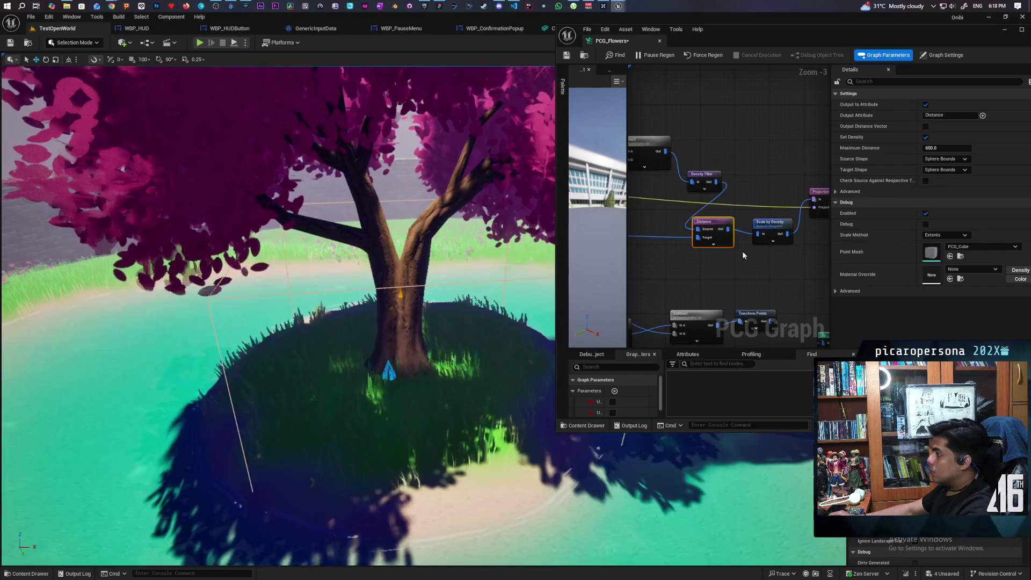
click(773, 227)
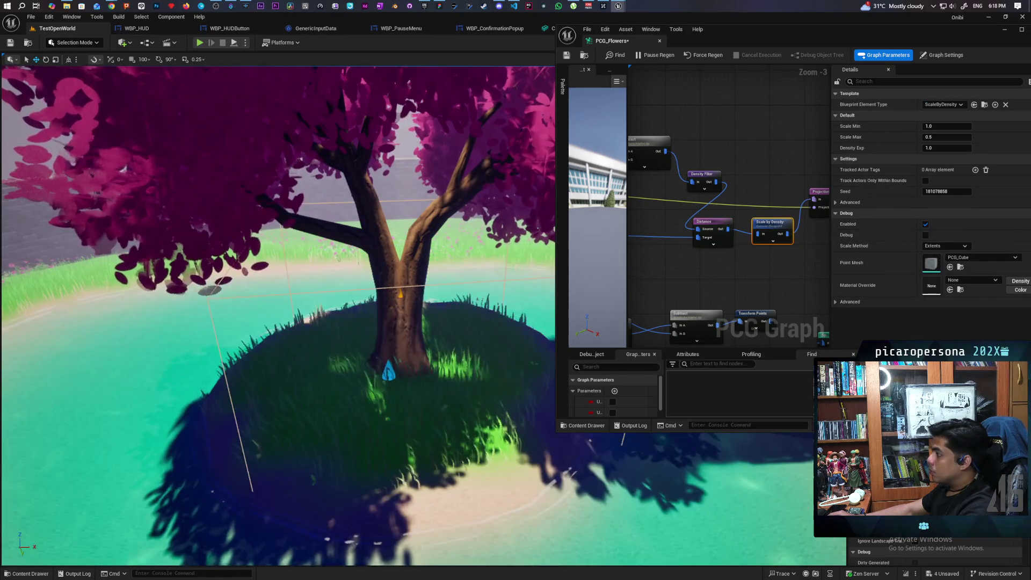
drag(813, 231, 707, 226)
click(725, 198)
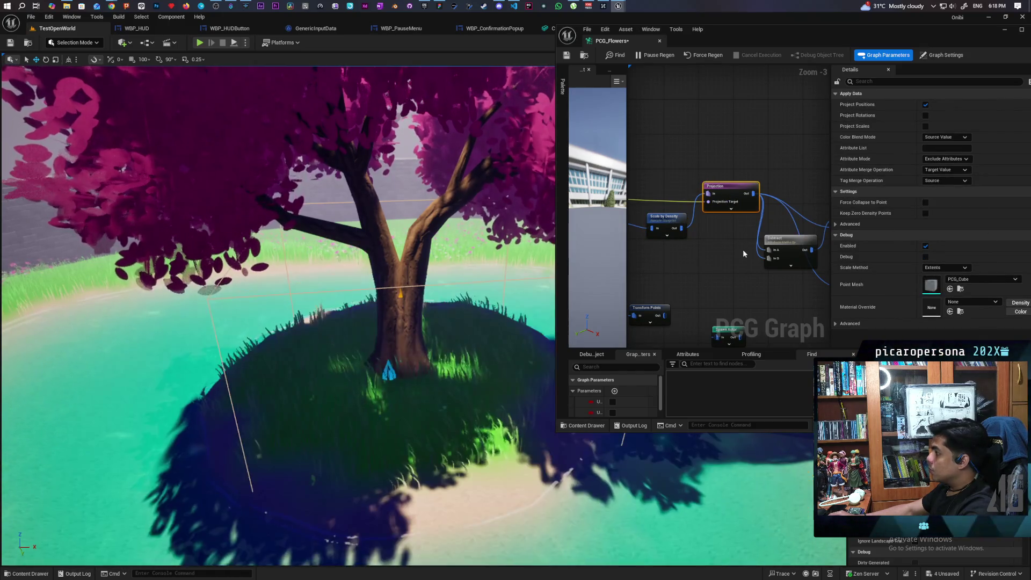
- Compare the Ground and Mask Subtract nodes, toggling debug previews on Subtract and Density Filter
drag(742, 249, 670, 224)
click(724, 218)
key(d)
drag(745, 258, 668, 230)
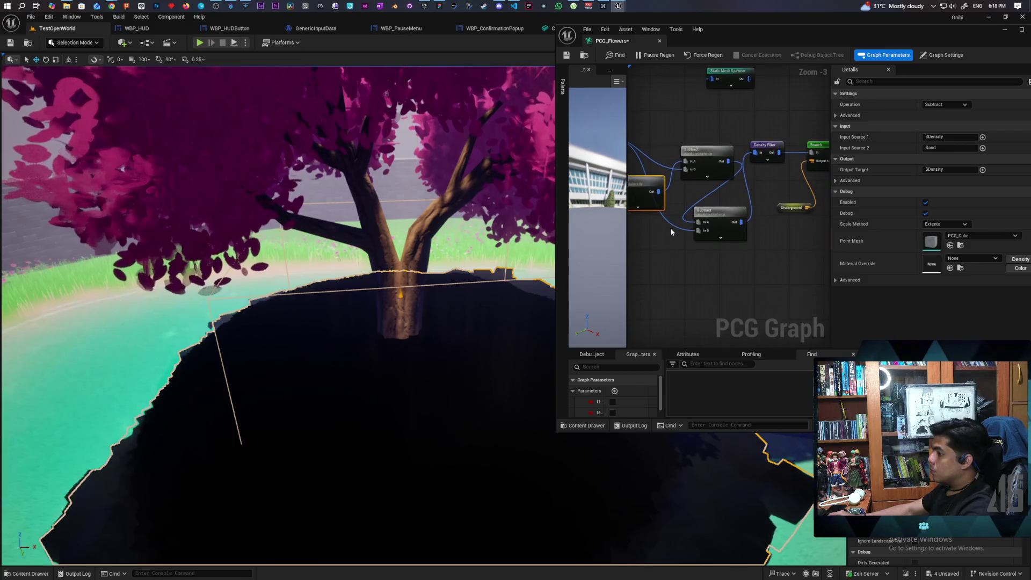
click(708, 161)
click(708, 215)
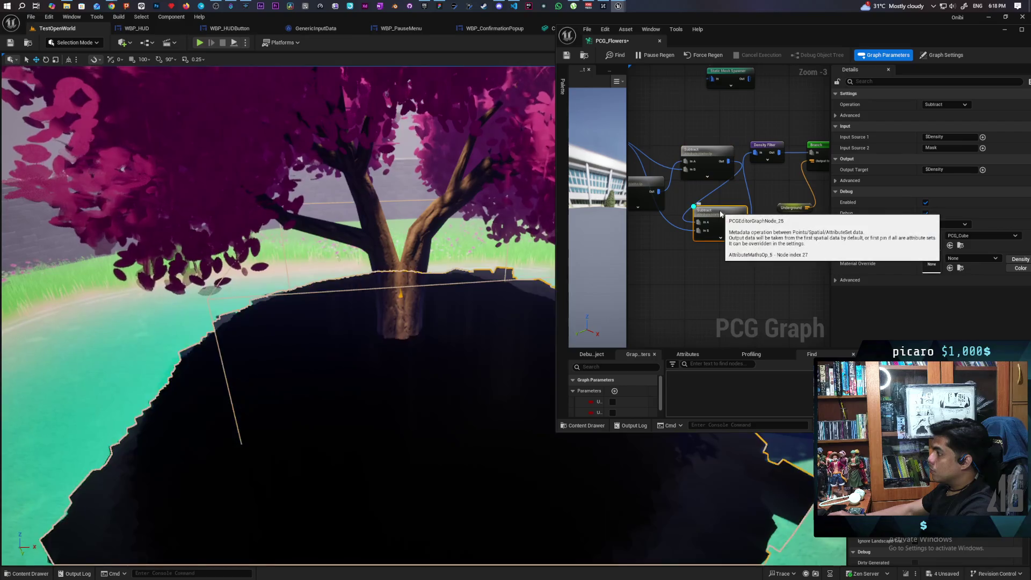
click(768, 158)
key(d)
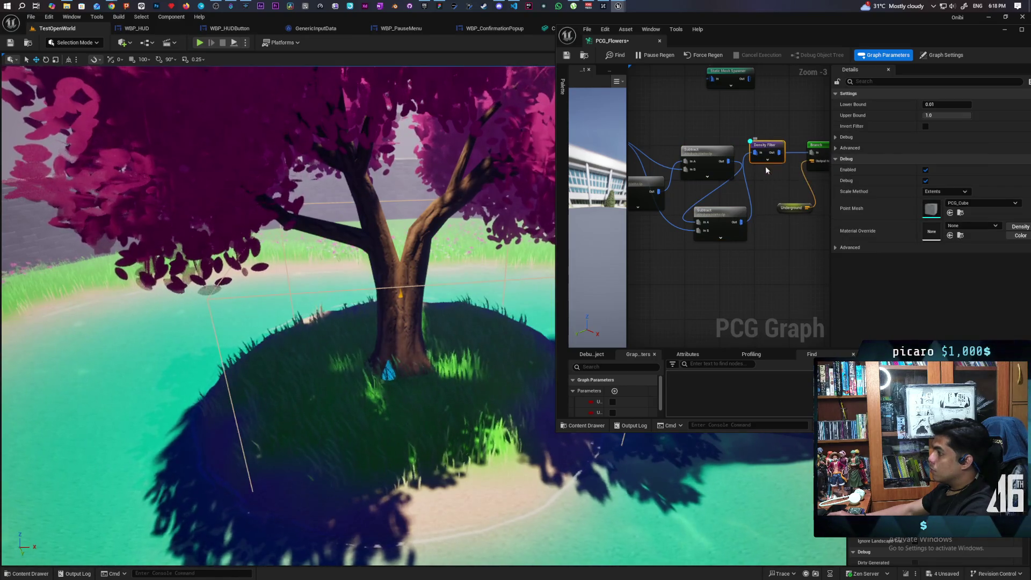
click(724, 214)
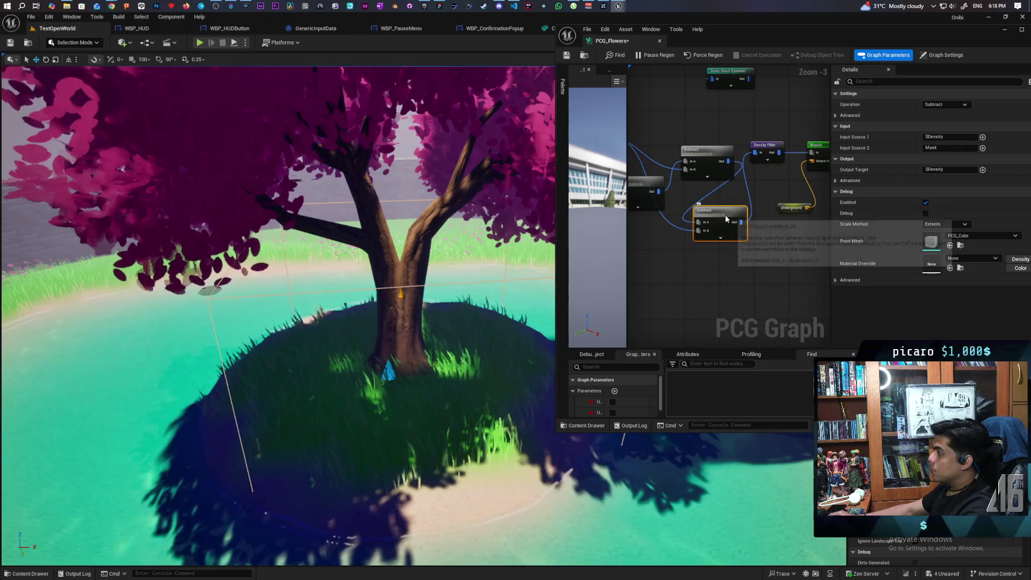
key(d)
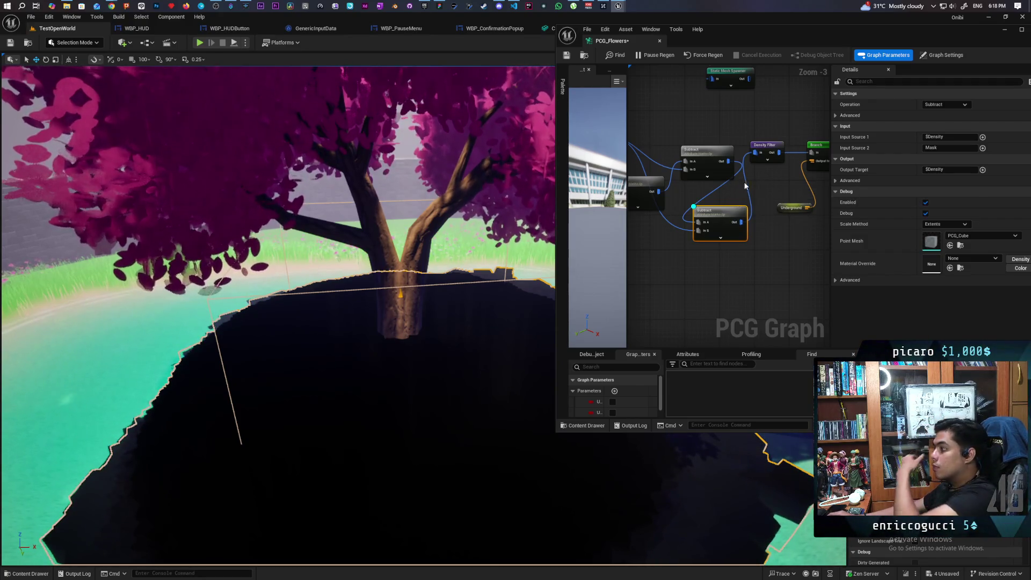
- Review the upper Subtract node, the Static Mesh Spawner's flower meshes and the Density Filter bounds
click(707, 156)
drag(774, 186, 723, 187)
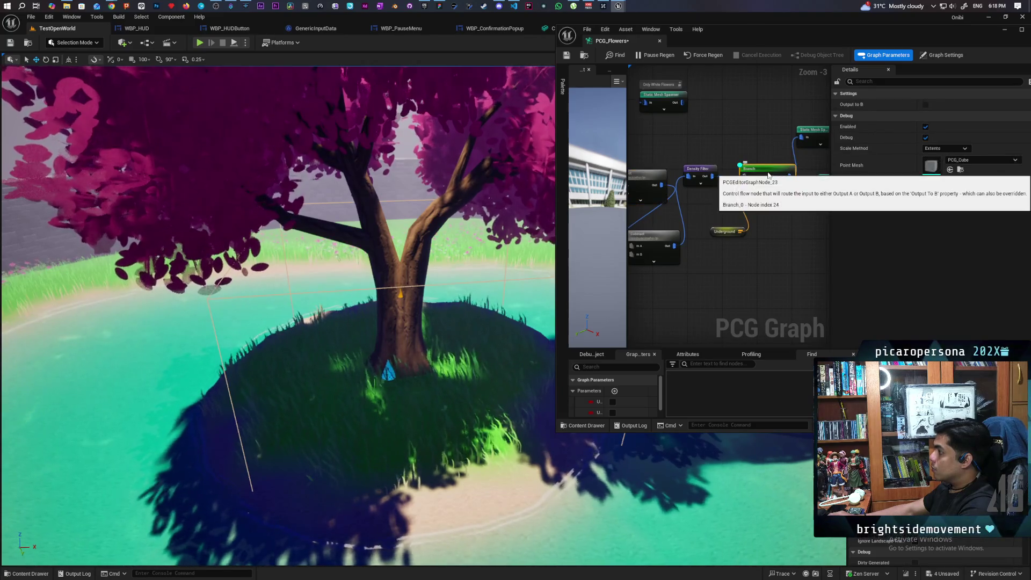
drag(812, 135, 731, 162)
click(731, 162)
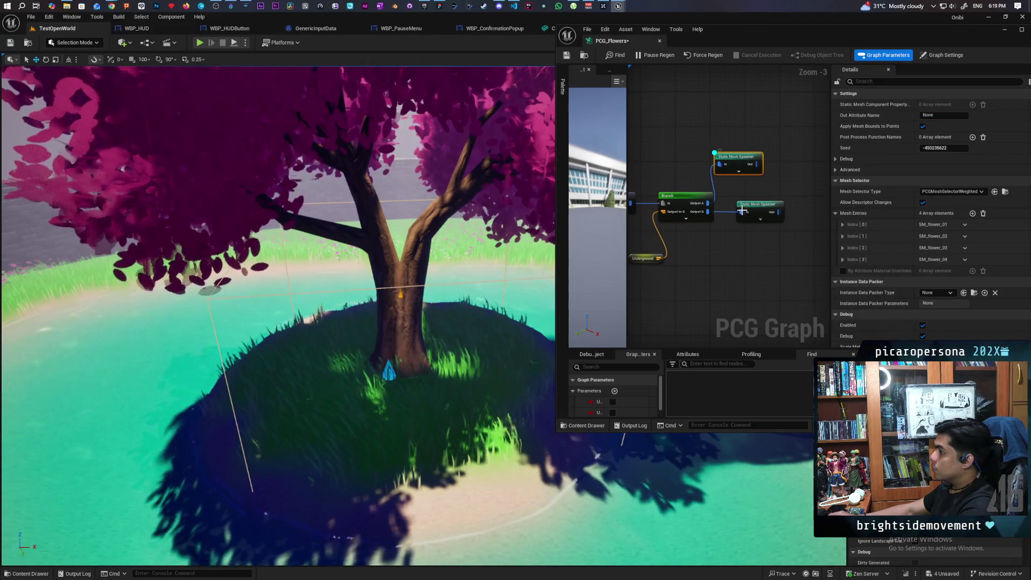
drag(703, 261, 821, 242)
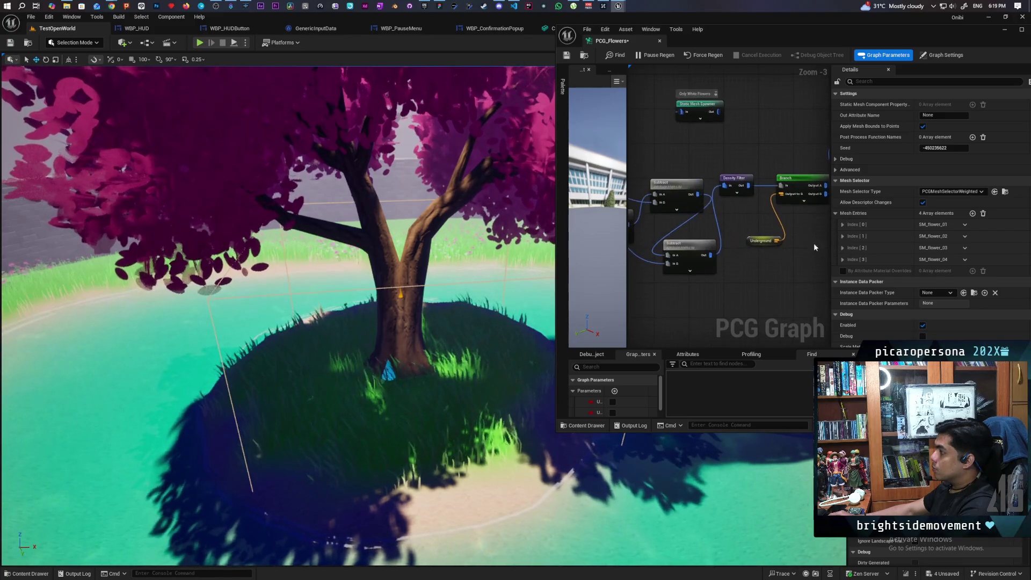
click(737, 197)
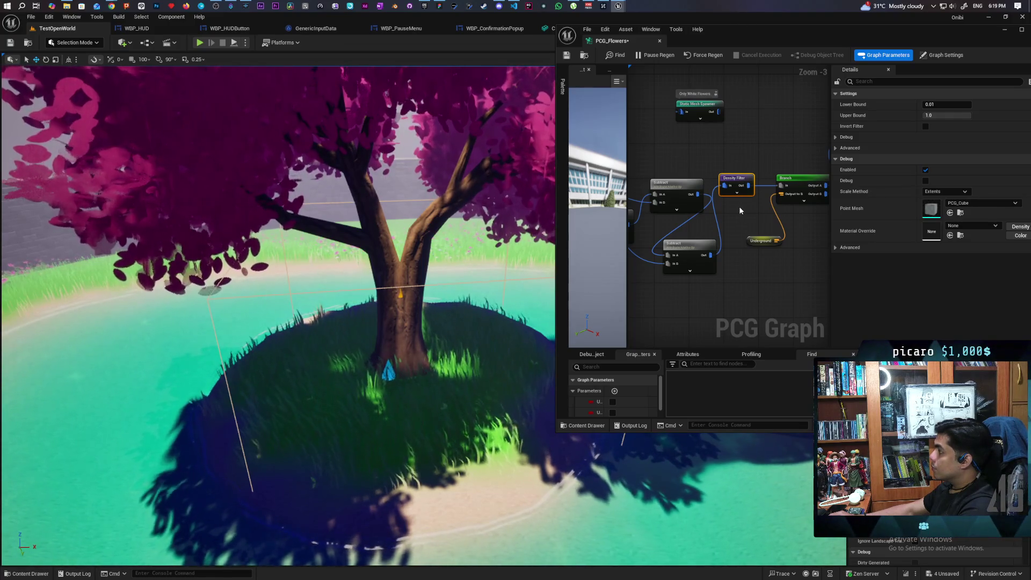
mouse_move(737, 208)
mouse_down()
mouse_move(717, 221)
mouse_move(739, 209)
mouse_up()
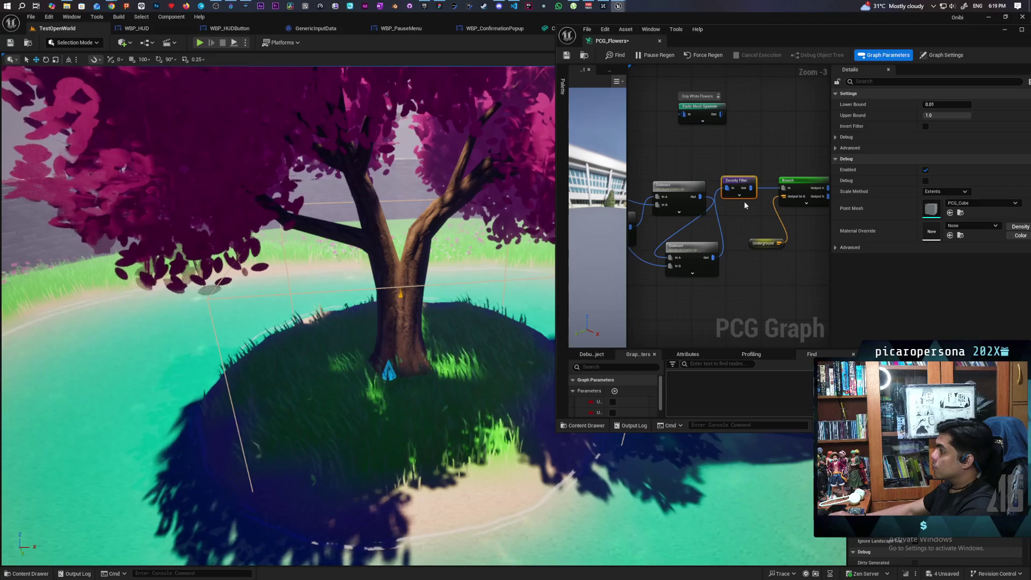
- Turn off the lower Subtract debug and enable debug on the Density Filter
click(700, 246)
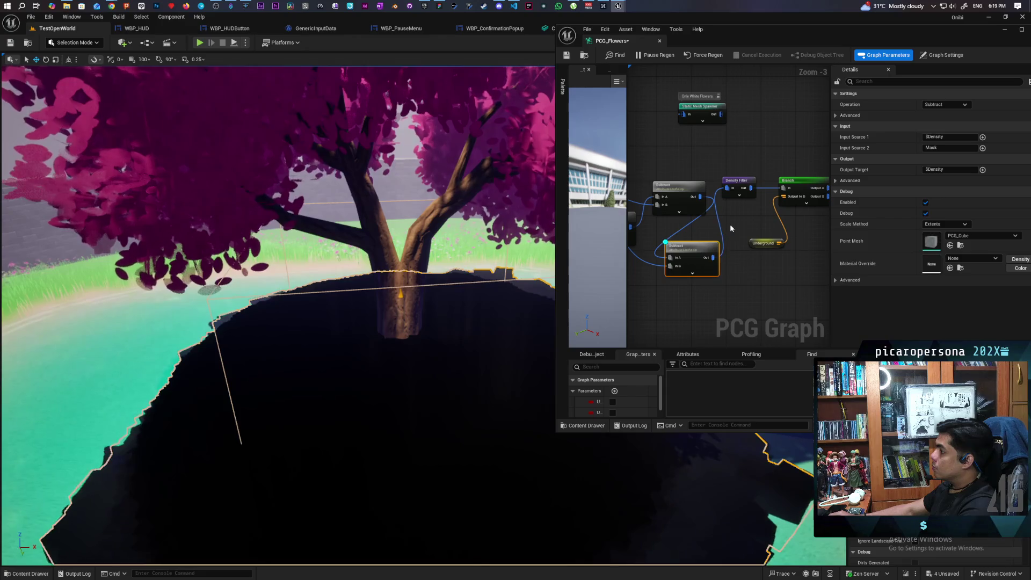
key(d)
click(739, 185)
key(d)
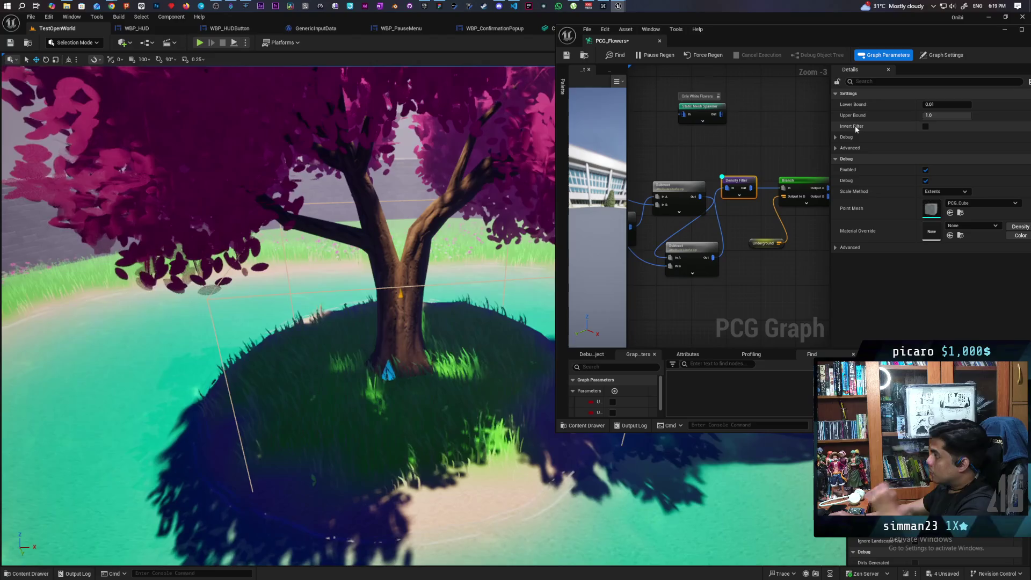
- Try Density Filter lower bounds of 0, 0.1 and back to 0
click(959, 105)
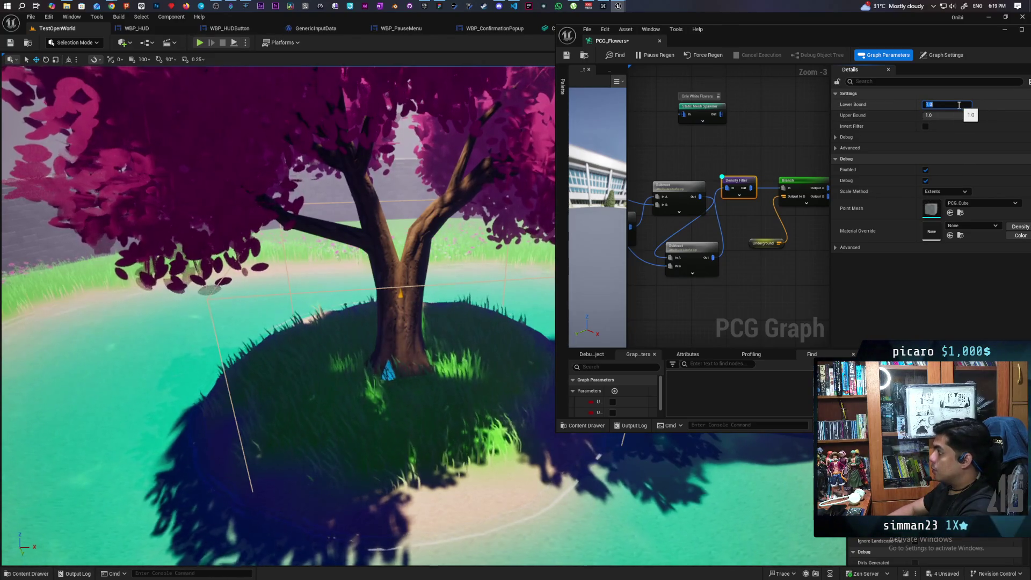
text(0)
key(Return)
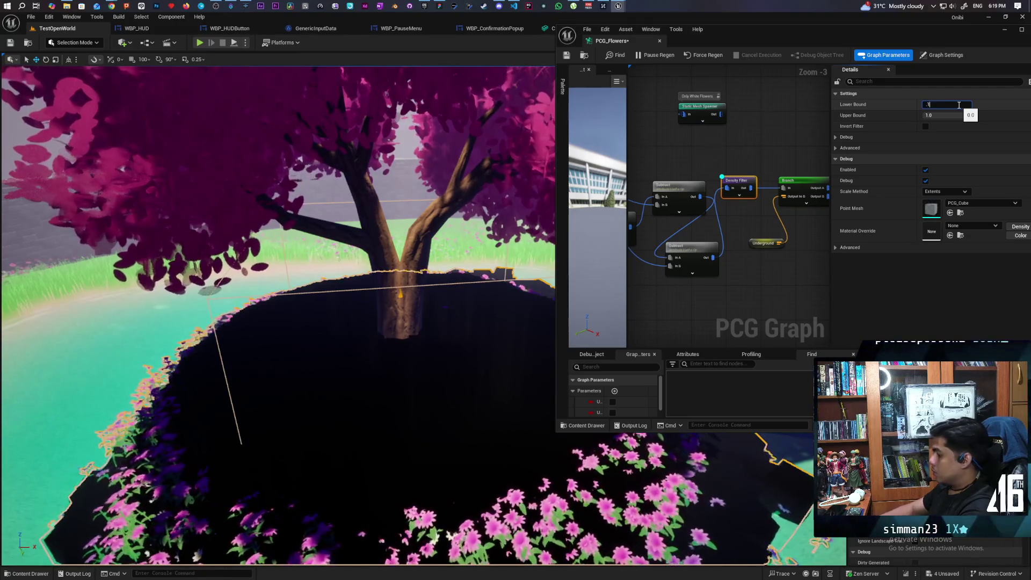
text(0.1)
key(Return)
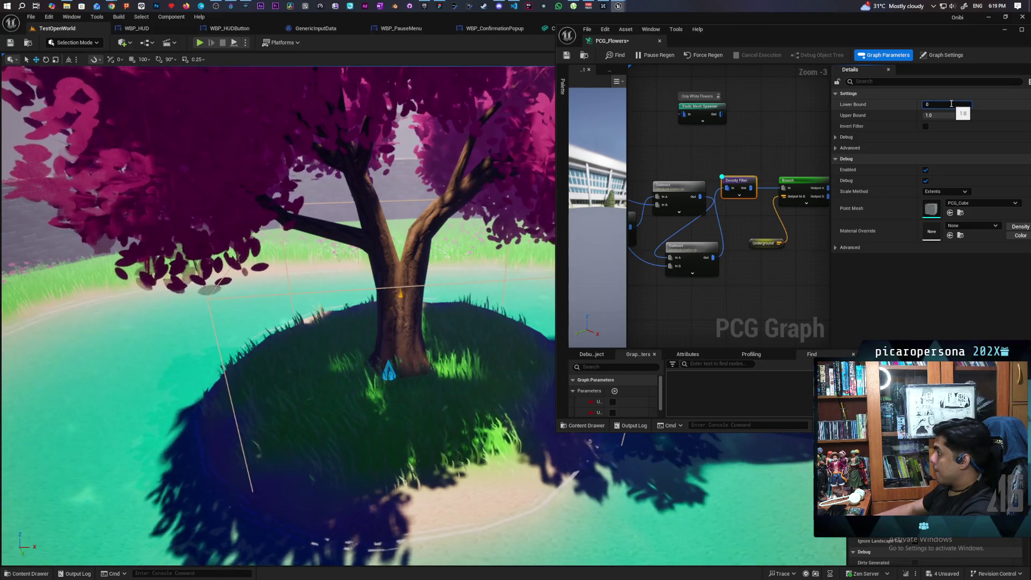
text(0)
key(Return)
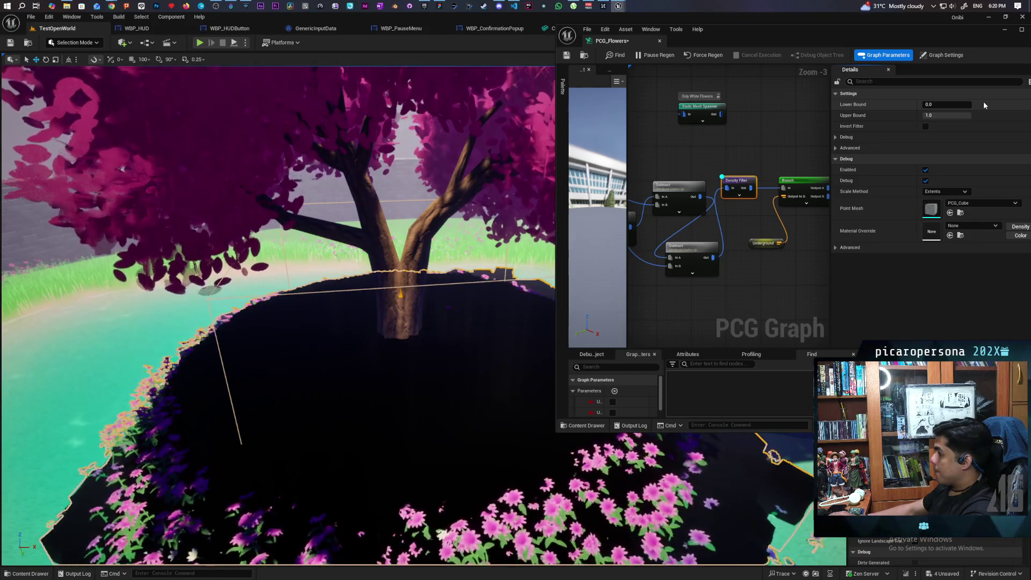
- Test lower bounds 0.005, 0.001 and 0.0005, finally settling on 0.01
click(948, 105)
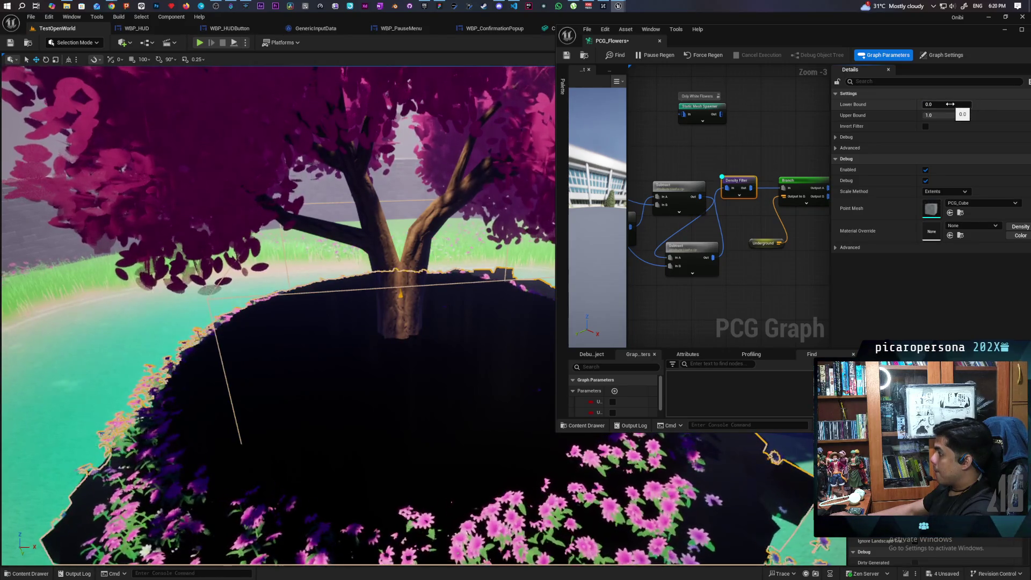
text(0.)
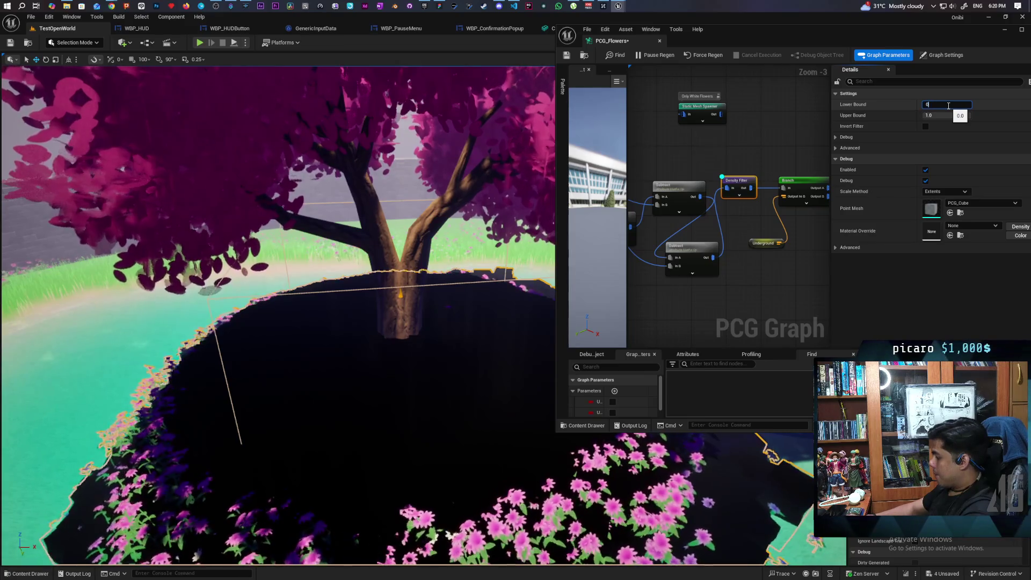
text(005)
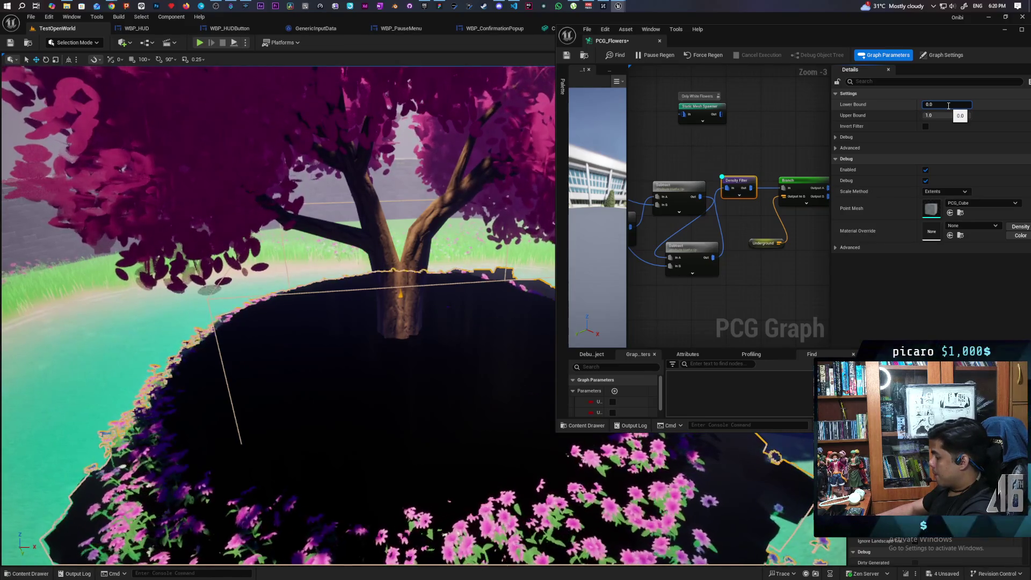
key(Return)
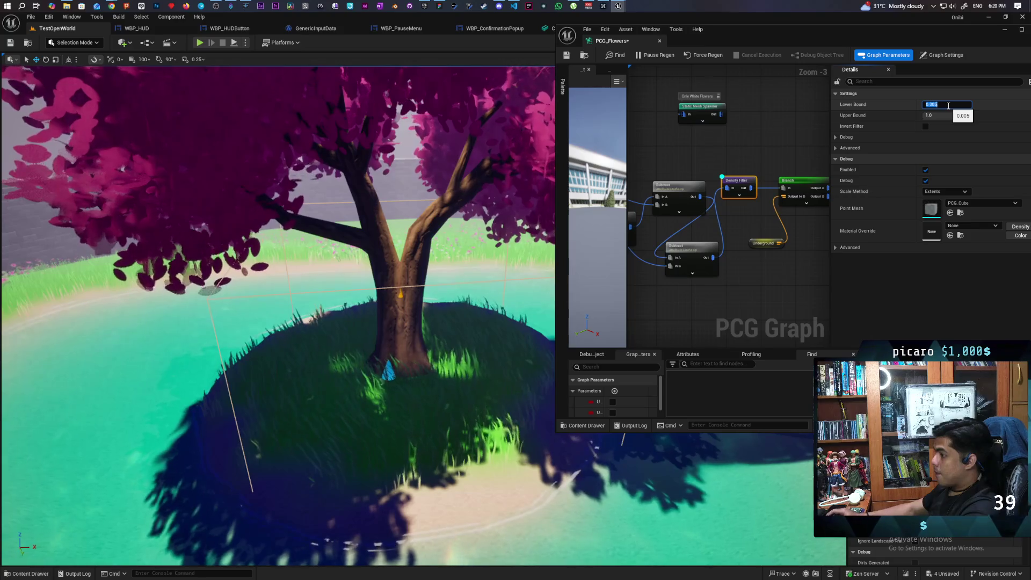
click(948, 106)
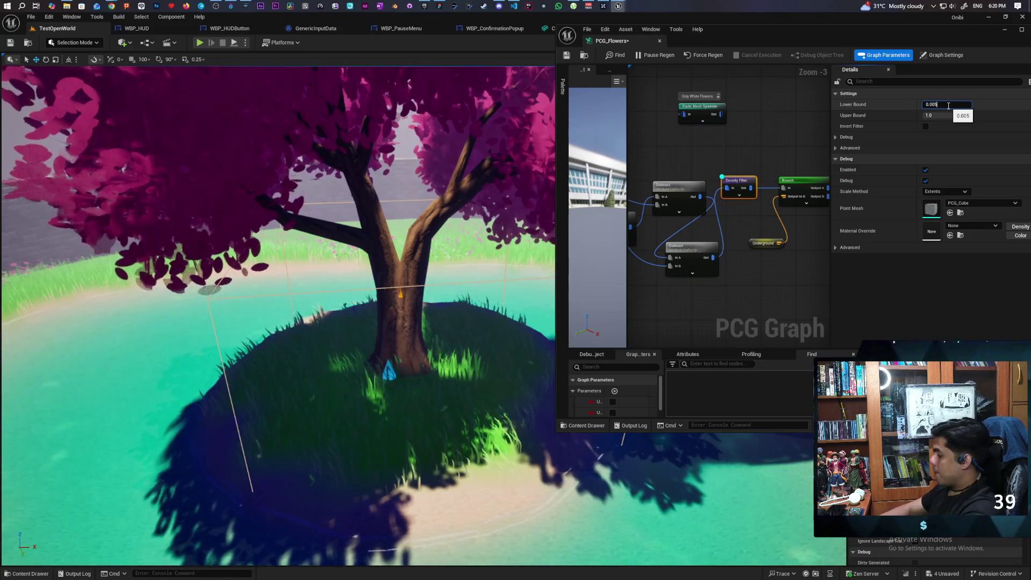
text(1)
key(Return)
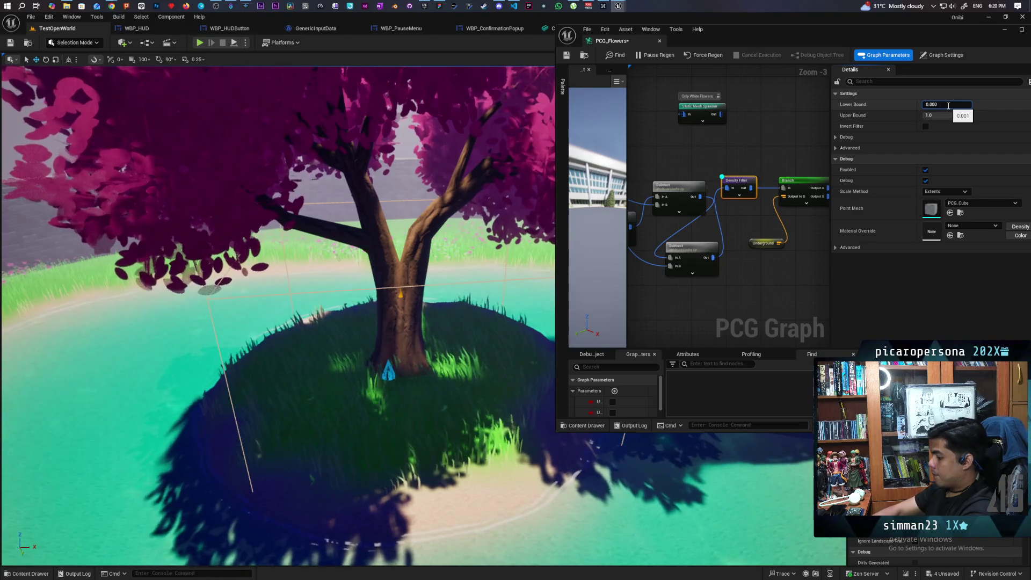
text(1)
key(Return)
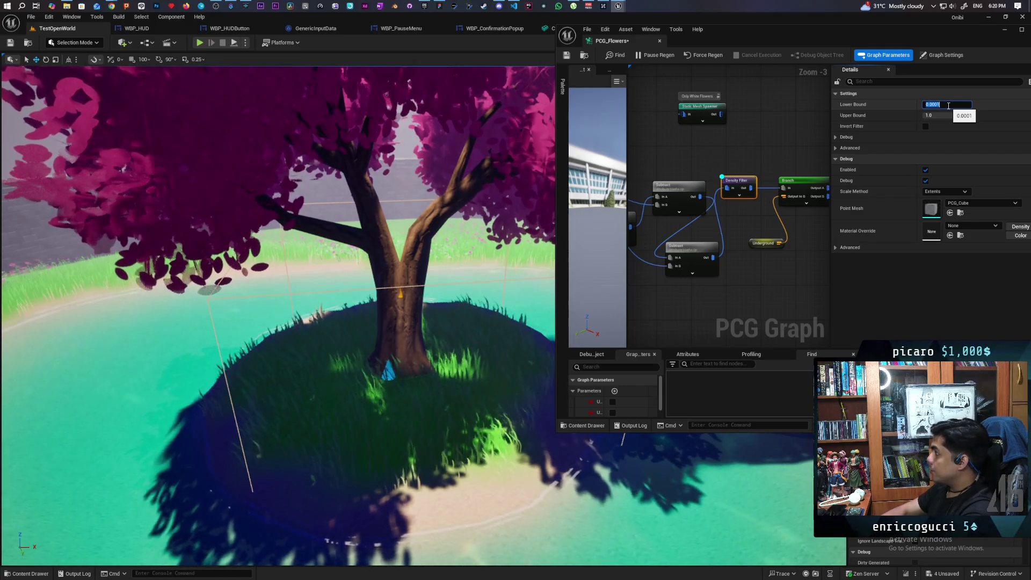
click(948, 106)
text(0.00001)
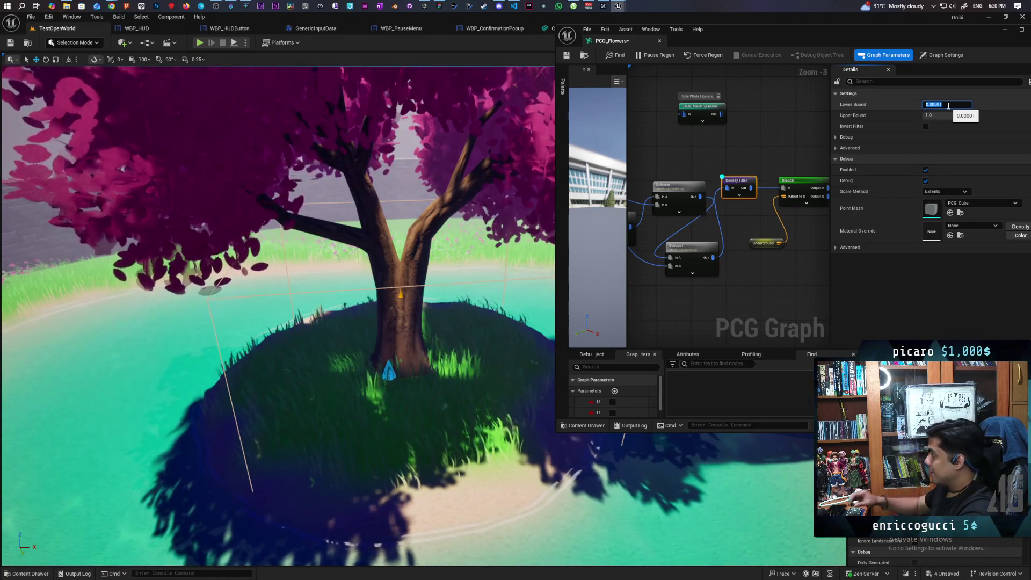
text(0)
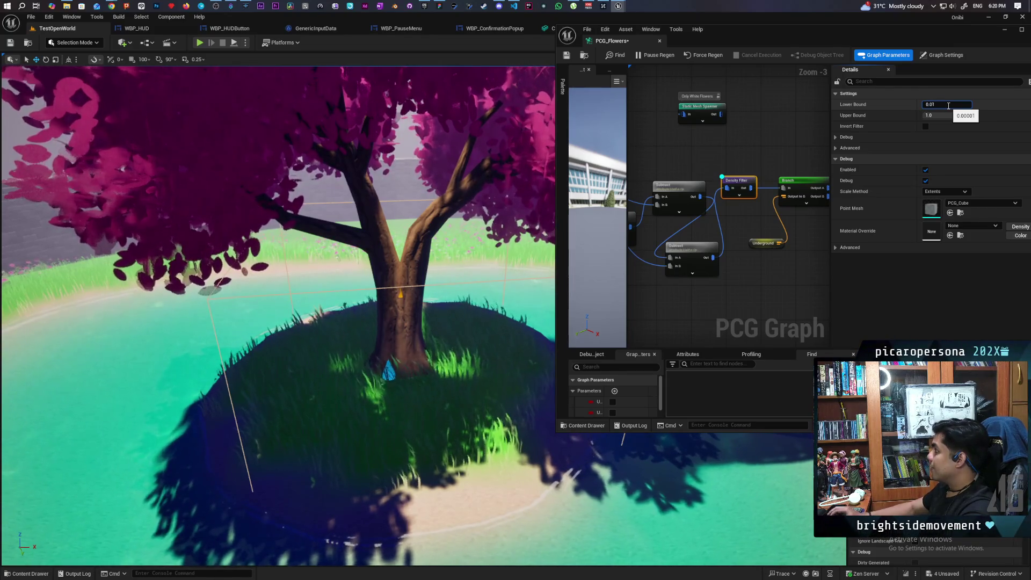
click(1005, 101)
scroll(403, 364, down, 5)
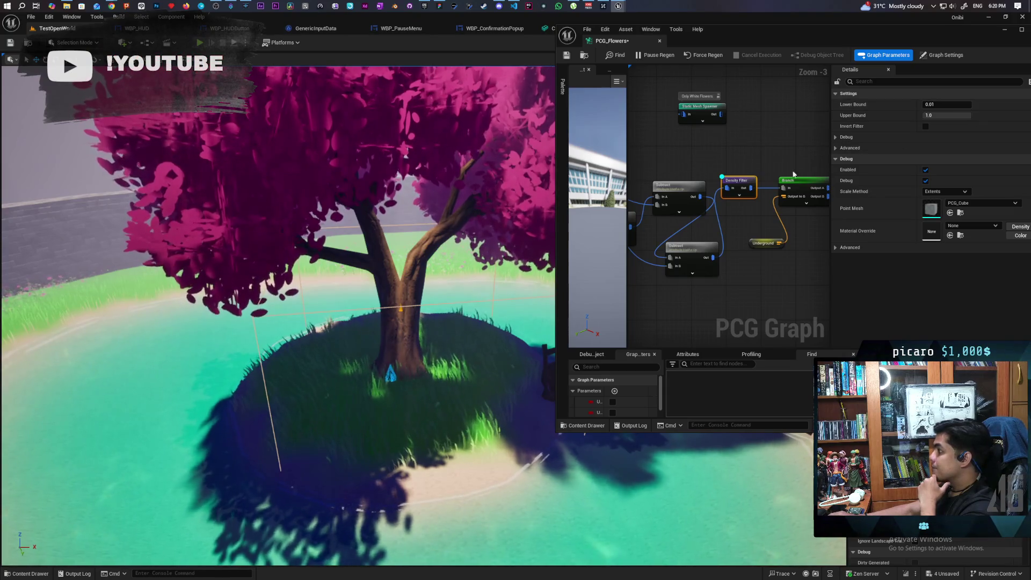
- Expand the Density Filter node to show its pins and select the lower Subtract node
drag(765, 272, 702, 300)
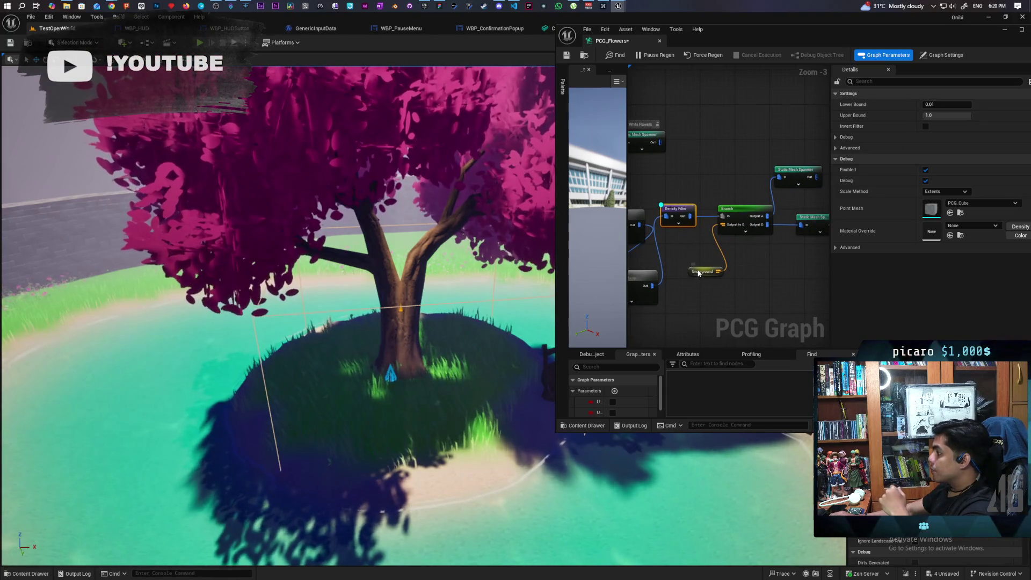
click(715, 277)
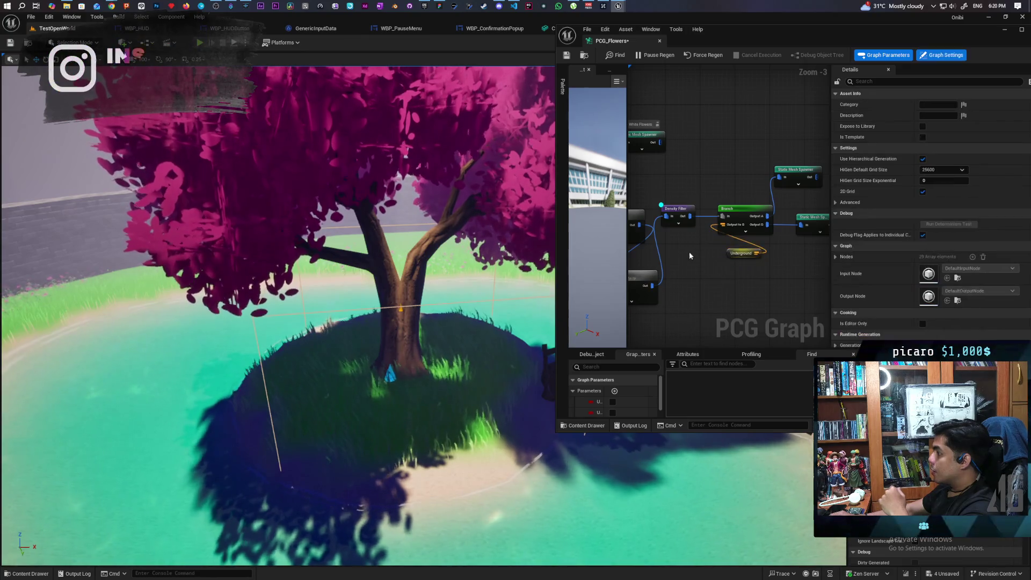
scroll(688, 253, up, 2)
click(687, 217)
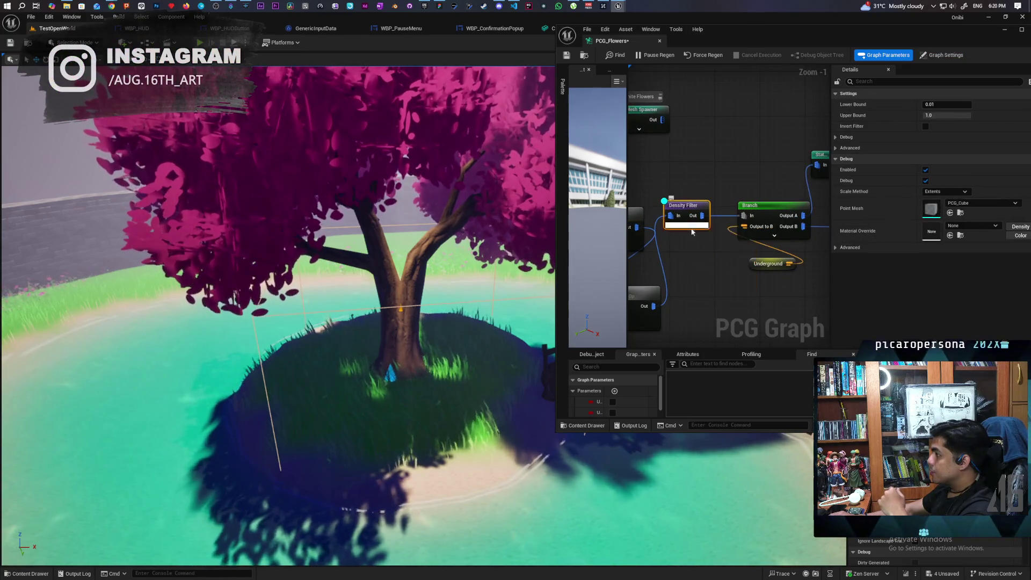
click(686, 225)
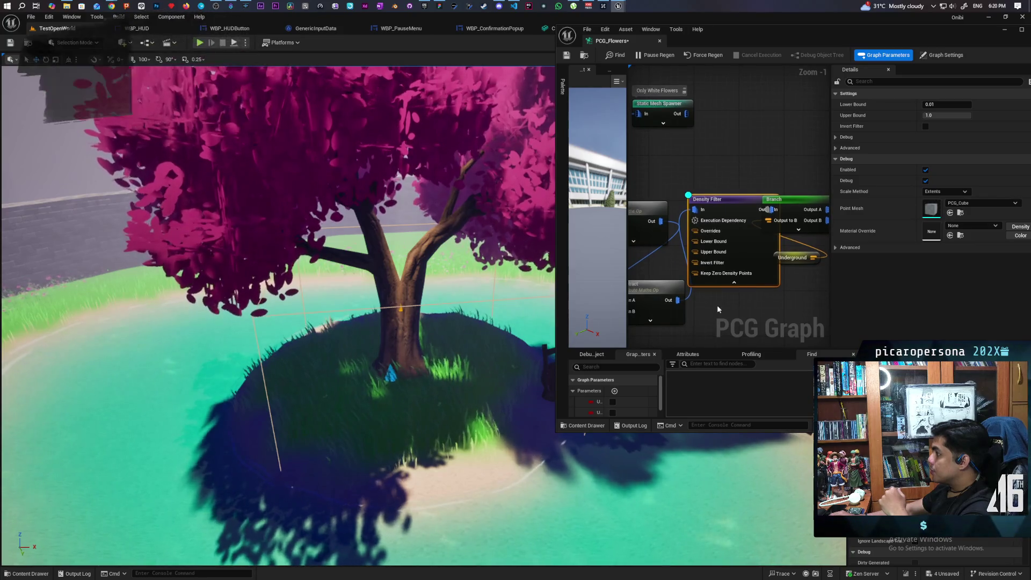
drag(718, 306, 791, 280)
drag(691, 263, 668, 240)
scroll(645, 397, down, 1)
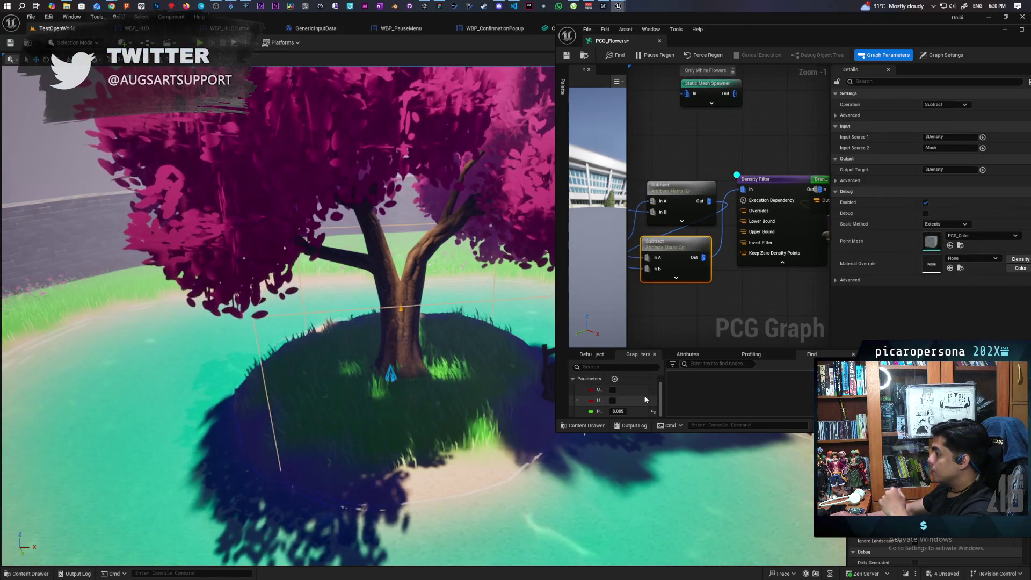
- Add a new float graph parameter and maximize the PCG_Flowers window
click(615, 379)
click(602, 413)
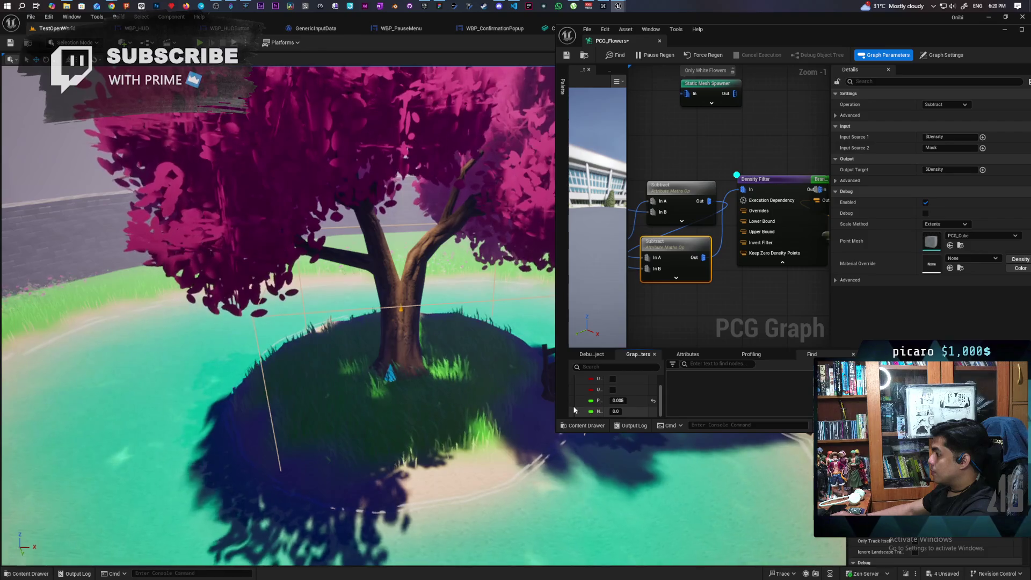
right_click(599, 412)
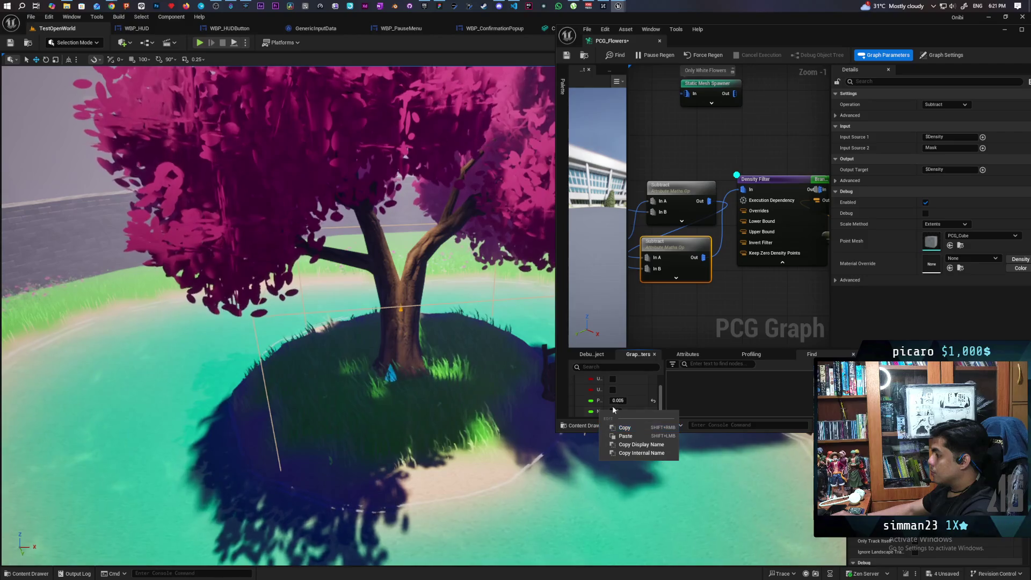
click(631, 444)
click(584, 410)
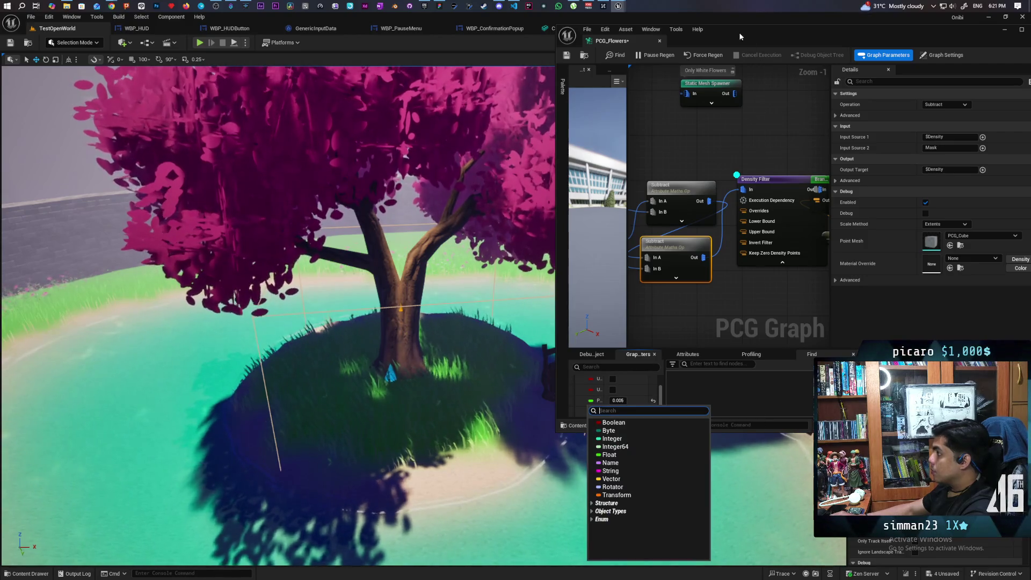
key(super+Up)
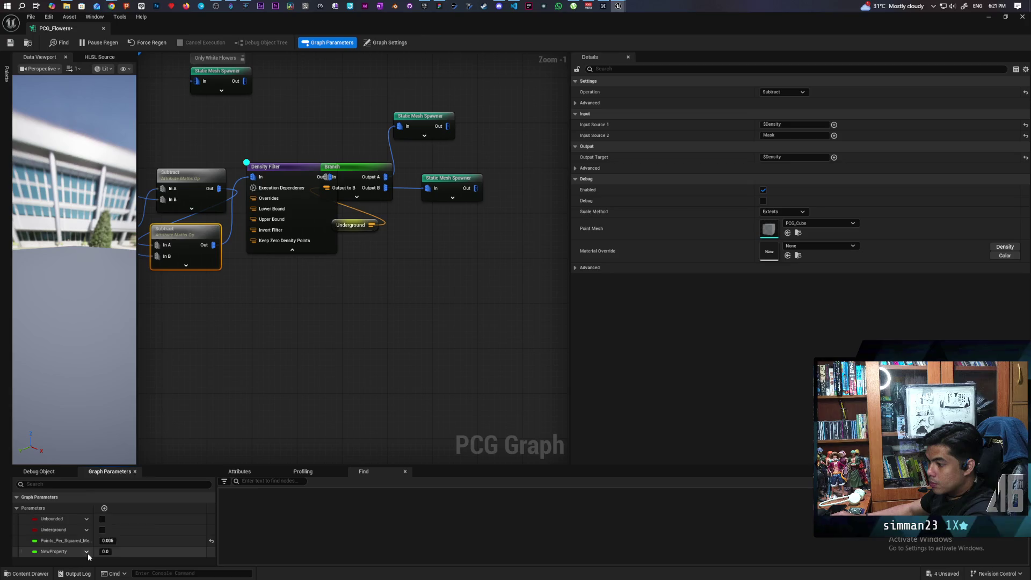
- Rename the new parameter to 'Lower Bound' with a value of 0.01
click(87, 552)
click(121, 511)
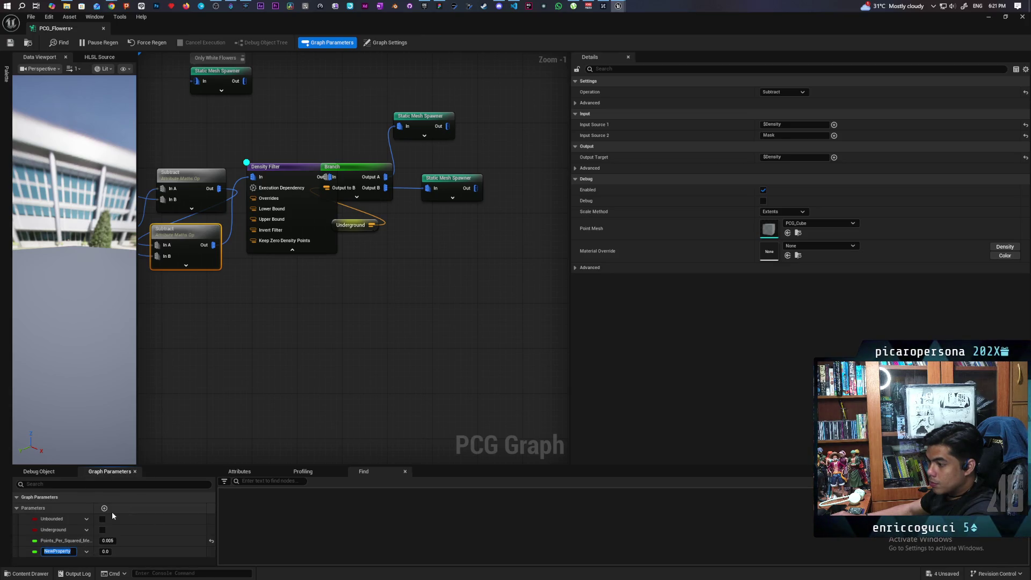
text(Lower Bound)
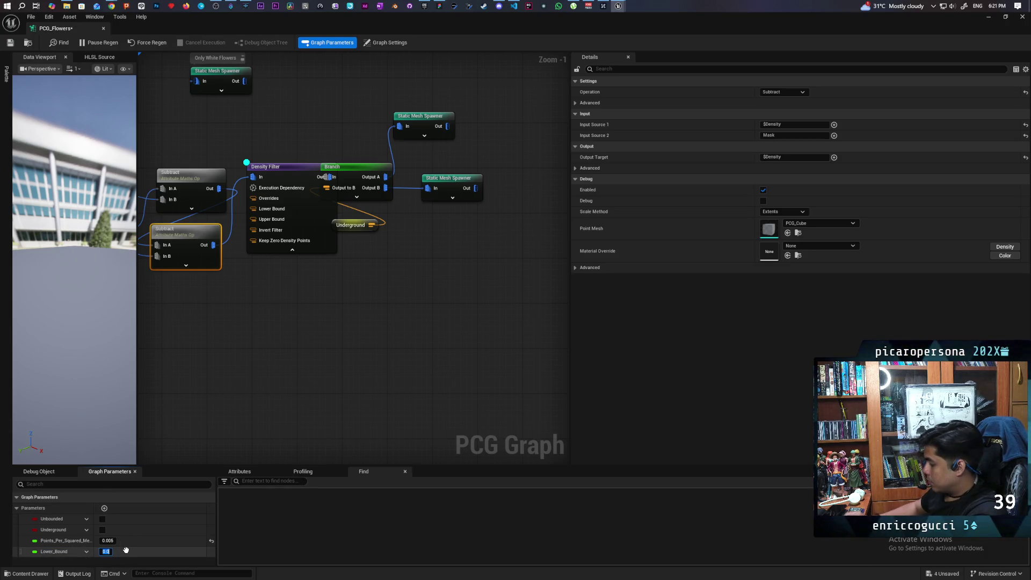
key(Return)
key(Return)
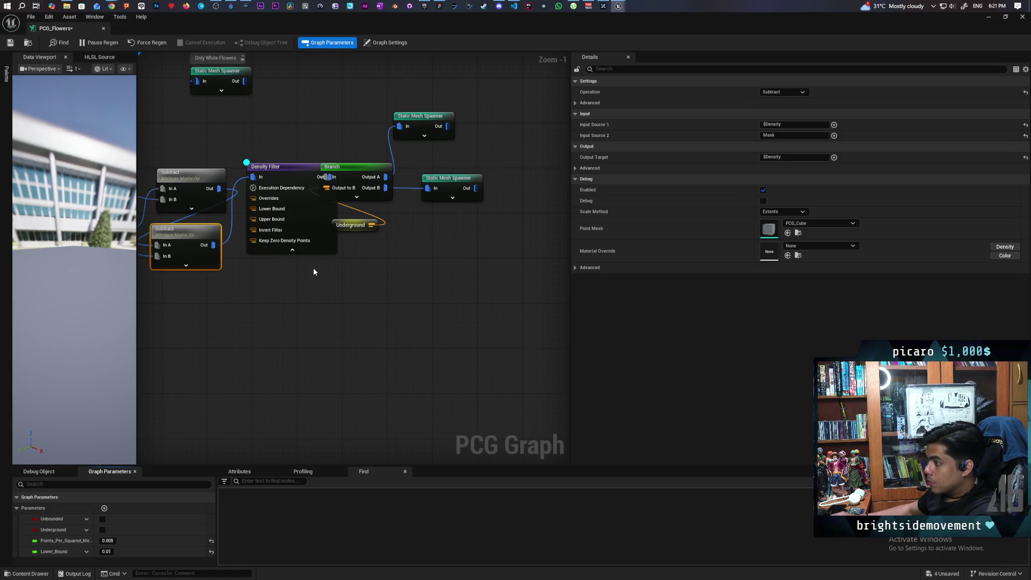
- Wire a Get Lower_Bound node into the Density Filter's Lower Bound pin
click(309, 293)
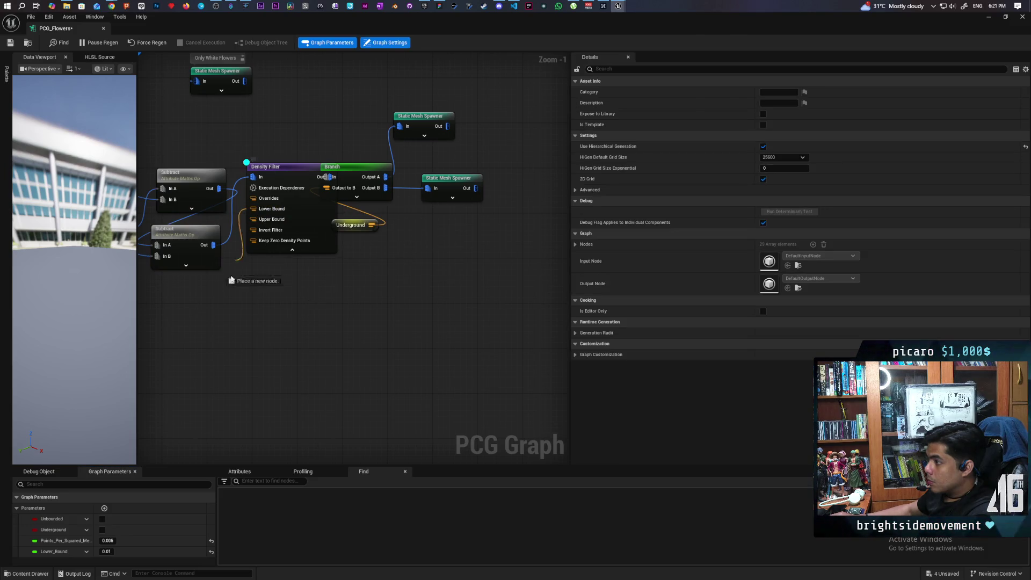
drag(253, 208, 229, 295)
text(lower)
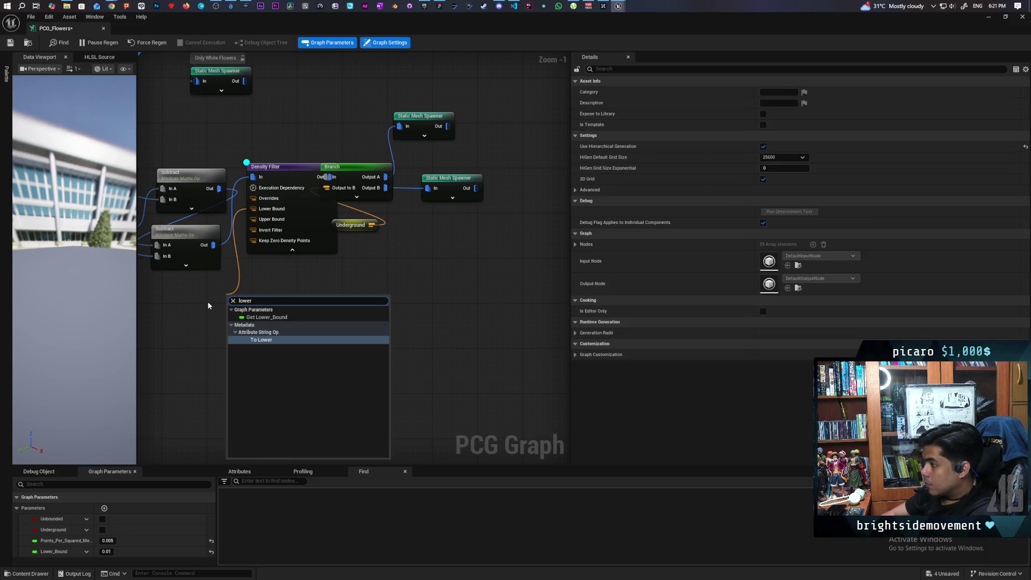
click(263, 317)
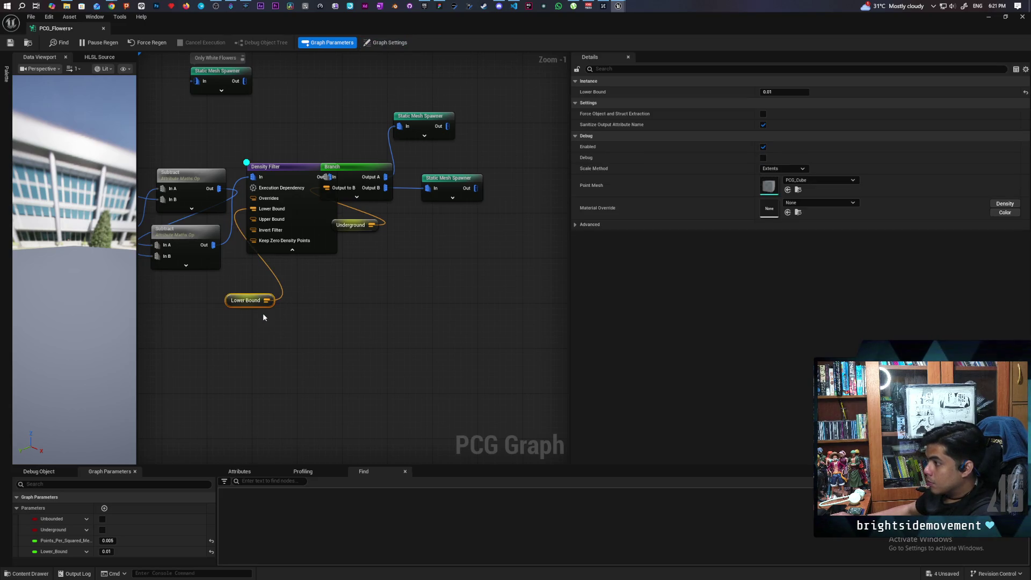
click(258, 321)
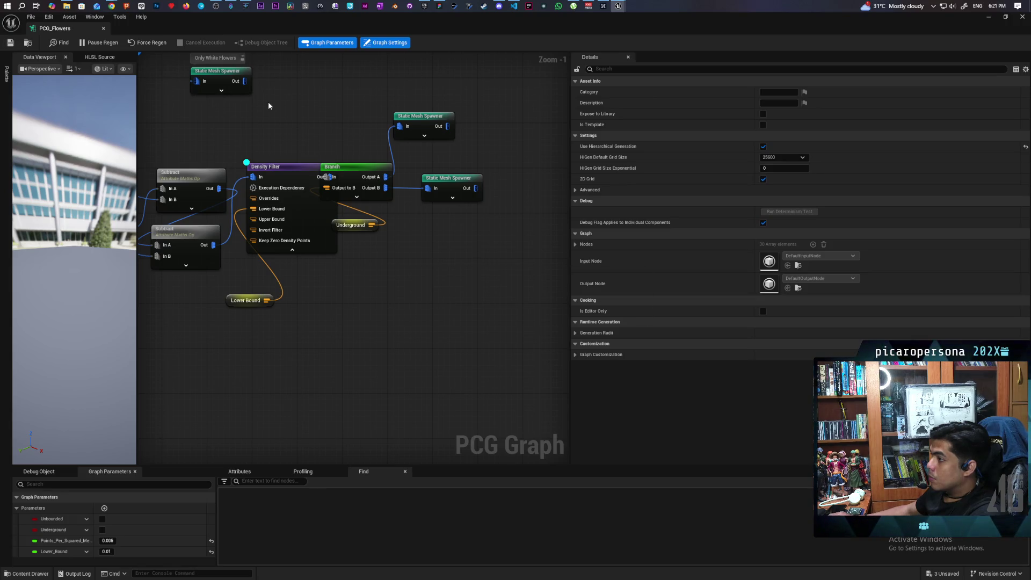
- Dock the PCG_Flowers editor, return to TestOpenWorld and select the PCG_Flowers actor
mouse_move(70, 30)
mouse_down()
mouse_move(616, 70)
mouse_move(861, 28)
mouse_up()
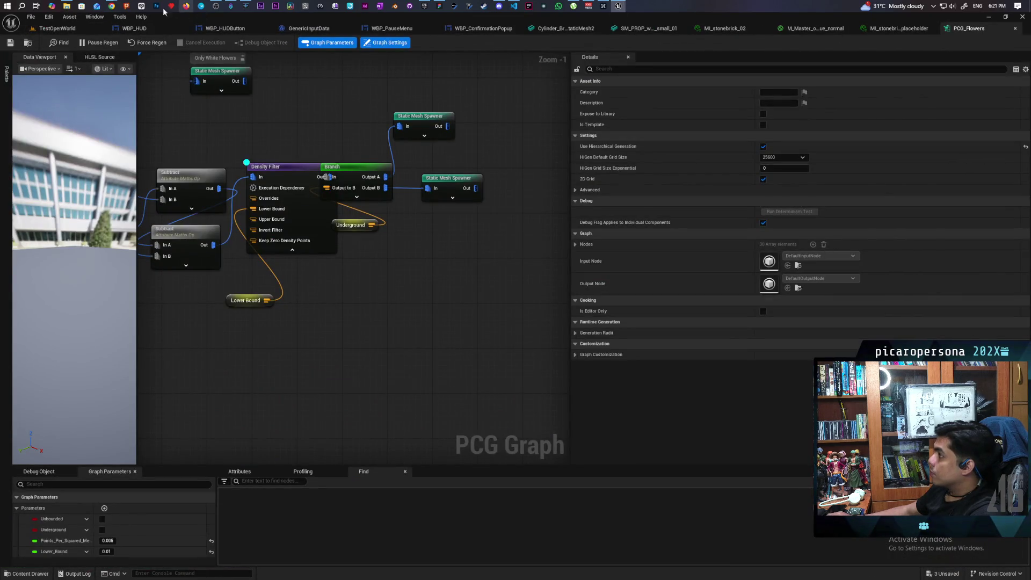
click(54, 28)
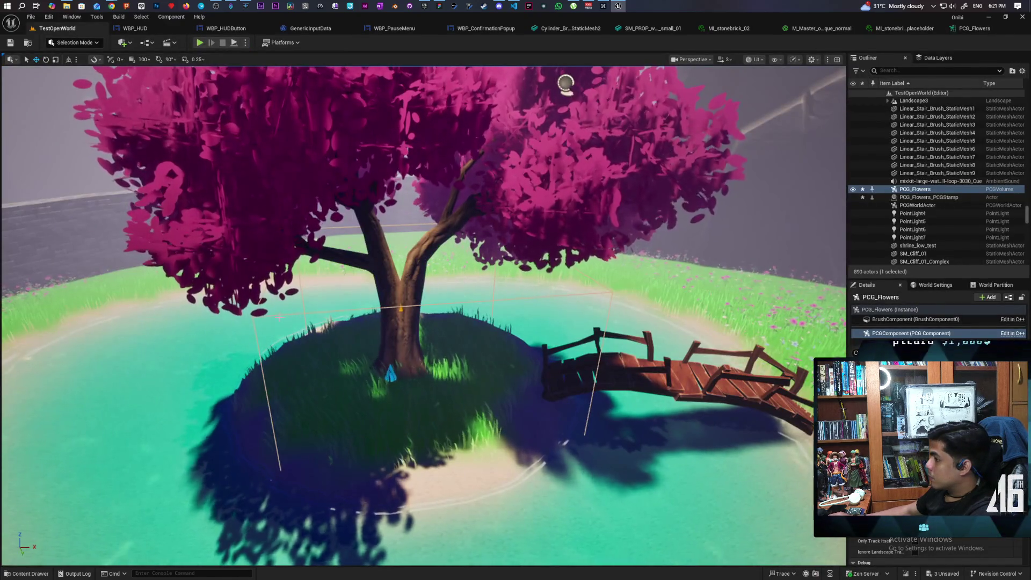
click(885, 309)
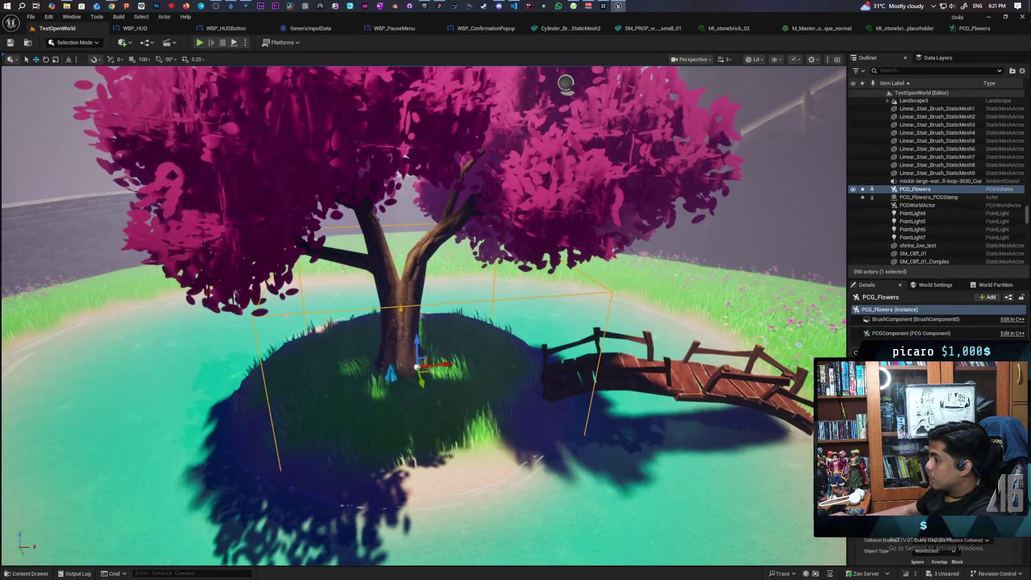
- Select PCG_Flowers' PCGComponent so the density debug regenerates over the island
click(883, 335)
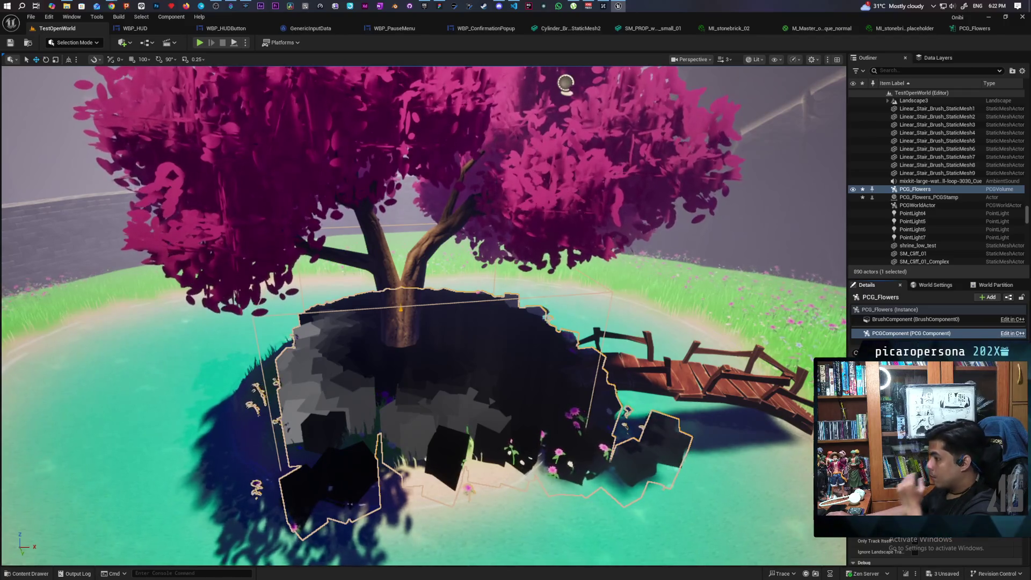
- Select the Density Filter node in PCG_Flowers, then return to TestOpenWorld
click(972, 27)
click(279, 177)
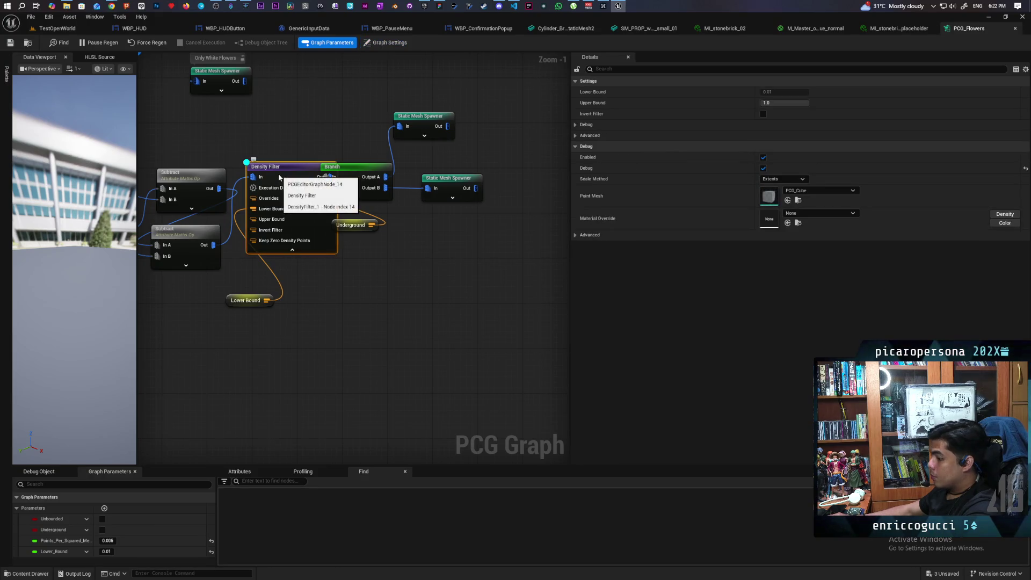
click(57, 28)
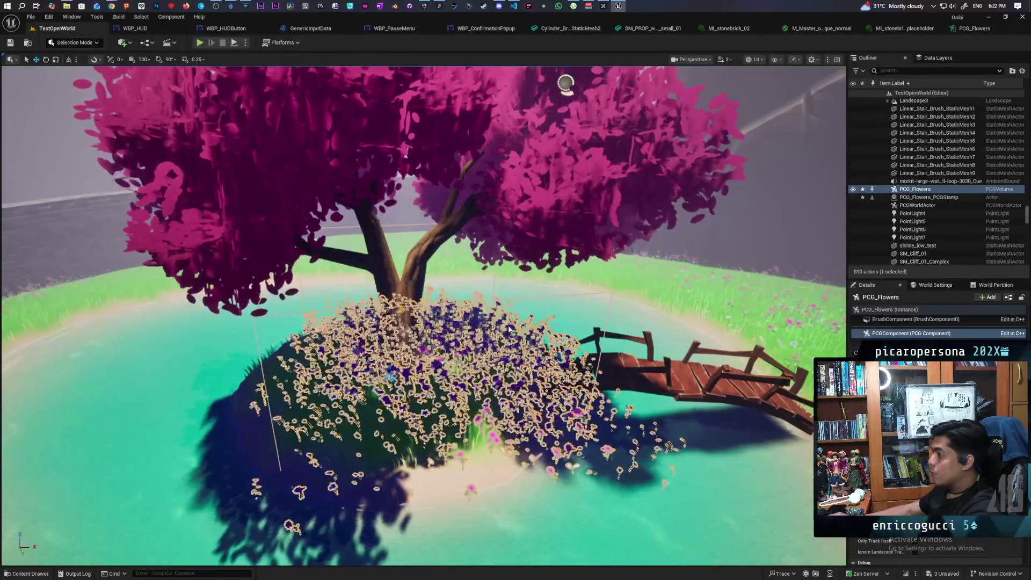
- Focus and zoom on the tree to inspect the purple-and-white flowers at its base
key(f)
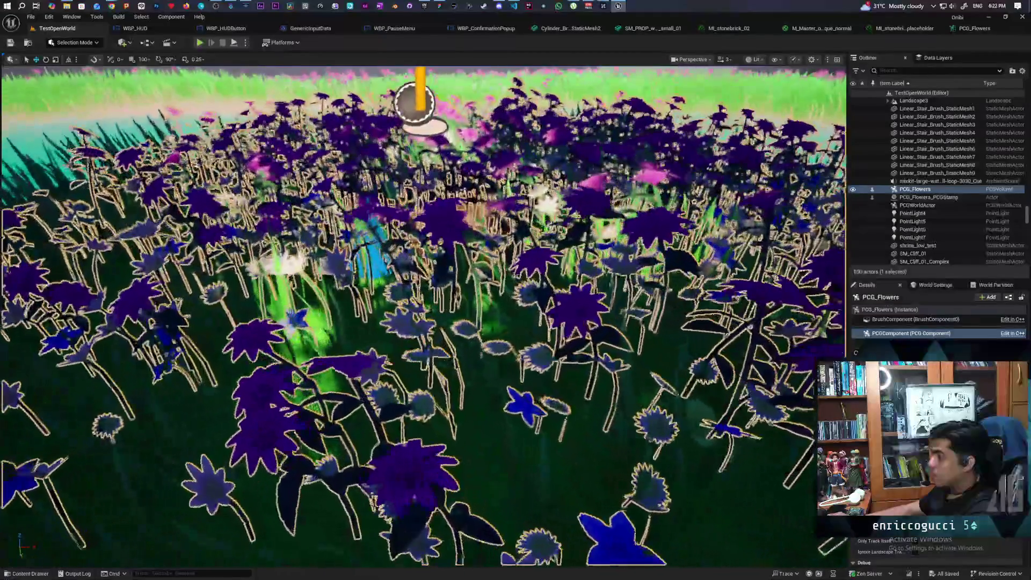
scroll(424, 317, down, 10)
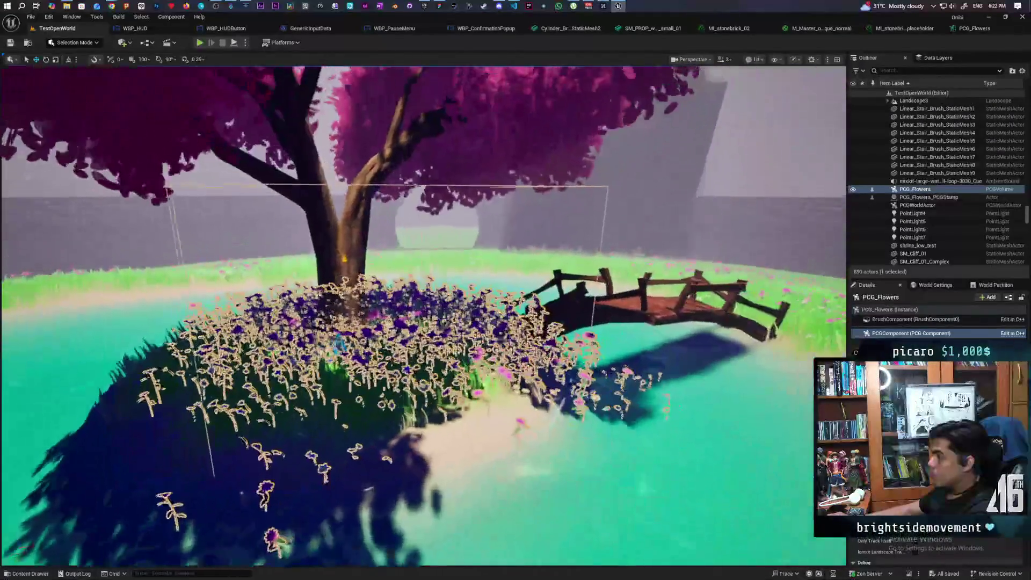
scroll(424, 317, up, 5)
scroll(424, 316, down, 5)
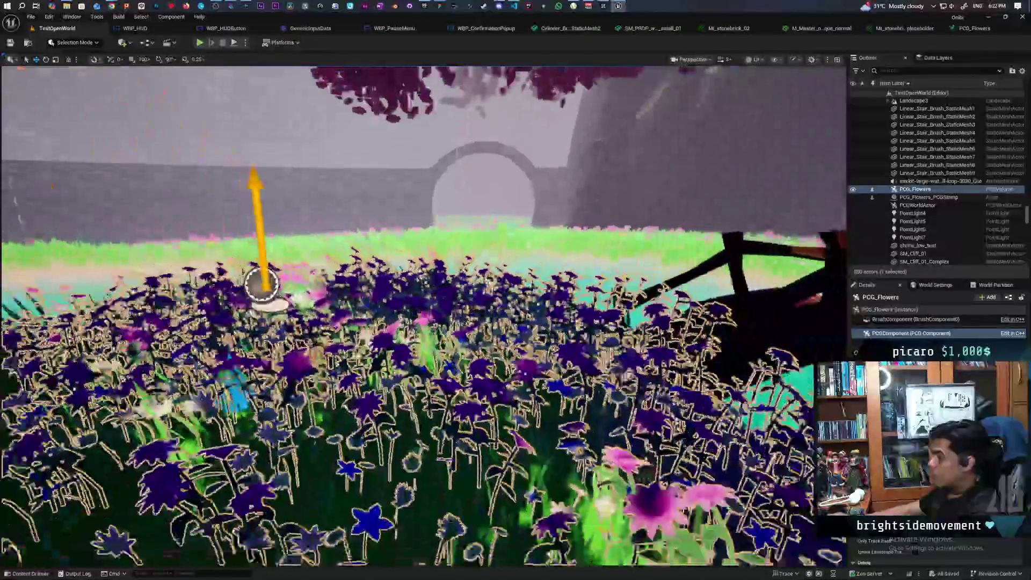
scroll(424, 317, down, 5)
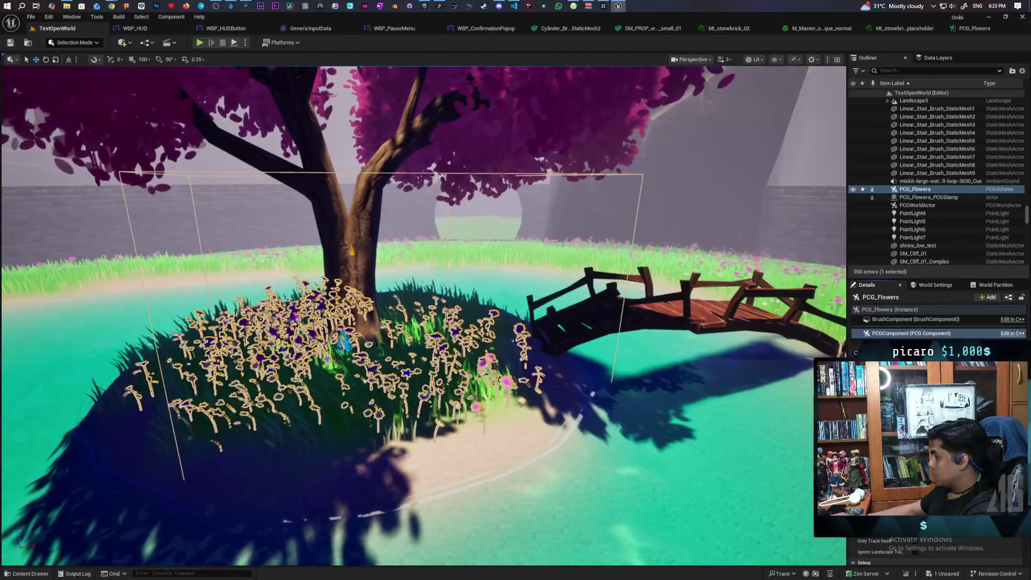
scroll(424, 317, down, 3)
scroll(424, 317, up, 5)
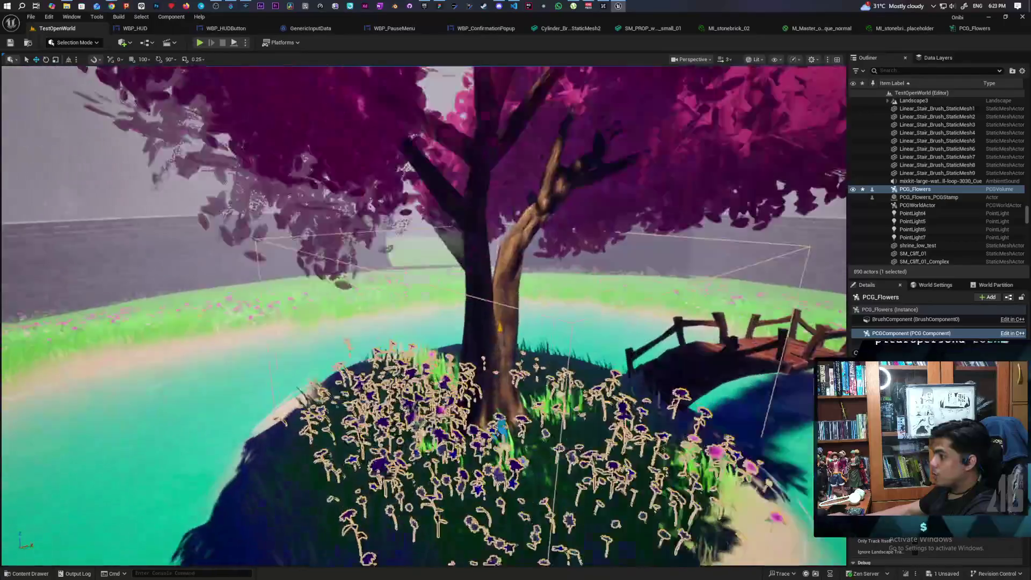
scroll(776, 482, down, 2)
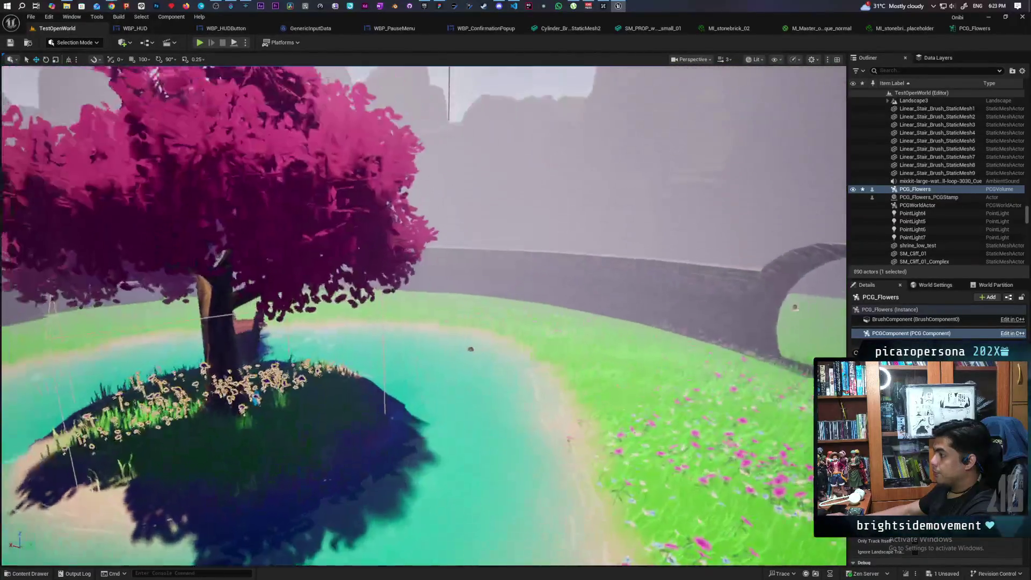
- Reselect the PCG_Flowers actor and launch Play In Editor with Alt+P
click(476, 132)
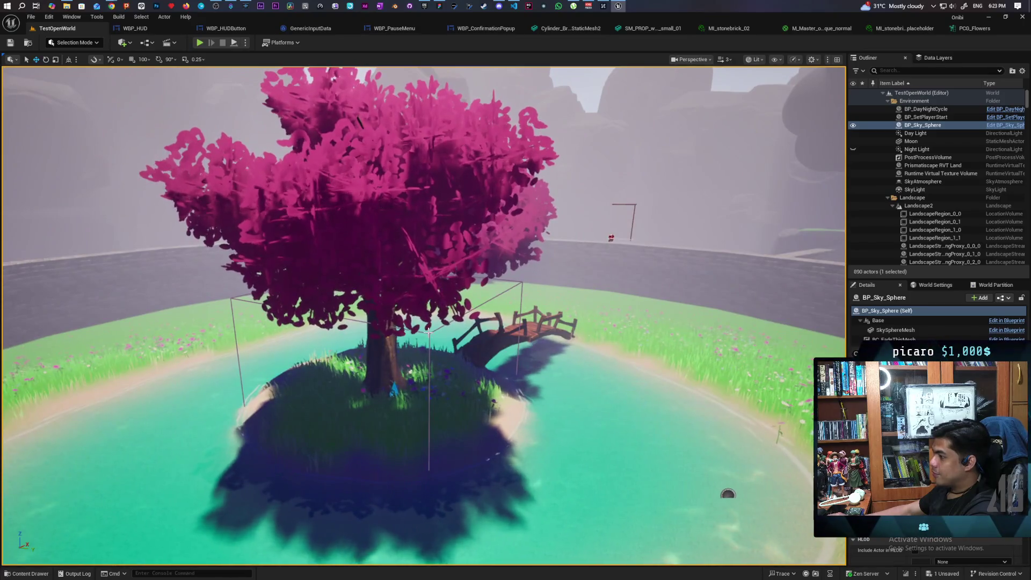
click(394, 385)
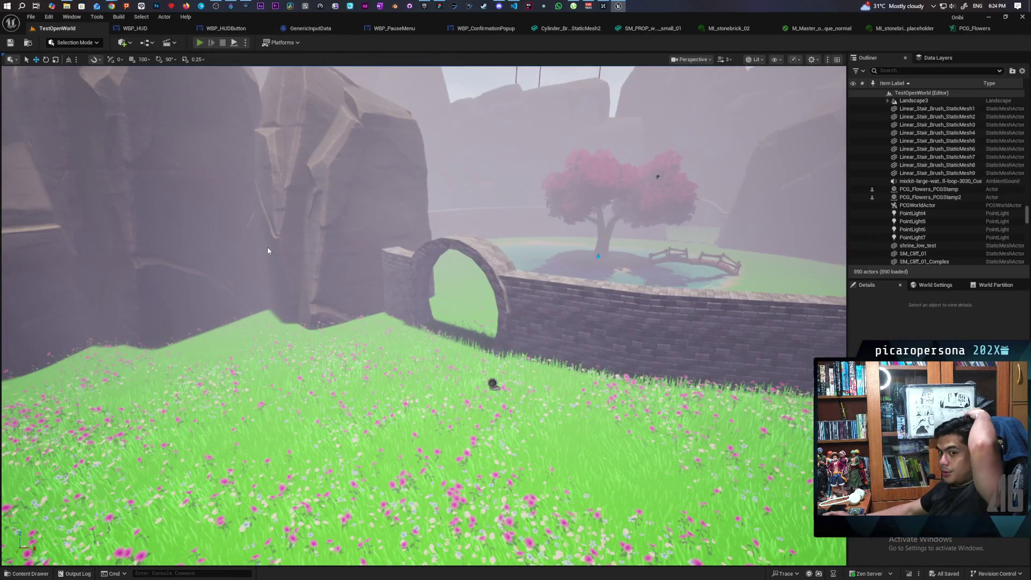
key(alt+p)
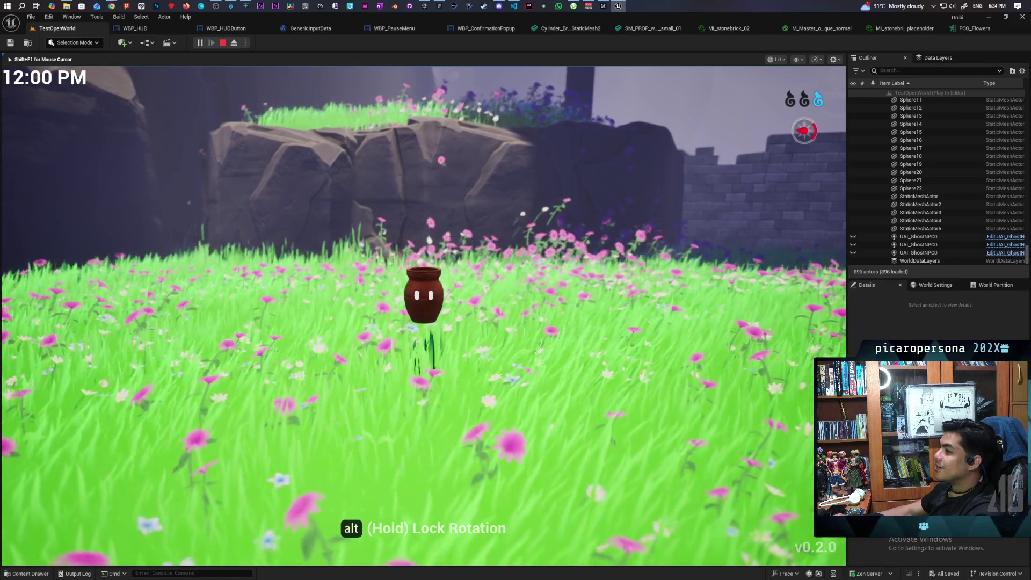
- Walk the pot character among the flowers by the rock and brick wall, then stop playing
key(w)
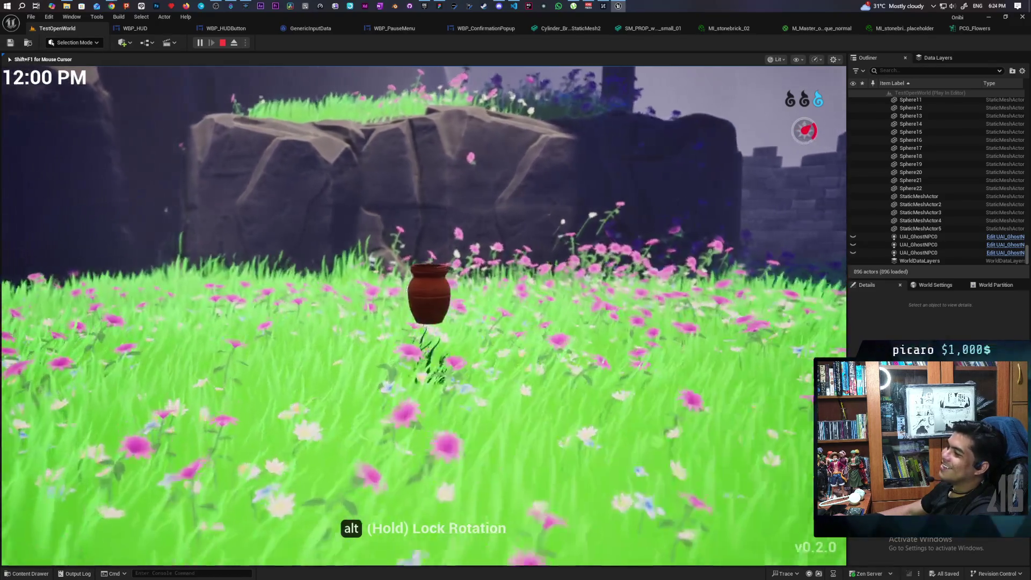
key(w)
key(d)
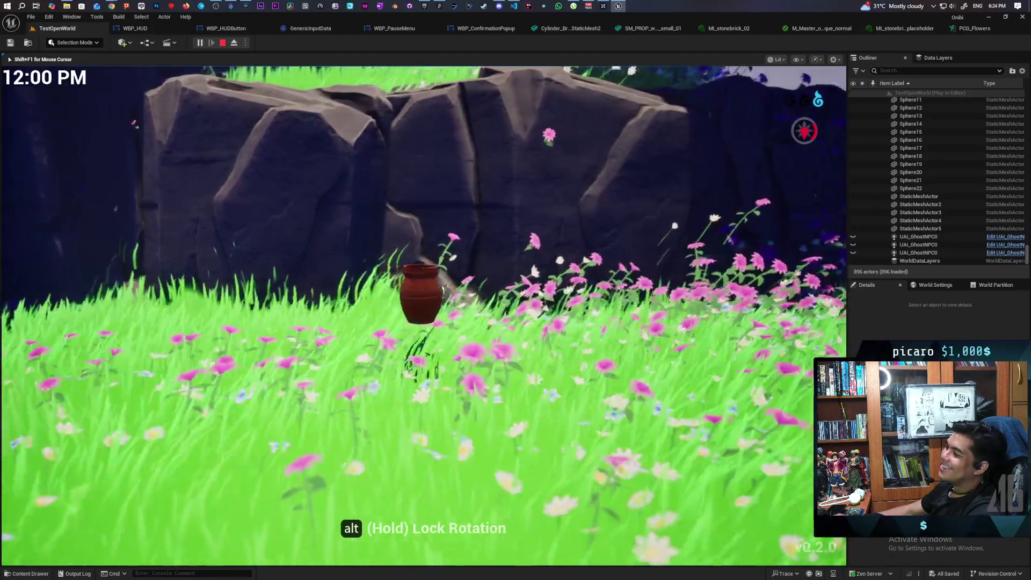
key(d)
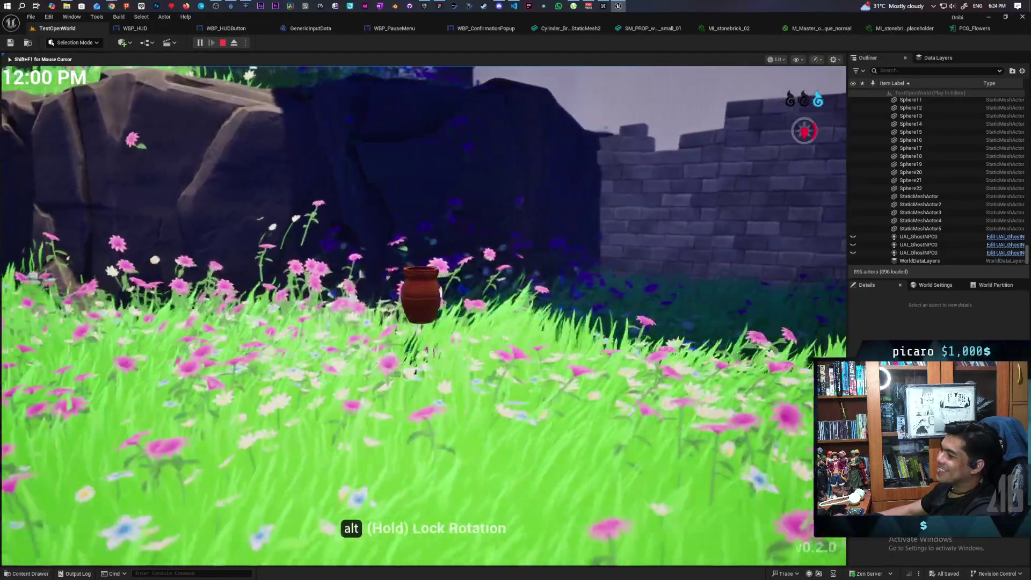
key(a)
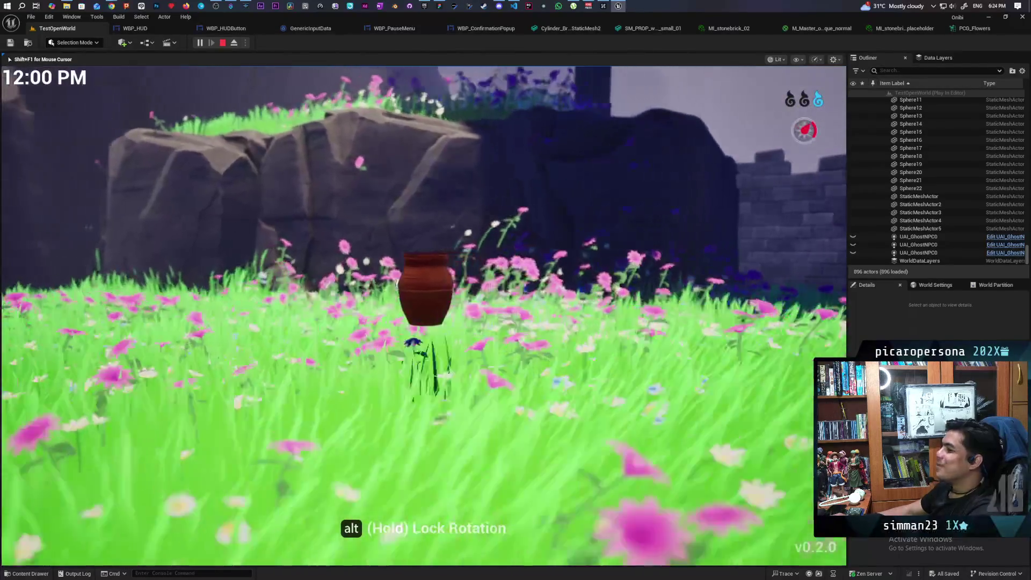
key(w)
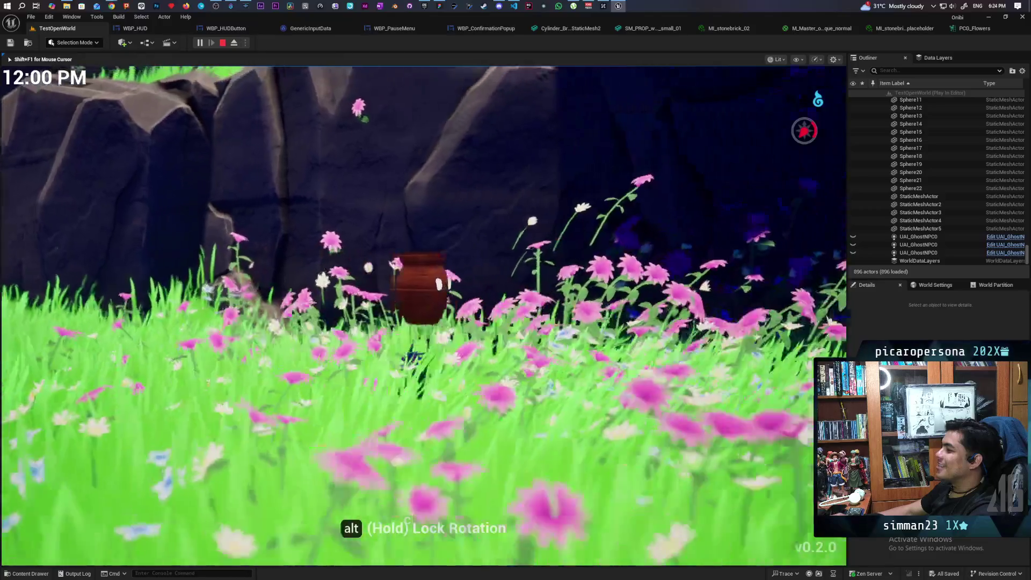
key(s)
key(d)
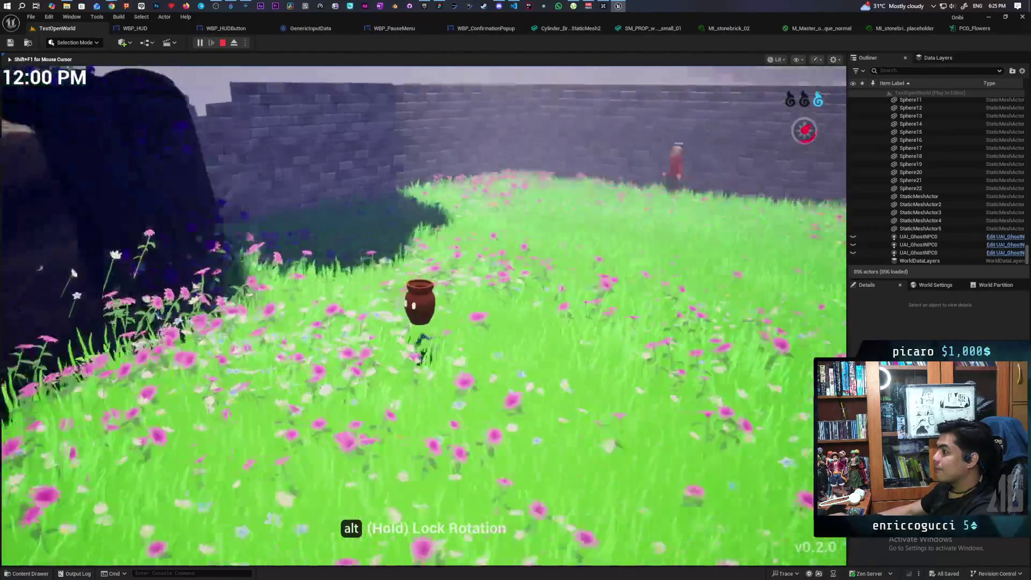
key(s)
key(w)
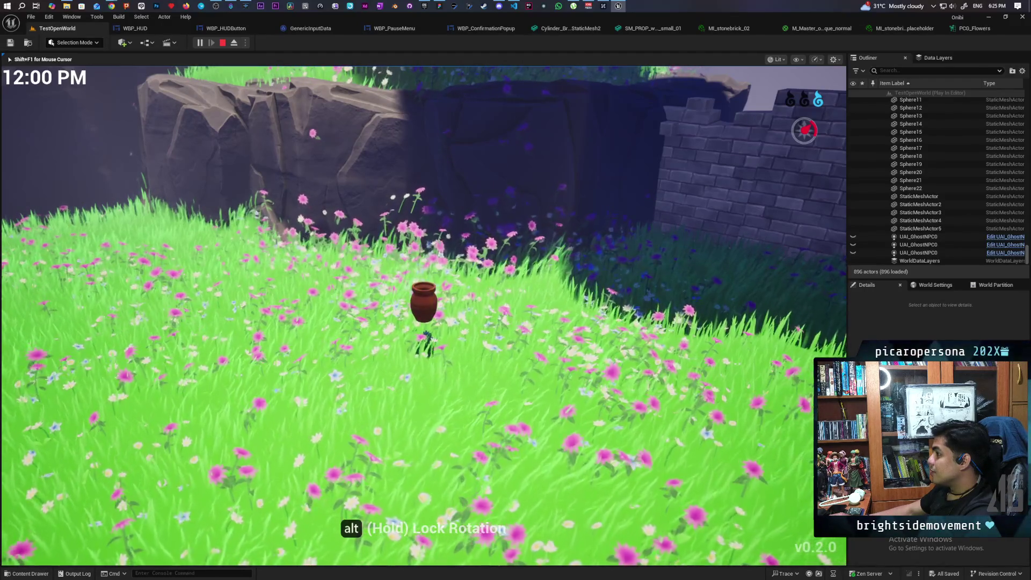
key(Escape)
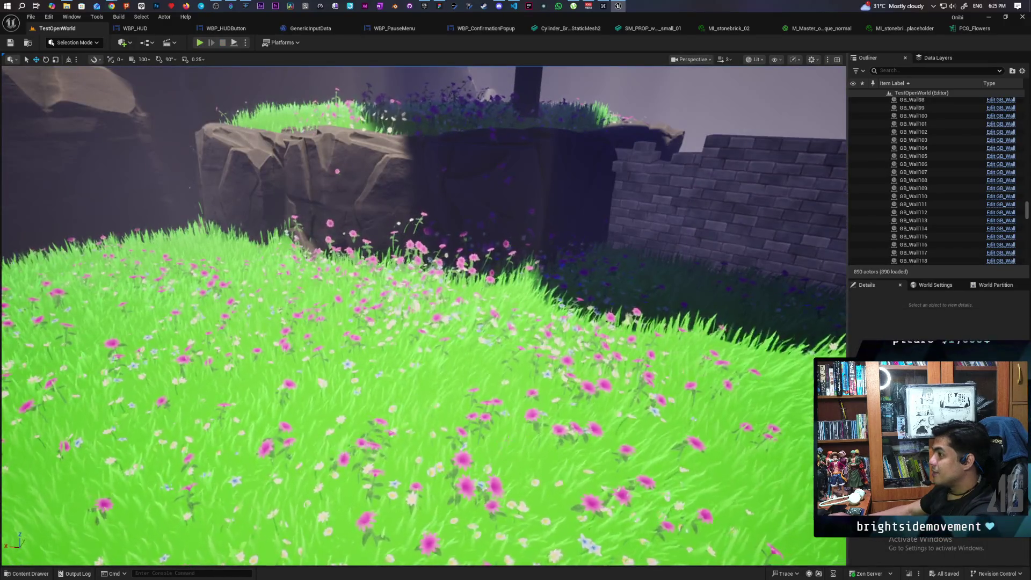
key(s)
key(w)
key(s)
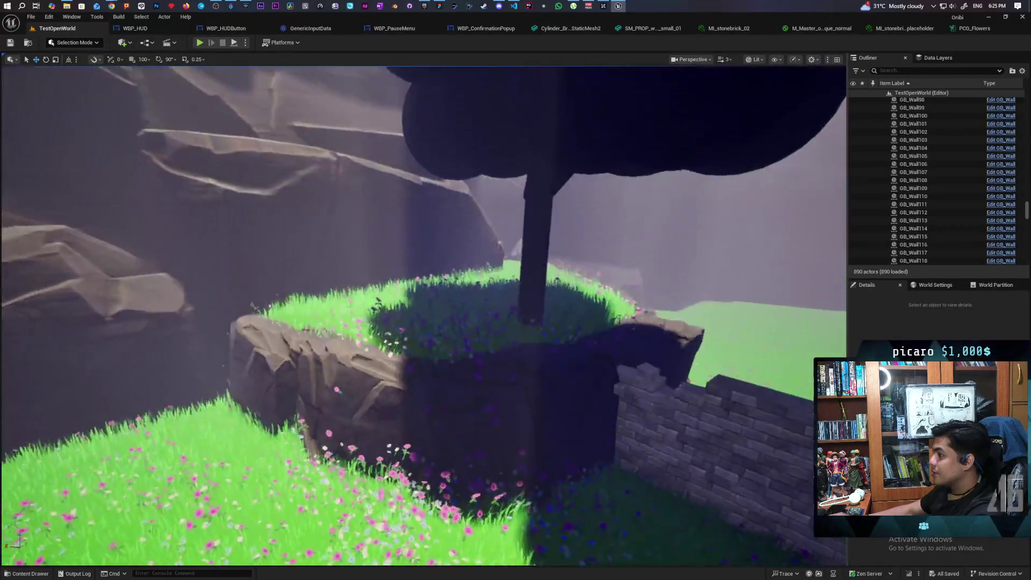
key(w)
key(w)
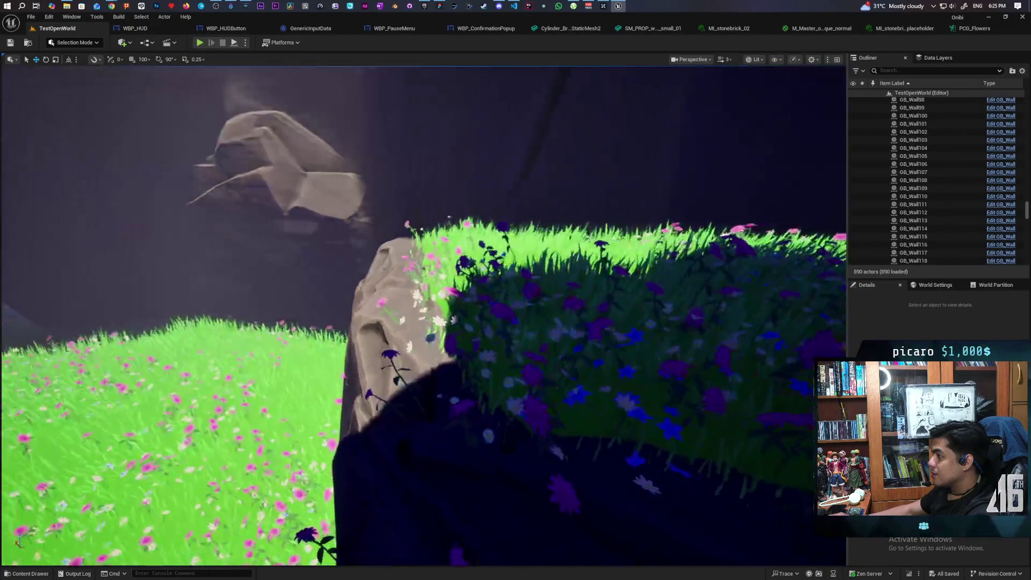
key(s)
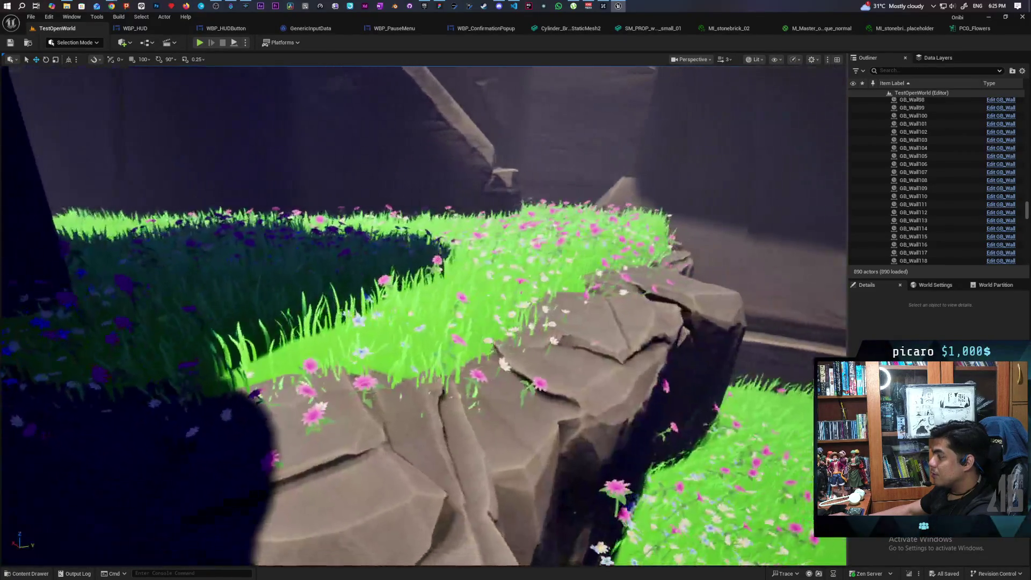
key(a)
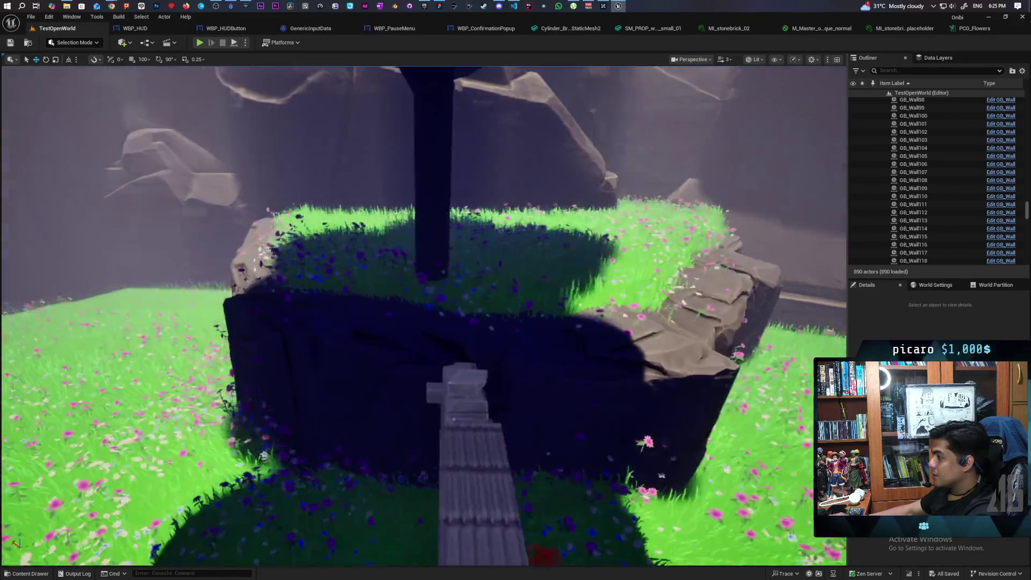
key(a)
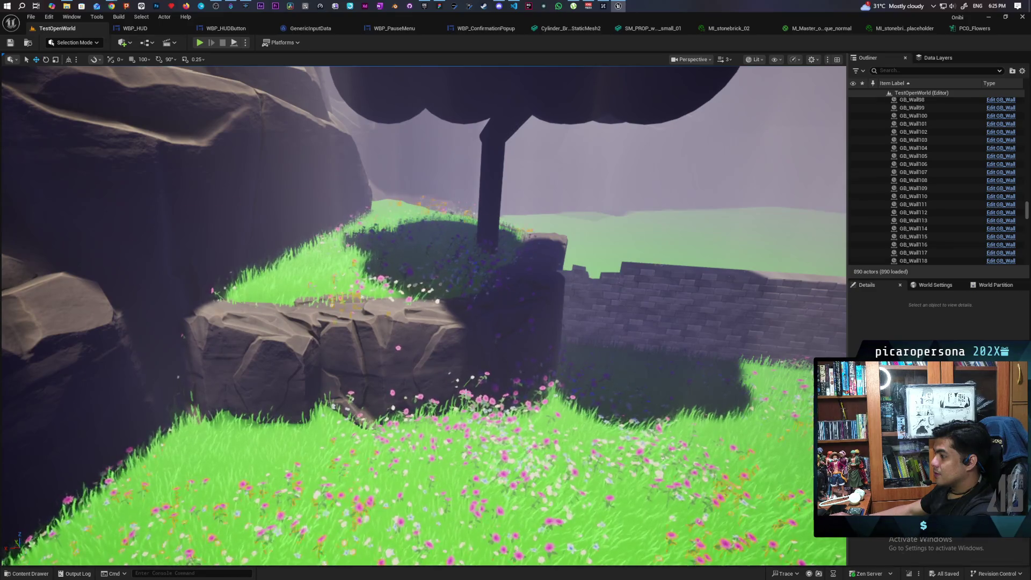
click(483, 322)
- Fly over the flower patch, cliffs and tree hill to inspect the scattered flowers
key(w)
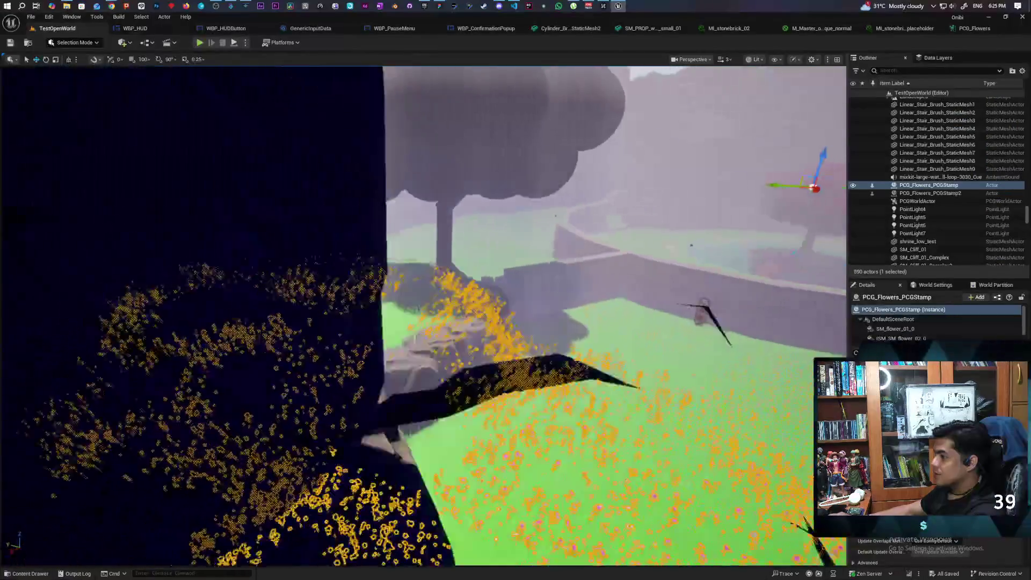
key(s)
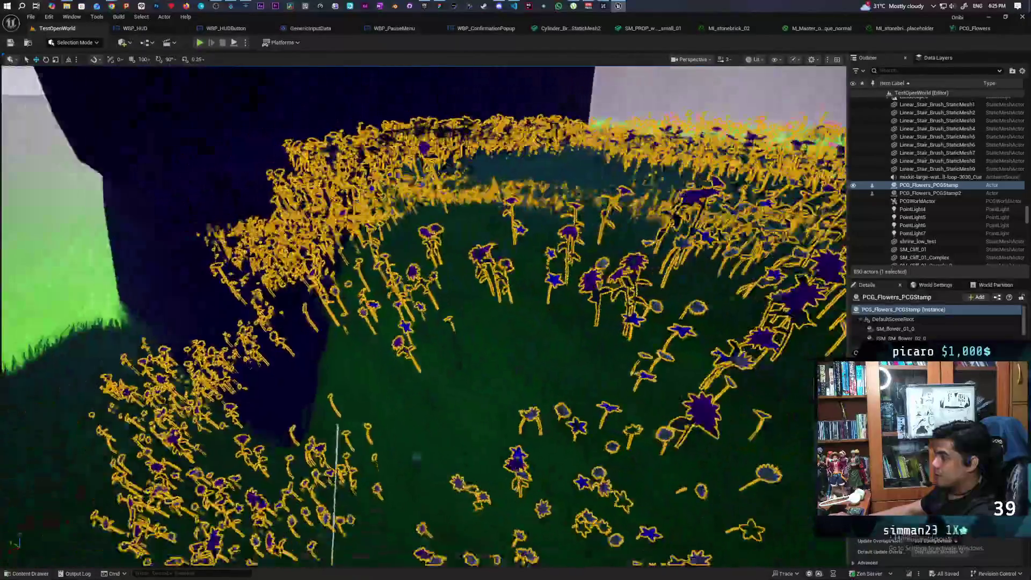
key(s)
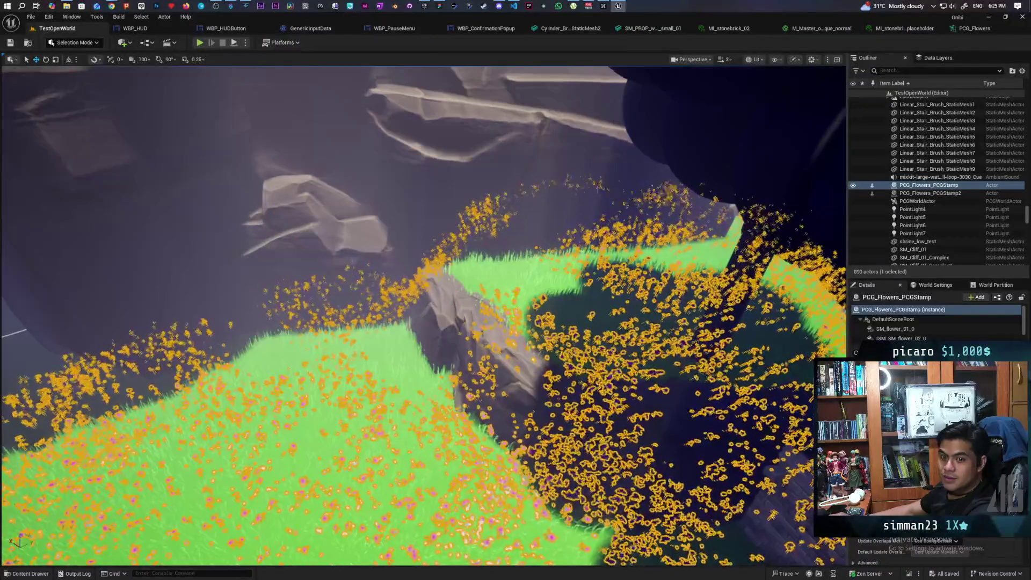
key(w)
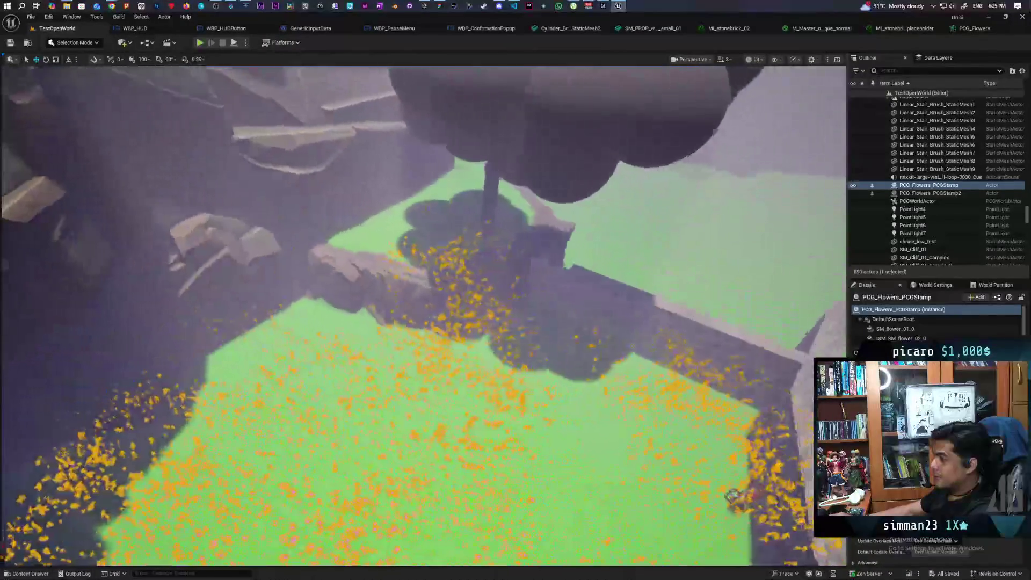
key(s)
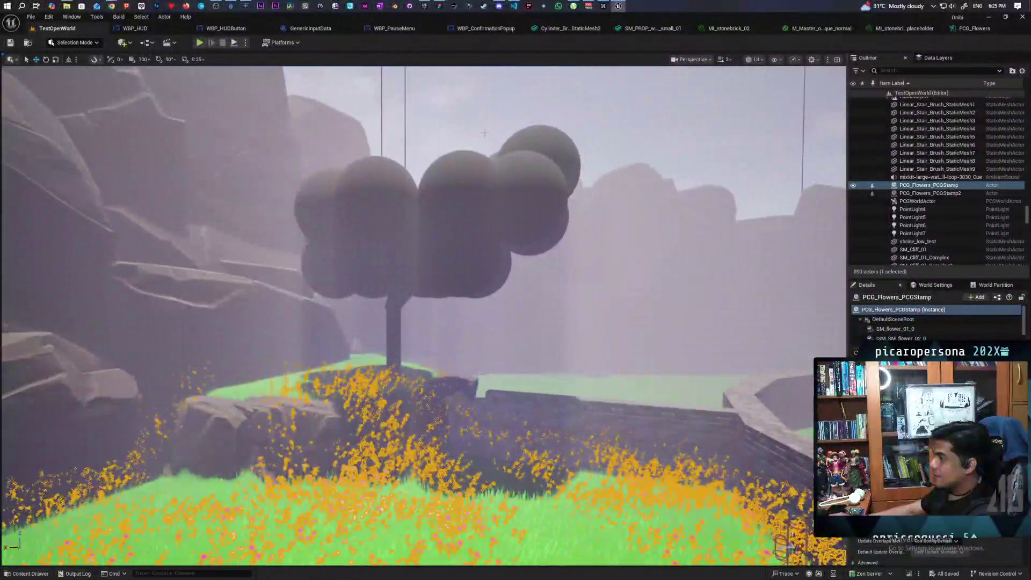
- Reselect the PCG_Flowers_PCGStamp flower scatter and delete it
click(698, 107)
key(w)
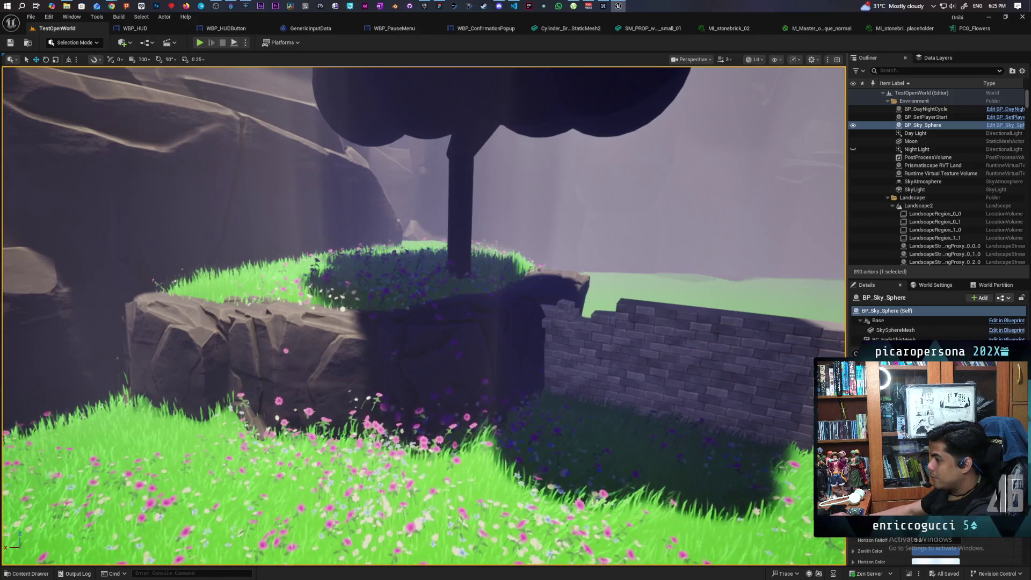
key(ctrl+z)
key(f)
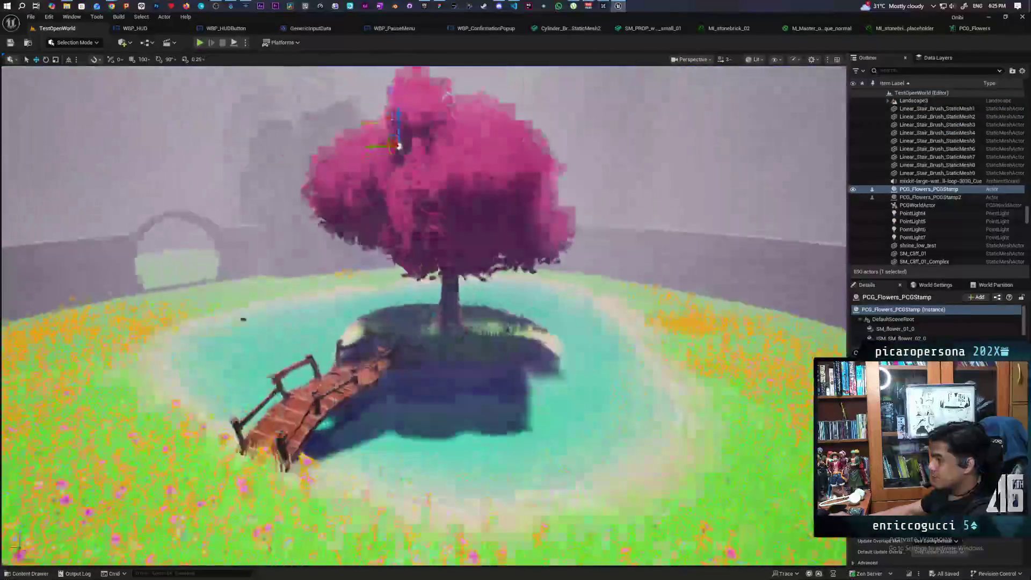
key(w)
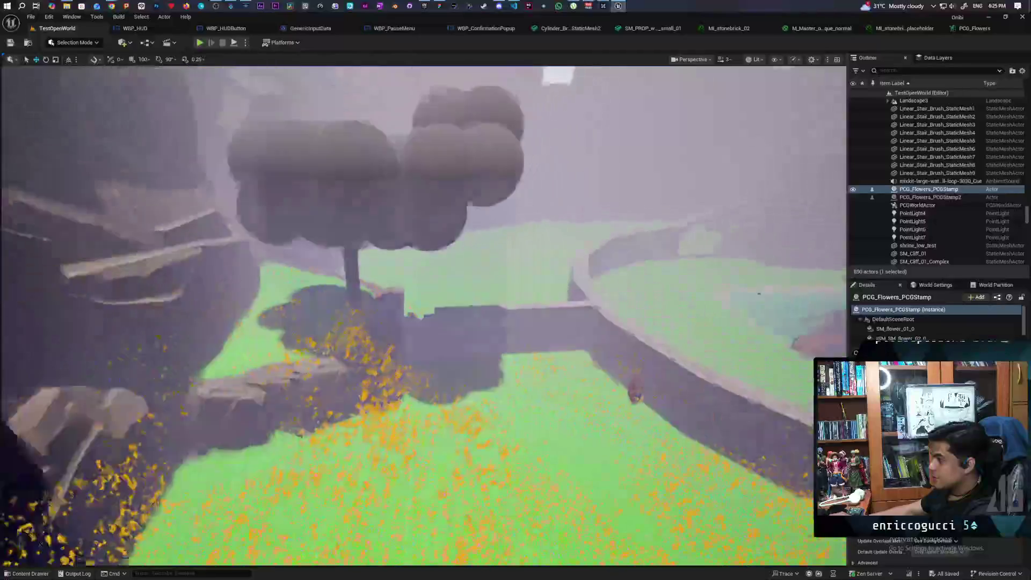
key(e)
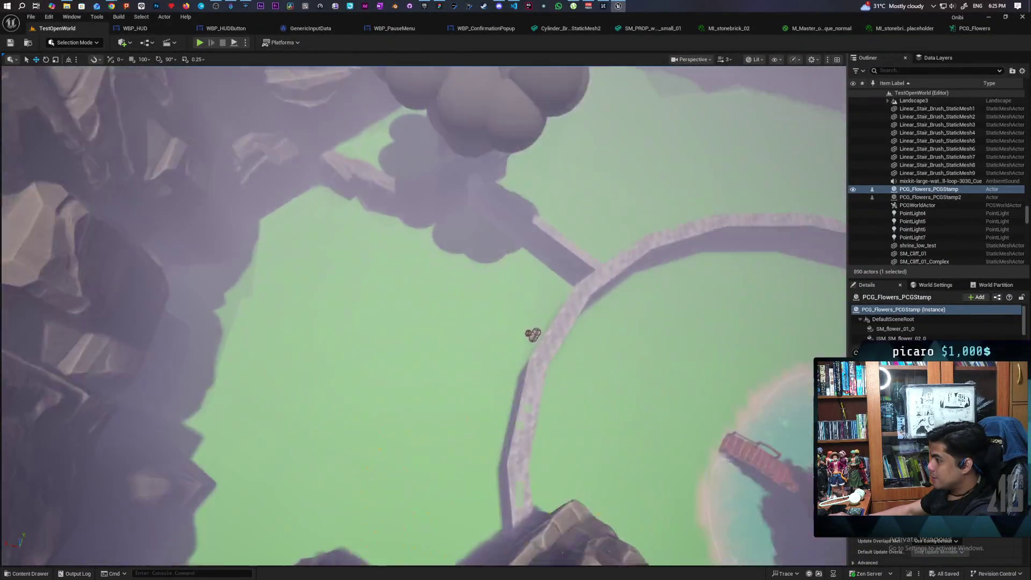
key(Delete)
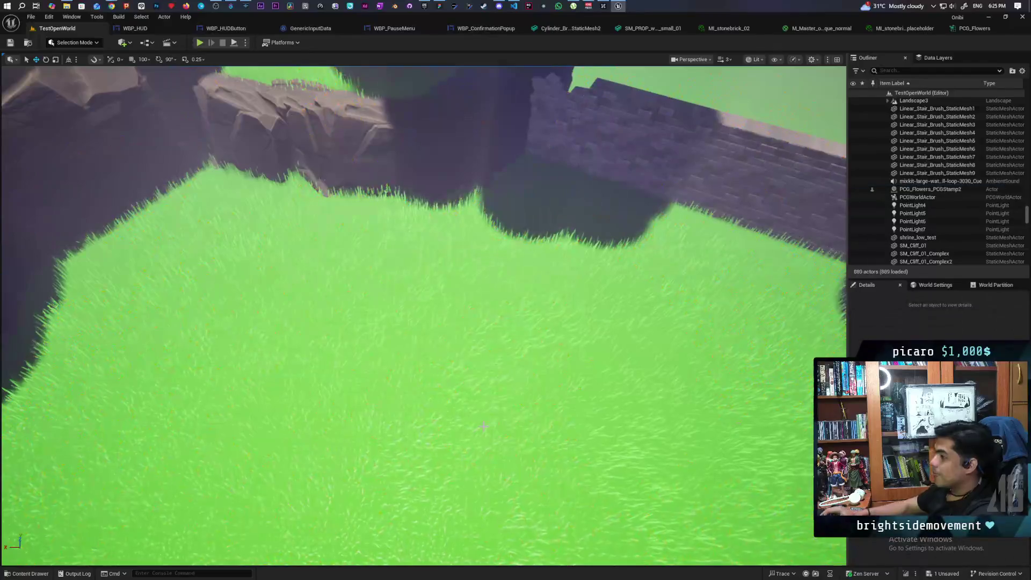
- Place the PCG_Flowers graph into the level as a volume and lower it slightly
scroll(513, 372, down, 5)
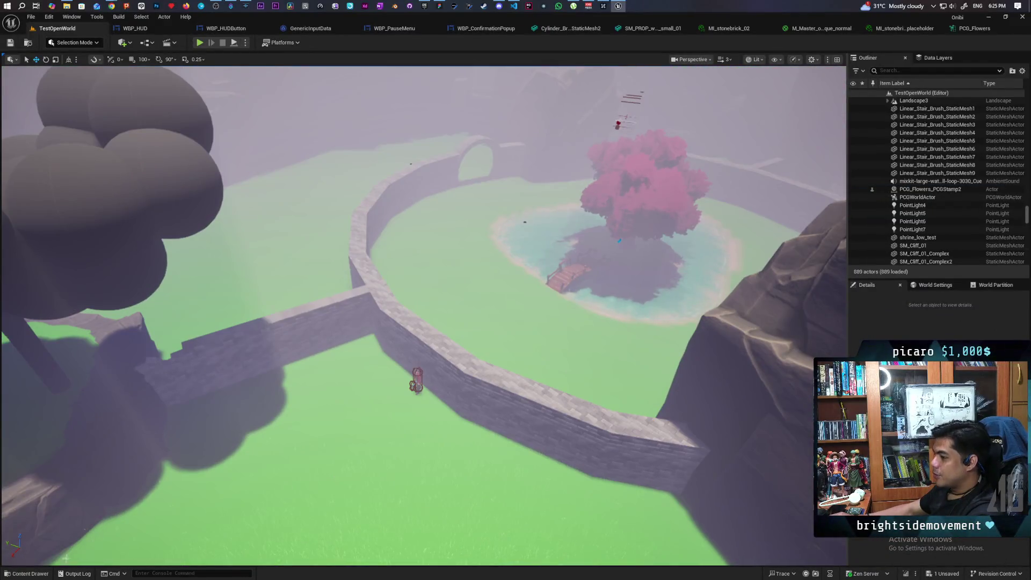
key(ctrl+space)
drag(494, 329, 495, 298)
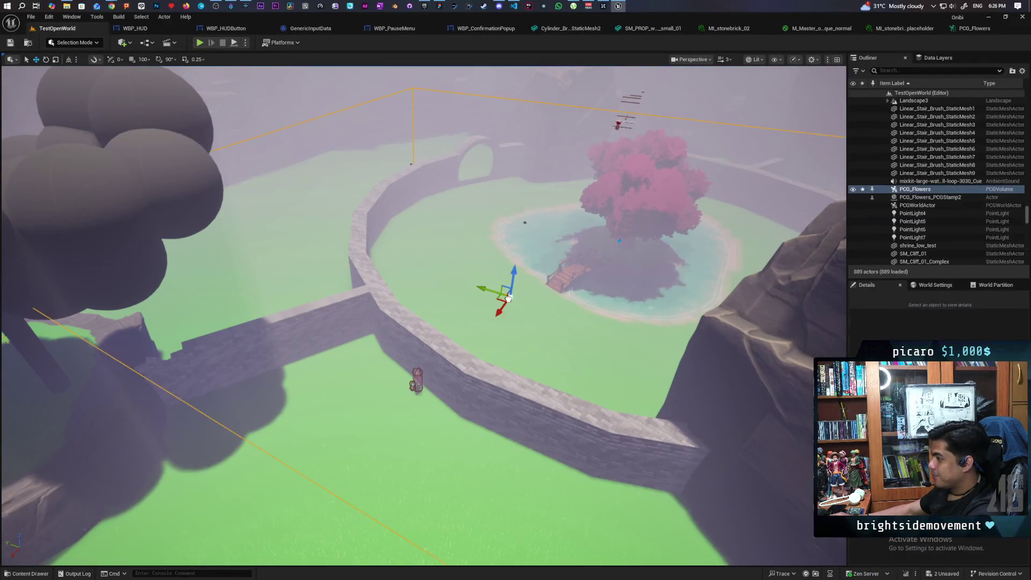
scroll(407, 296, down, 6)
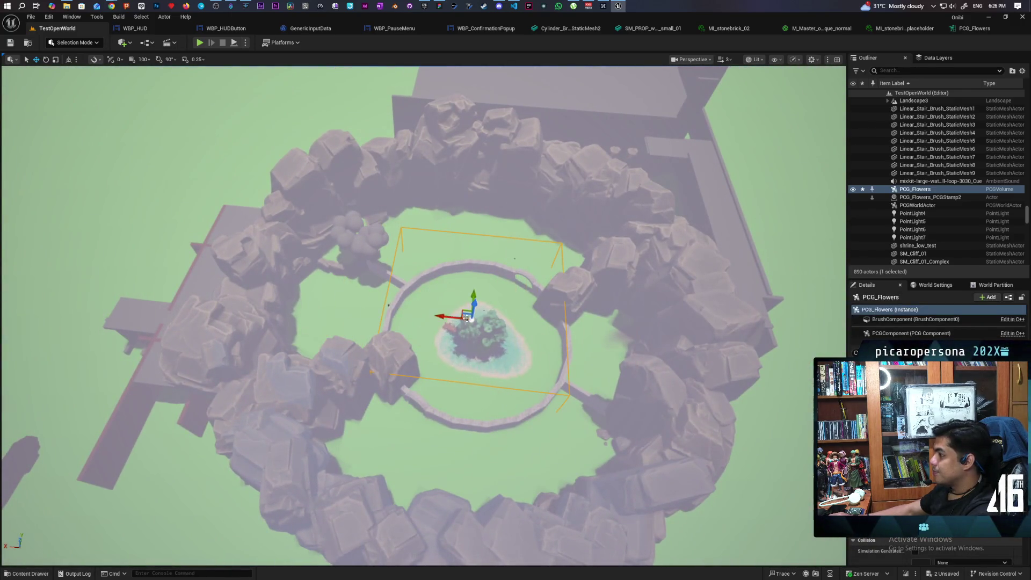
drag(475, 295, 477, 311)
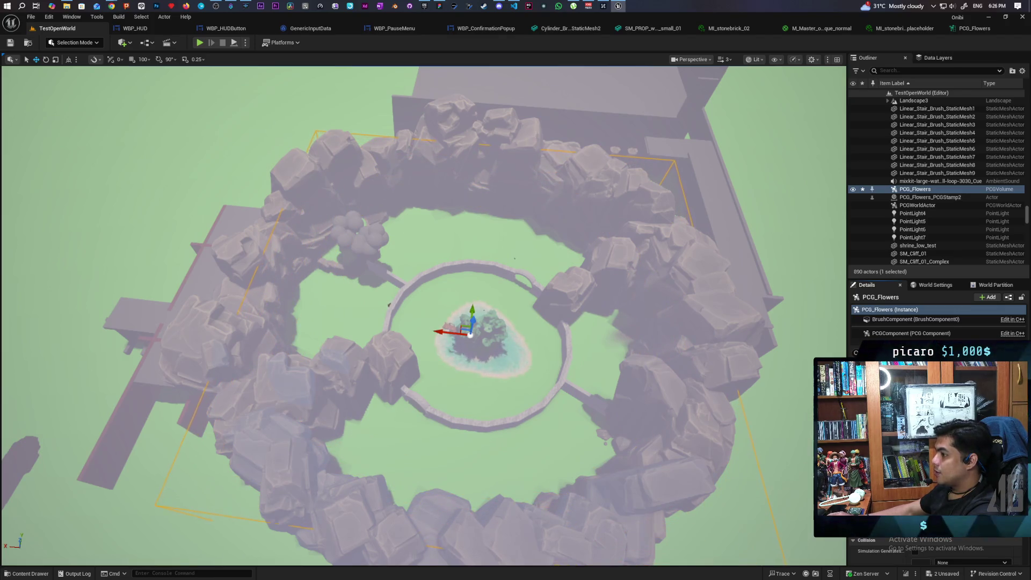
- Frame the PCG_Flowers volume, check its PCG component, and select the landscape section beside it
drag(542, 106, 322, 172)
key(f)
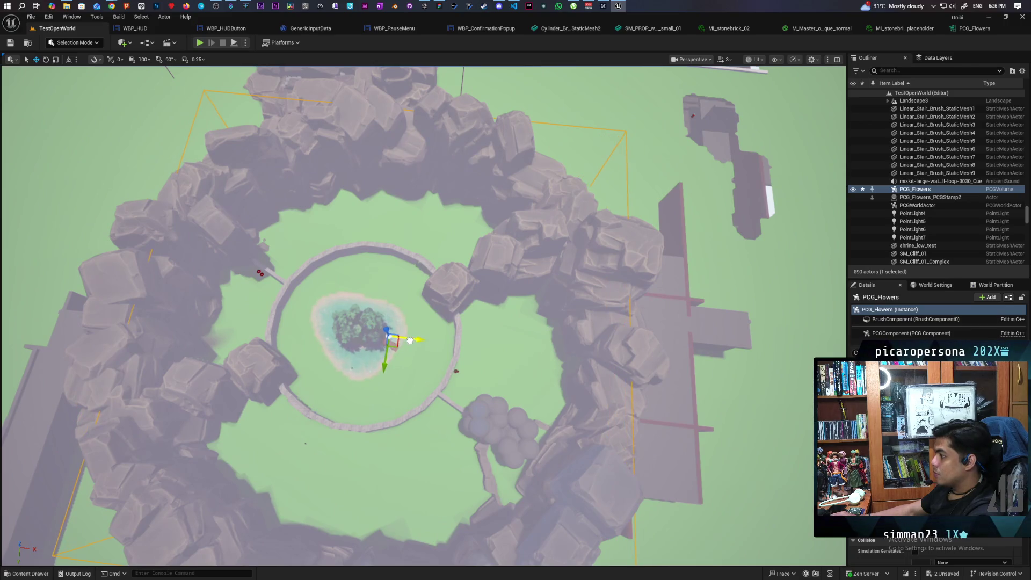
mouse_move(389, 335)
mouse_down()
mouse_move(397, 327)
mouse_move(329, 227)
mouse_up()
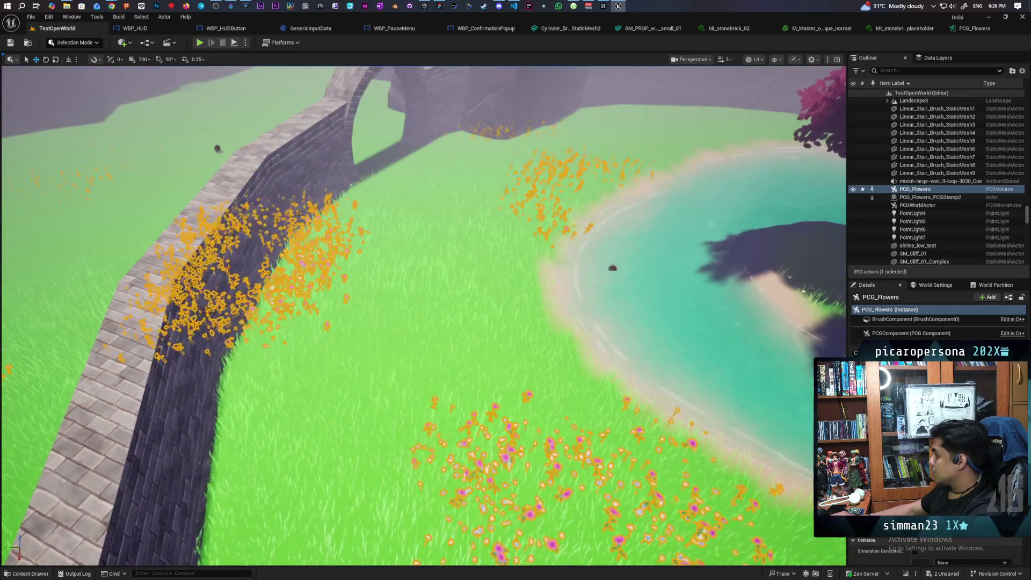
click(911, 333)
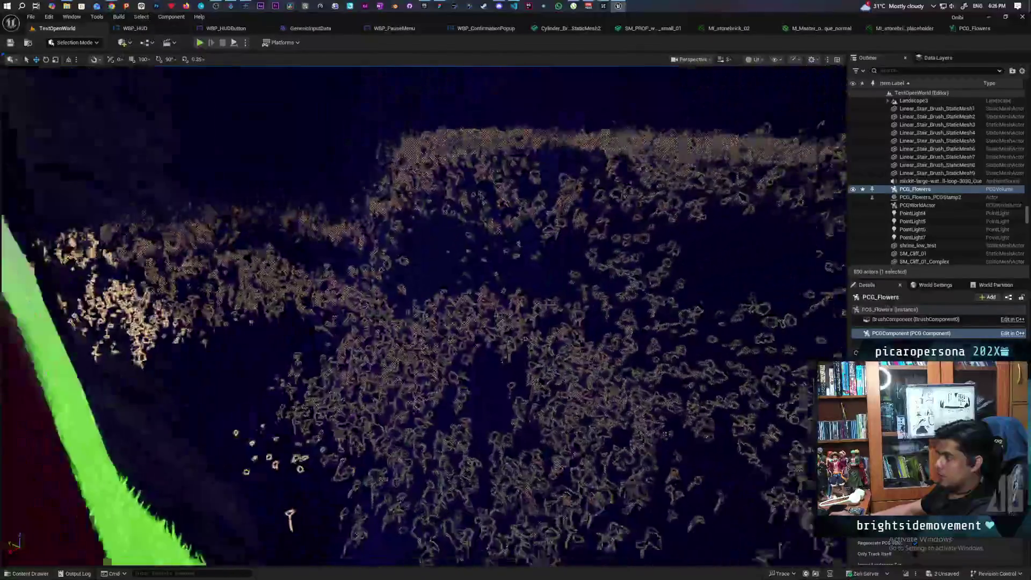
click(405, 422)
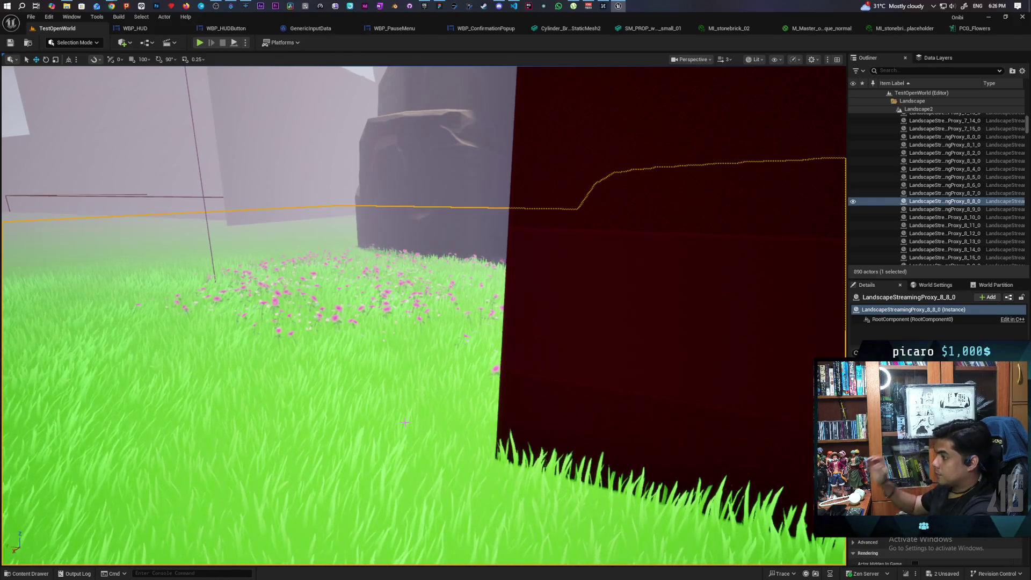
- Enter Landscape Mode's Paint tools and enlarge the brush to about 665, facing the rocks
key(shift+2)
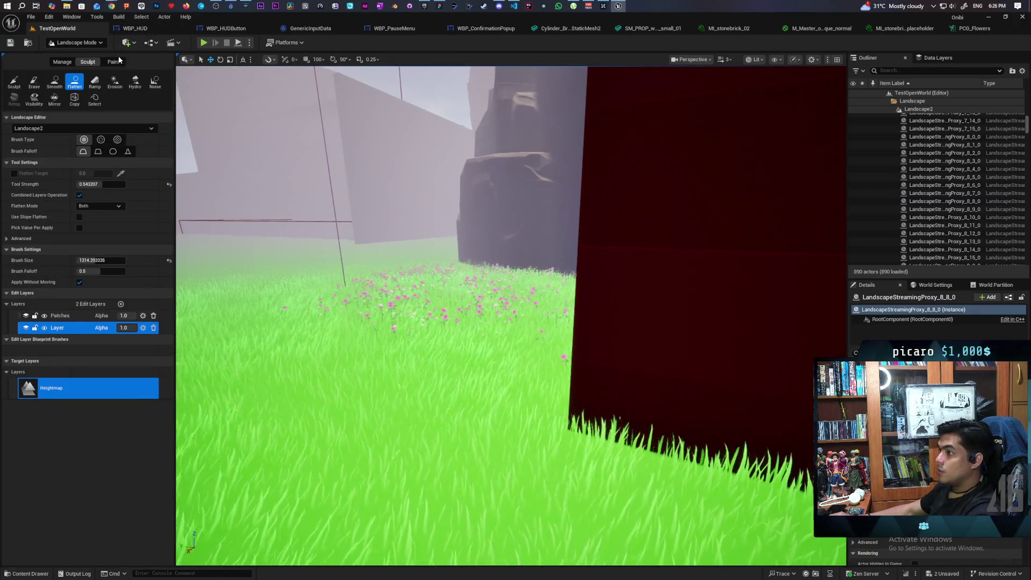
click(113, 62)
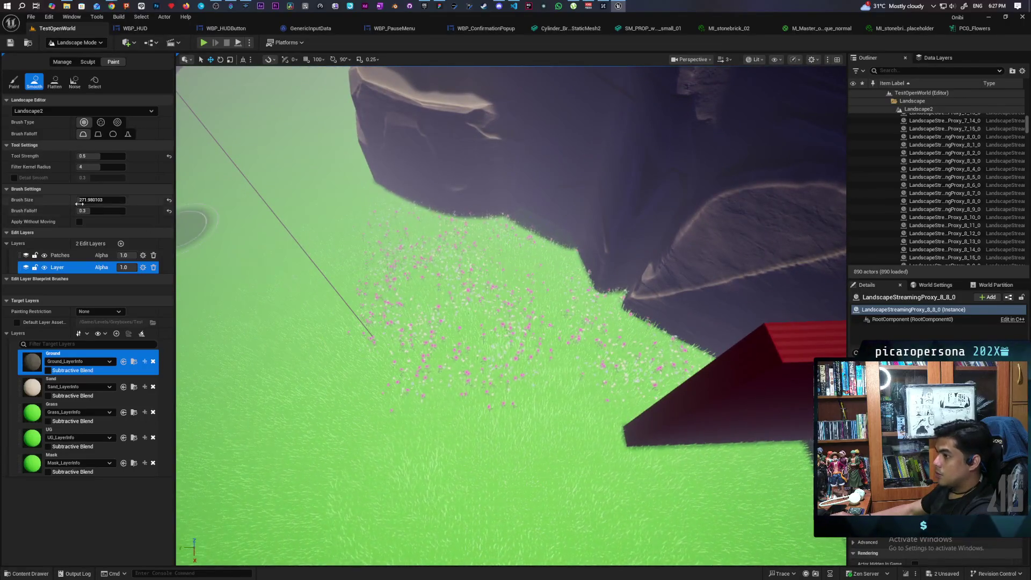
key(bracketright)
key(bracketright)
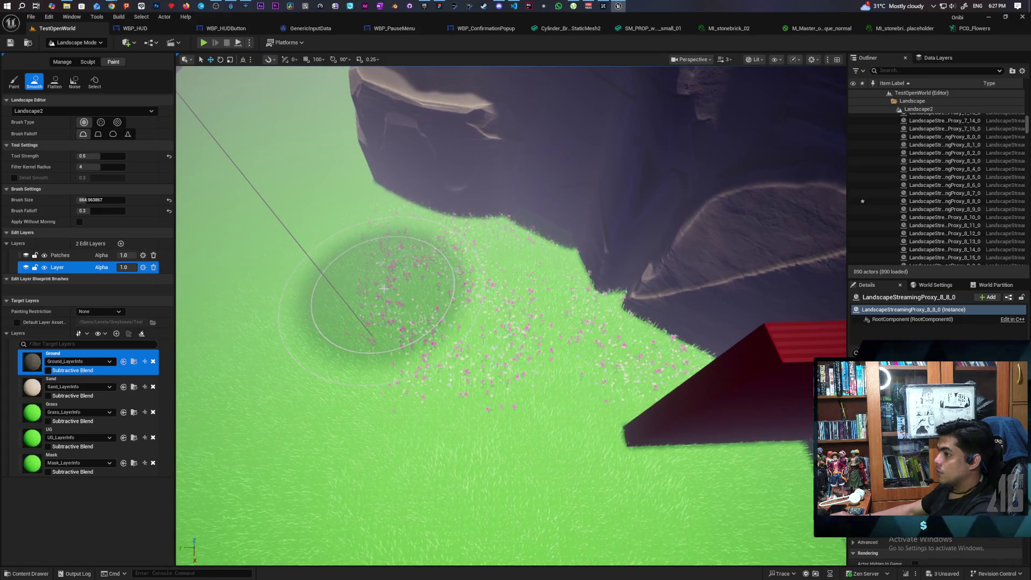
mouse_move(384, 288)
mouse_down()
mouse_move(301, 279)
mouse_move(397, 290)
mouse_move(392, 308)
mouse_move(394, 268)
mouse_move(352, 323)
mouse_move(371, 304)
mouse_move(357, 306)
mouse_move(335, 259)
mouse_up()
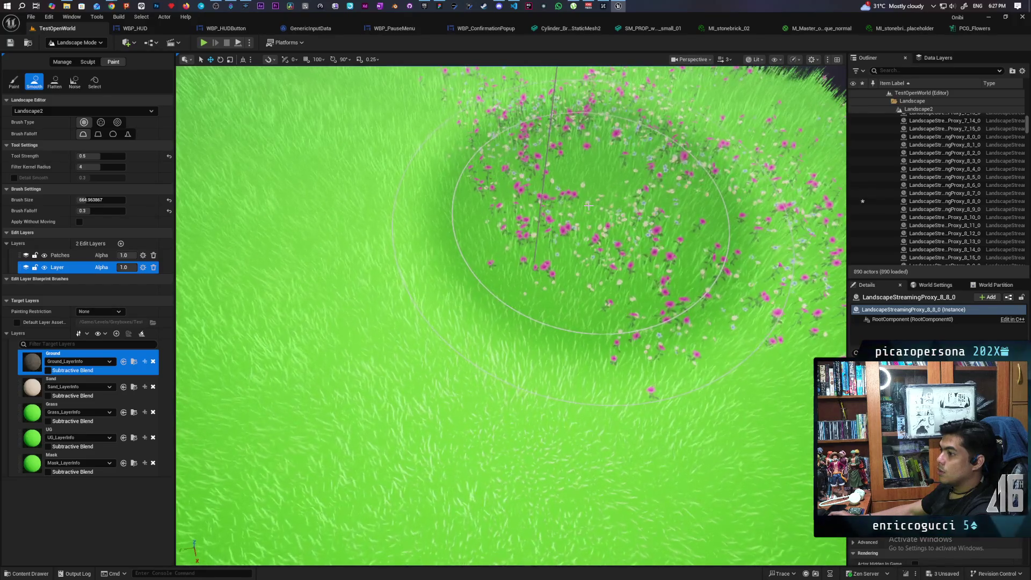
drag(589, 206, 588, 115)
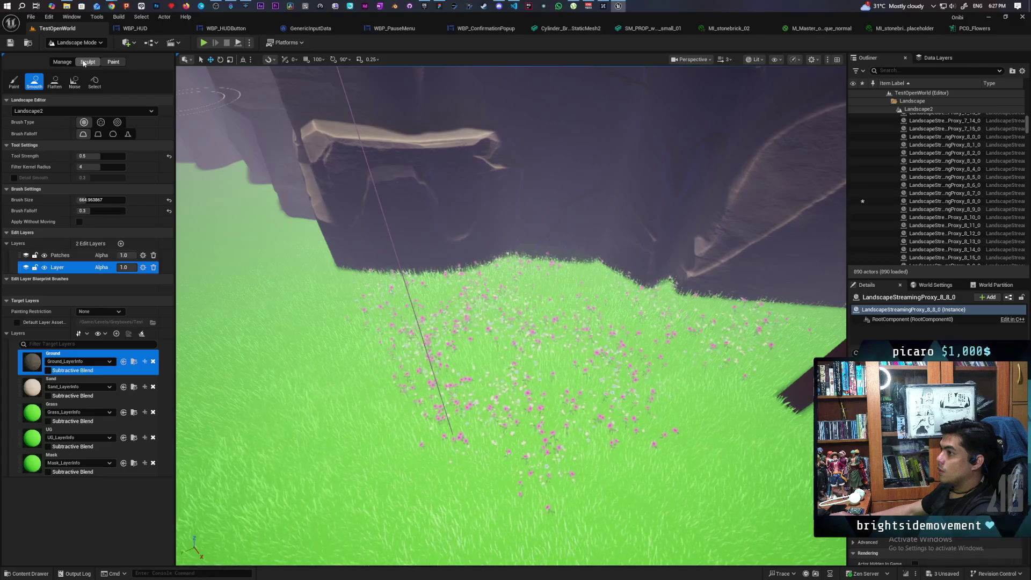
- Pick the Paint tool and brush brown Ground over the grass below the cliff
click(18, 81)
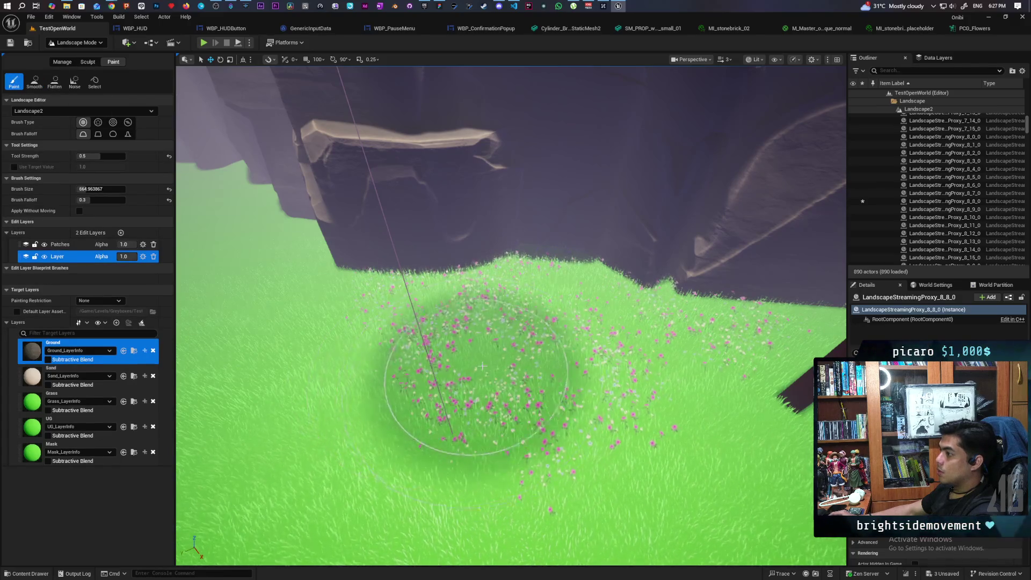
drag(485, 386, 481, 367)
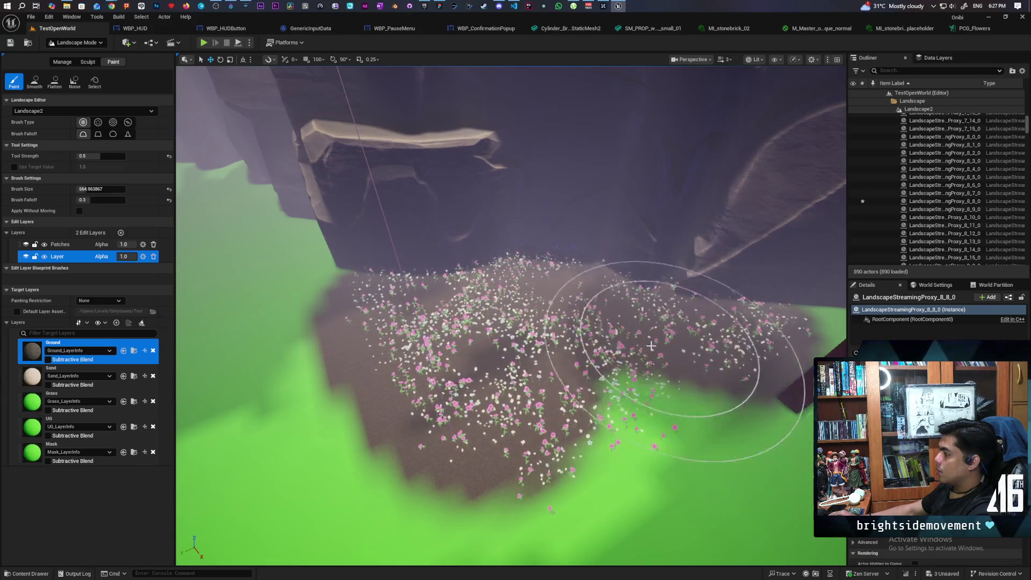
key(w)
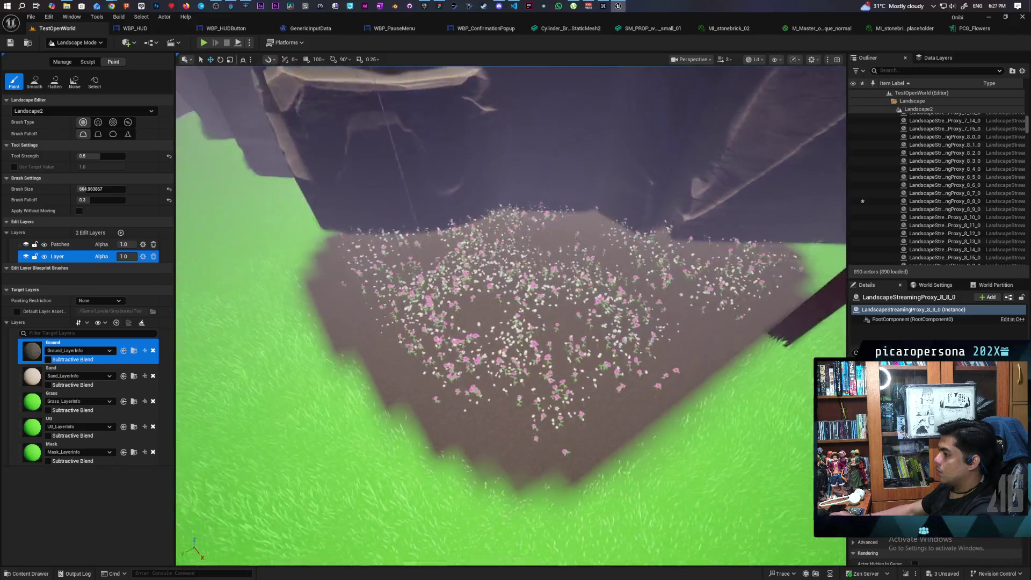
key(w)
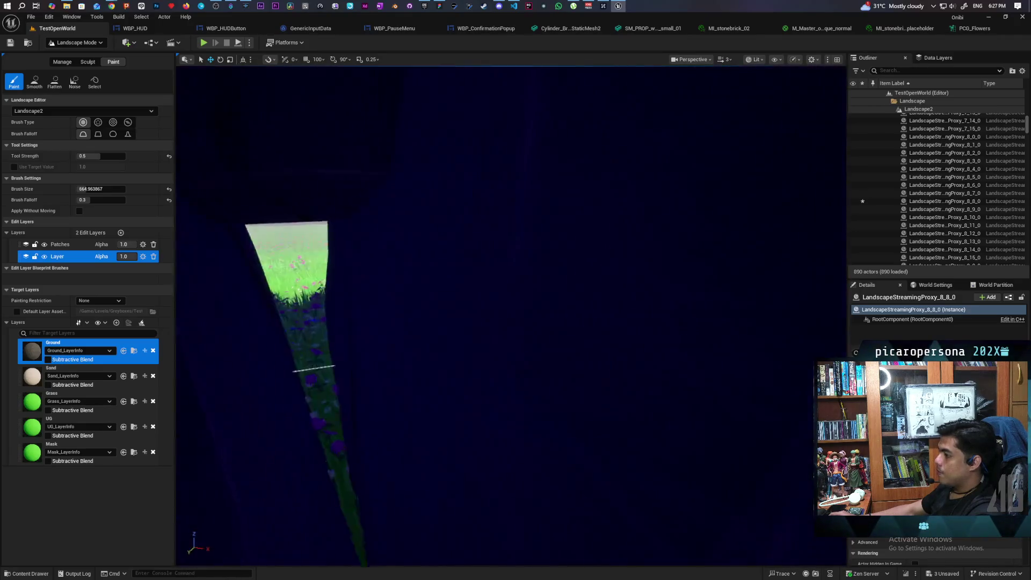
key(w)
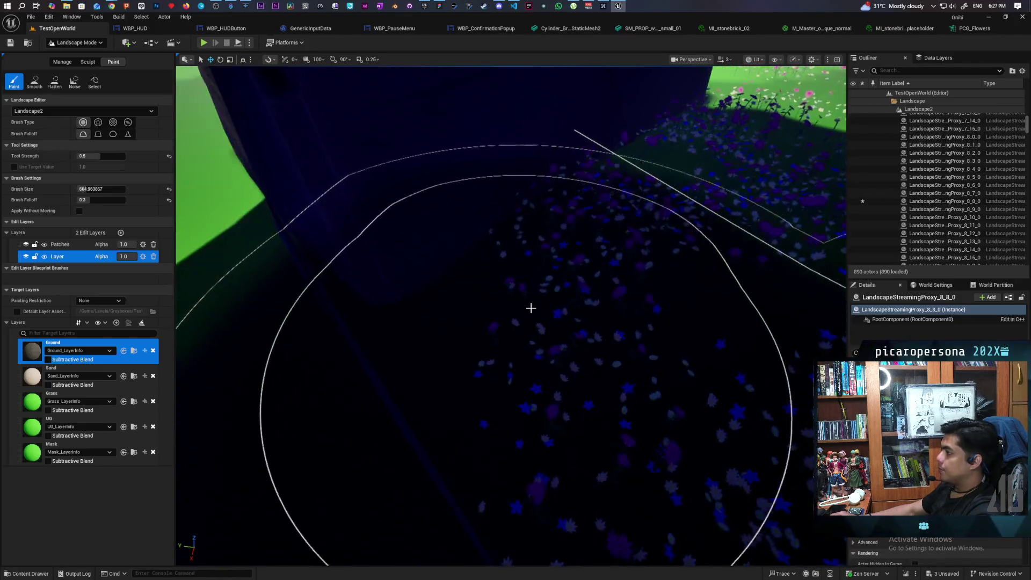
key(w)
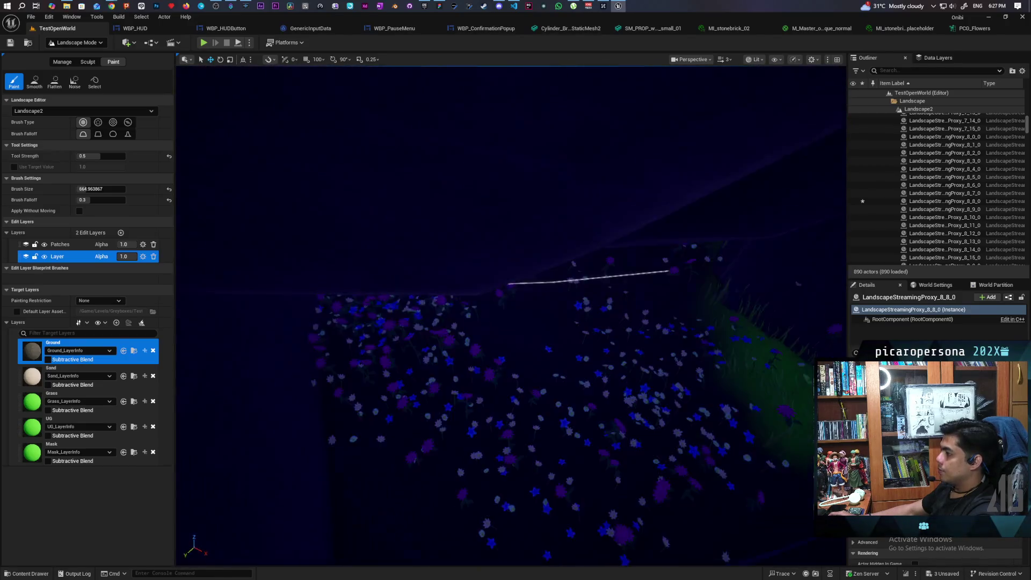
key(w)
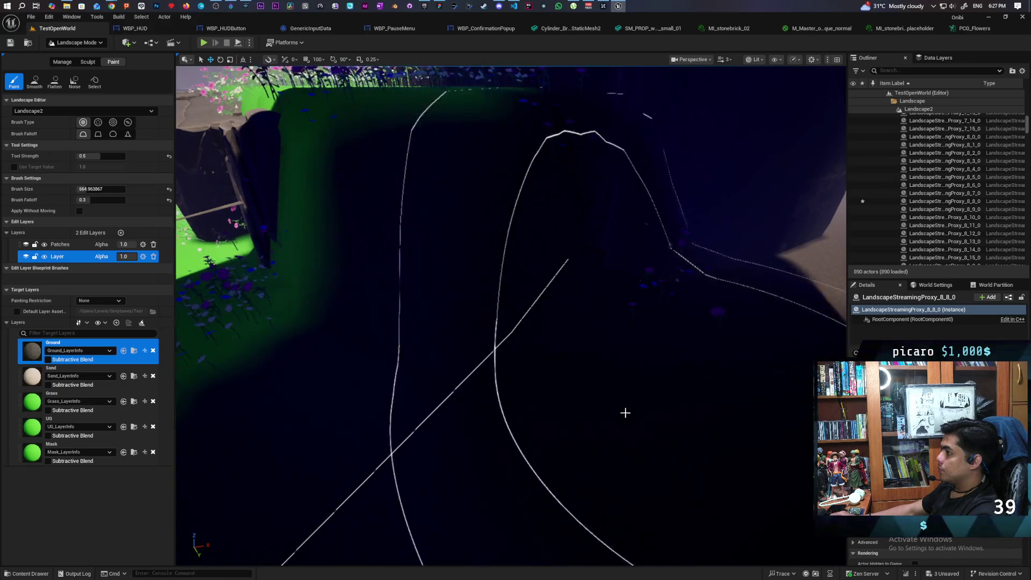
key(w)
key(w)
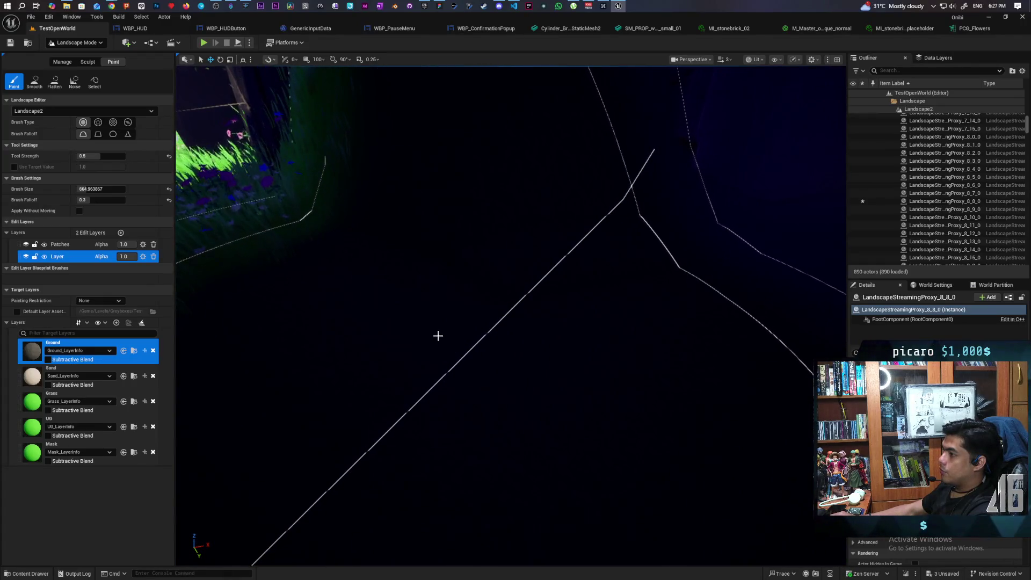
key(s)
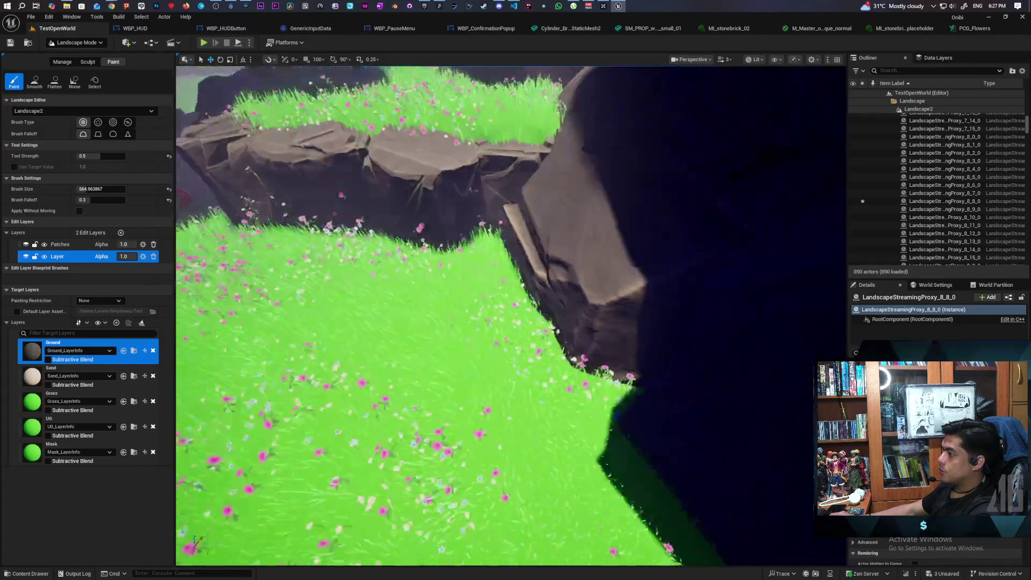
key(s)
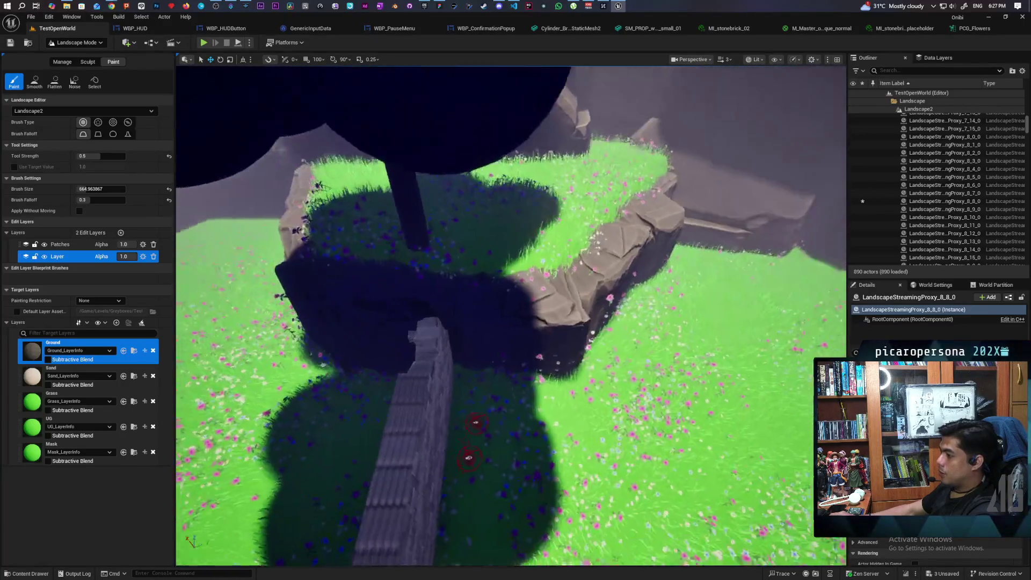
key(w)
- Shrink the brush, paint Ground beside the rock ledge, and return to Selection Mode
drag(86, 189, 69, 189)
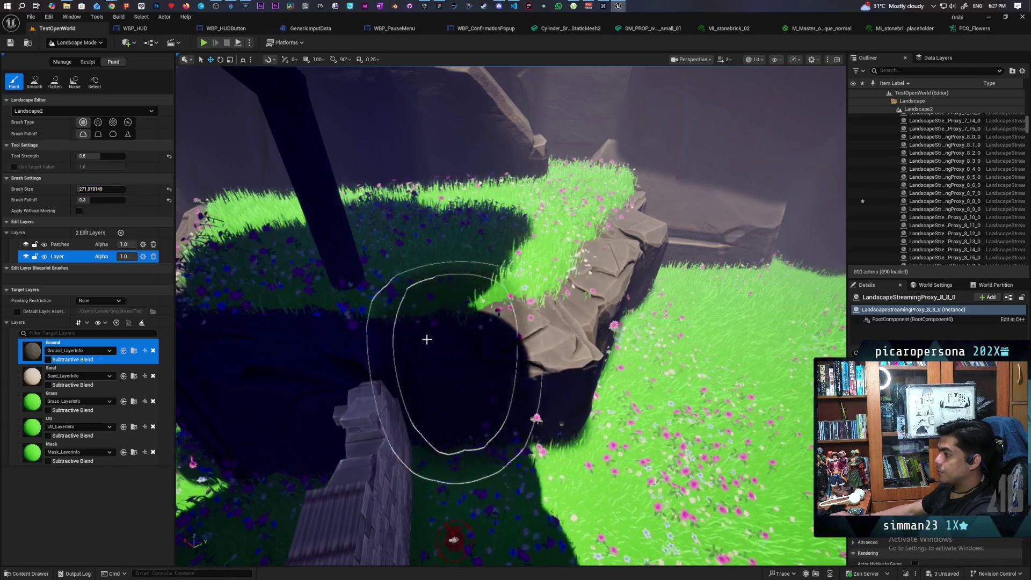
key(a)
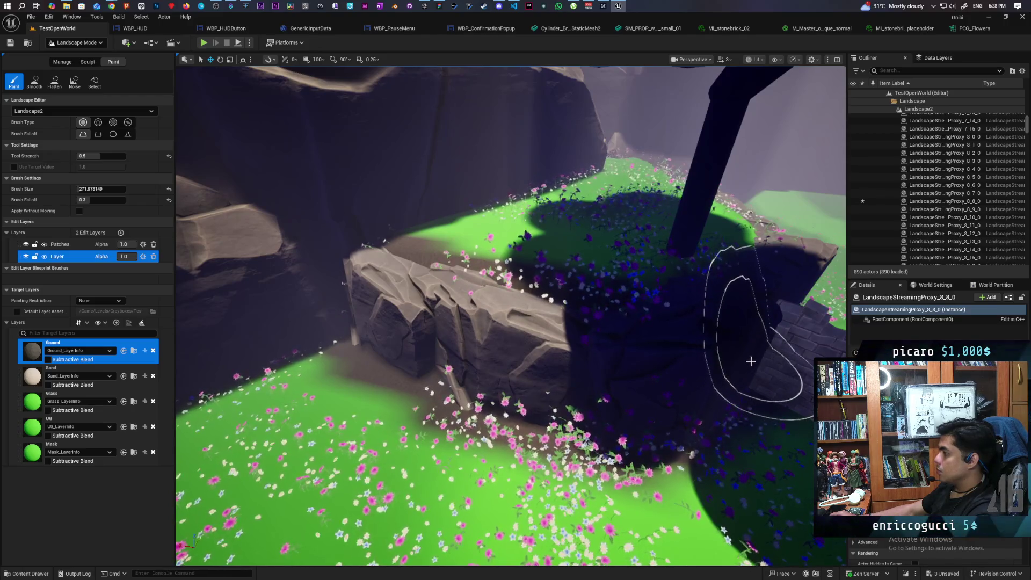
key(s)
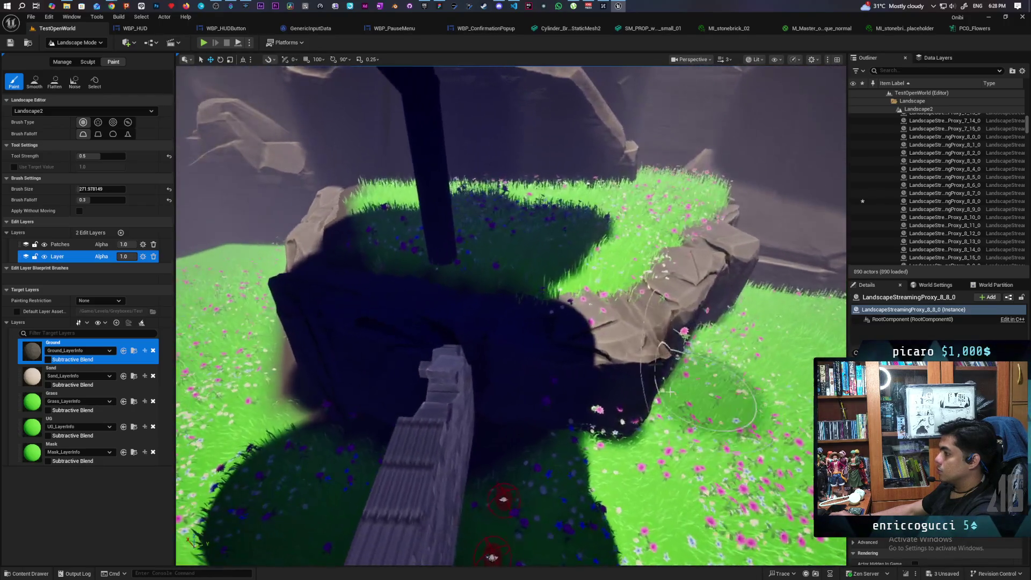
drag(522, 408, 599, 395)
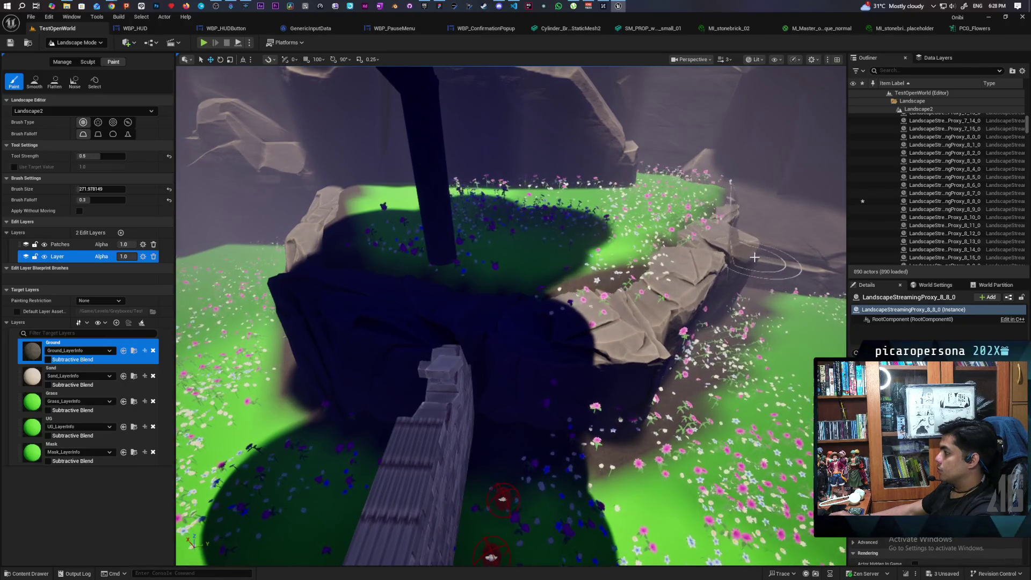
key(w)
key(s)
key(w)
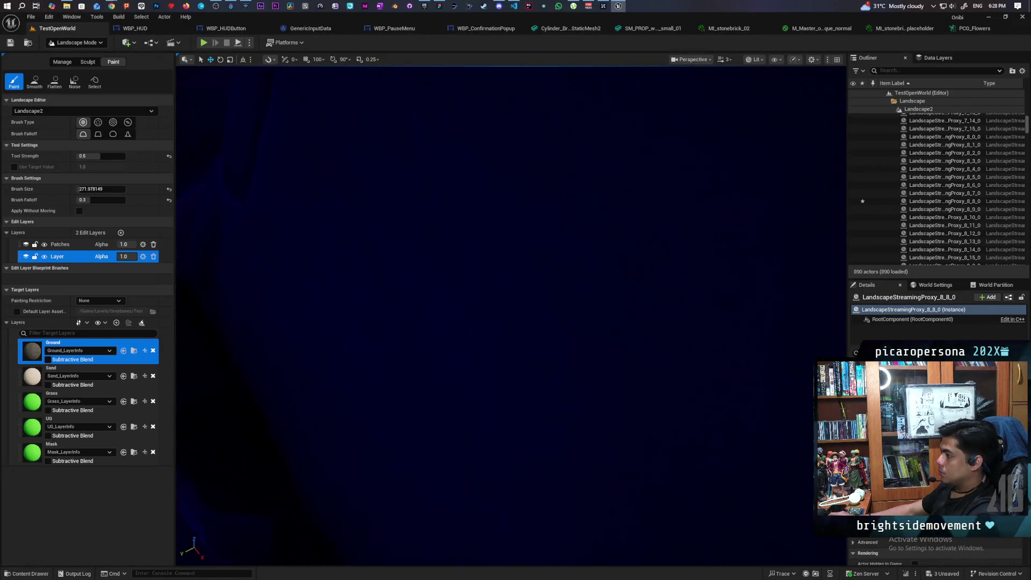
key(s)
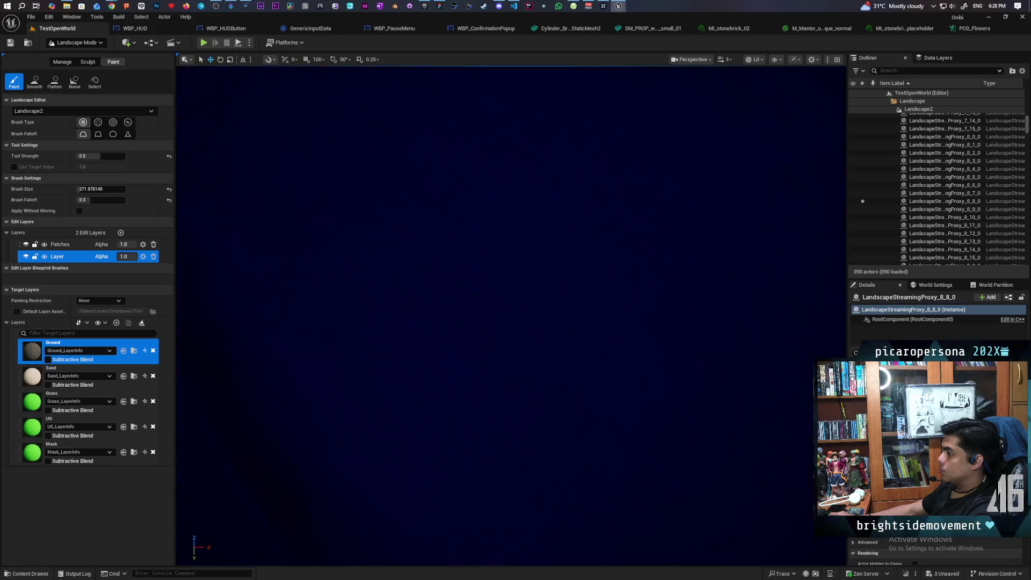
key(s)
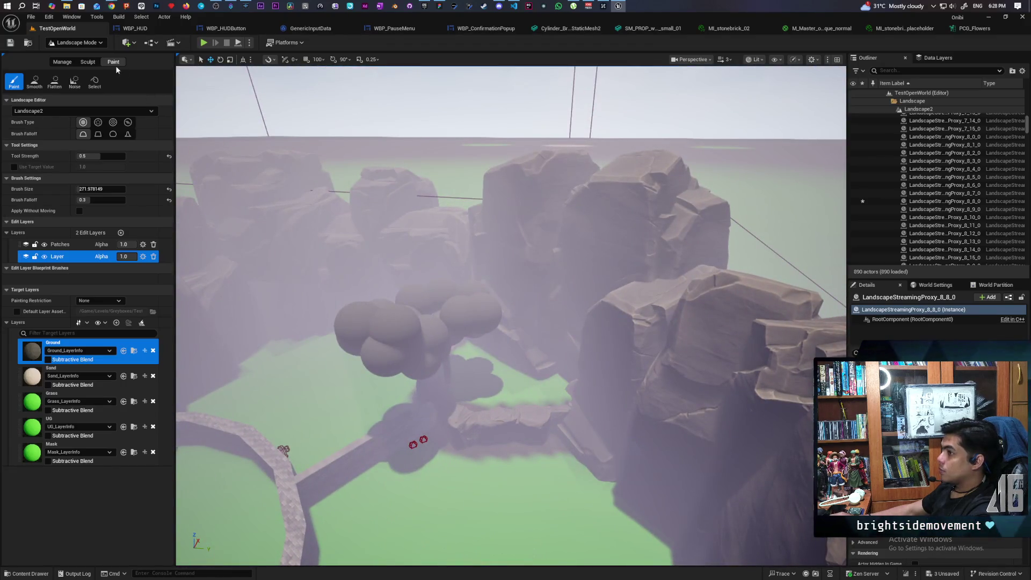
click(99, 43)
click(75, 54)
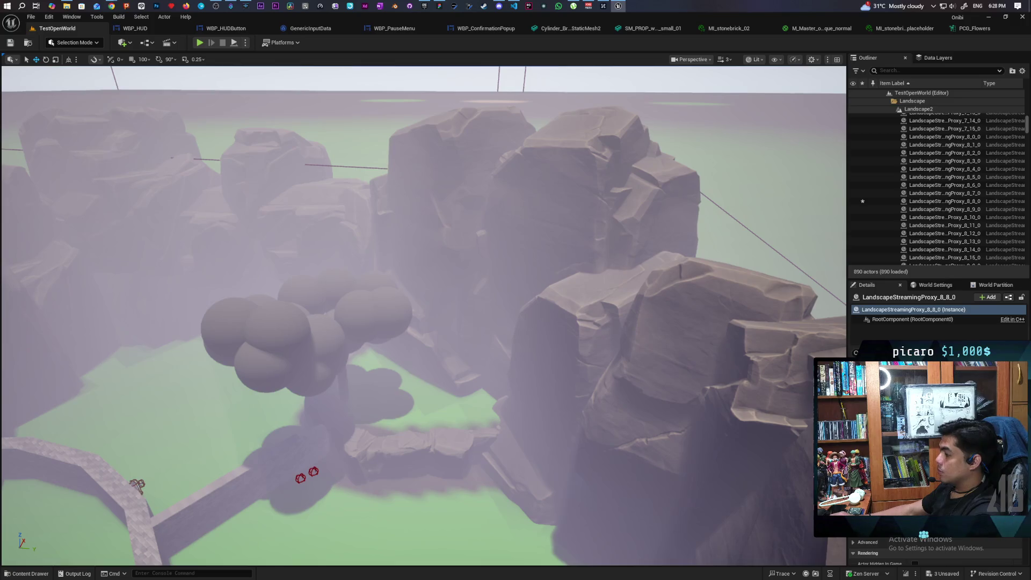
- Select the cliff rock PCG stamp and toggle its visibility, leaving the rocks hidden
click(310, 276)
key(w)
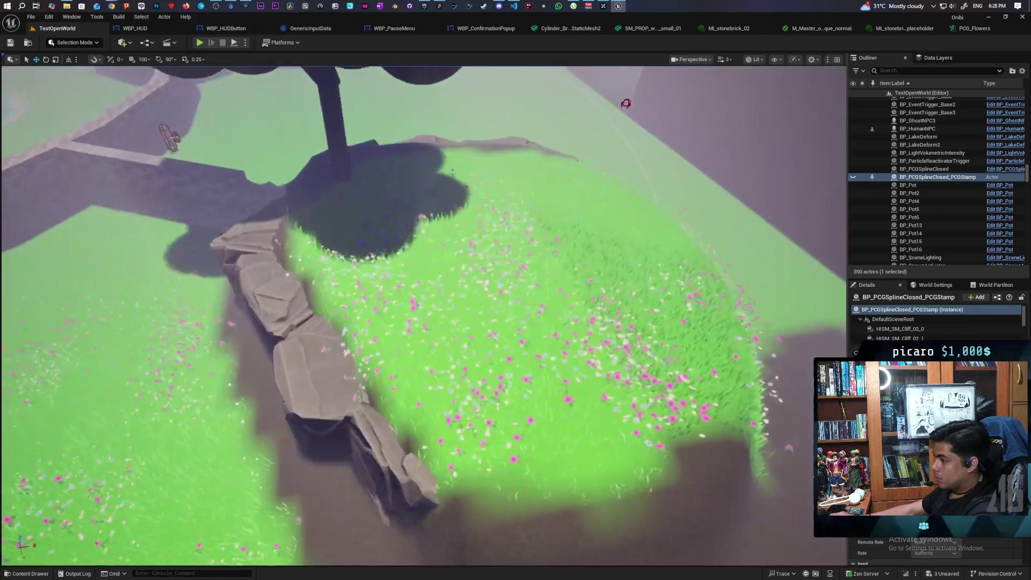
key(w)
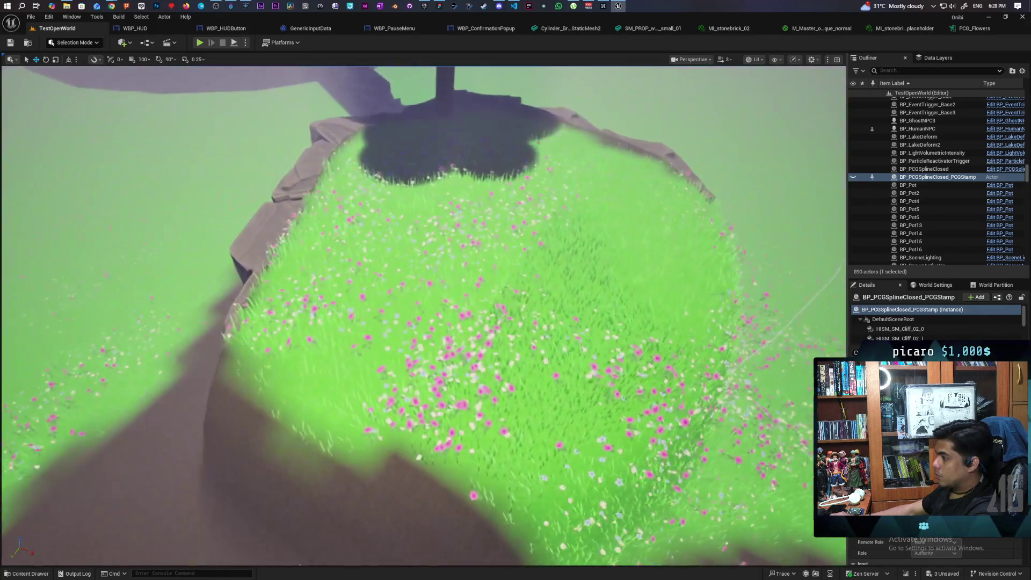
click(853, 179)
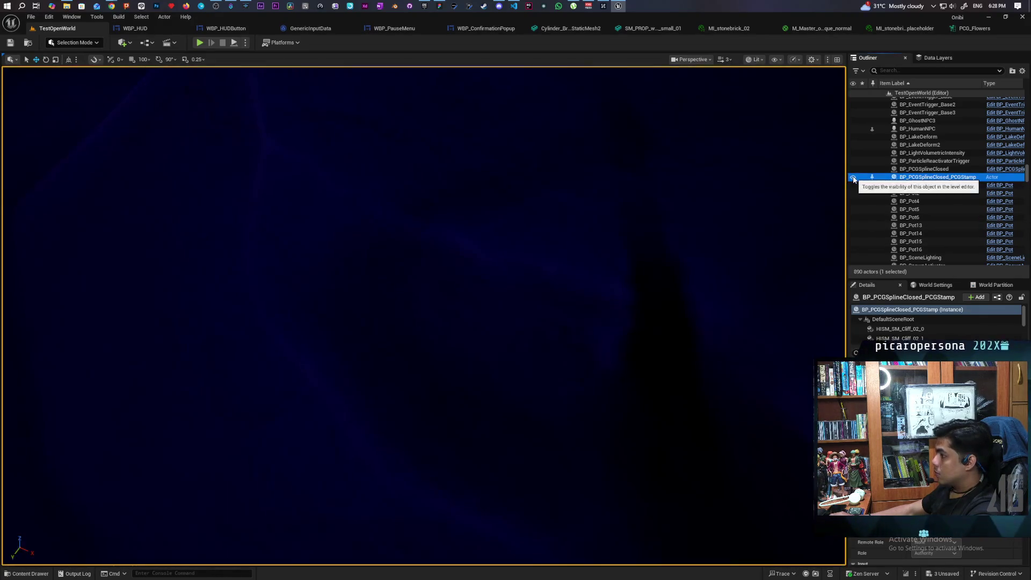
key(w)
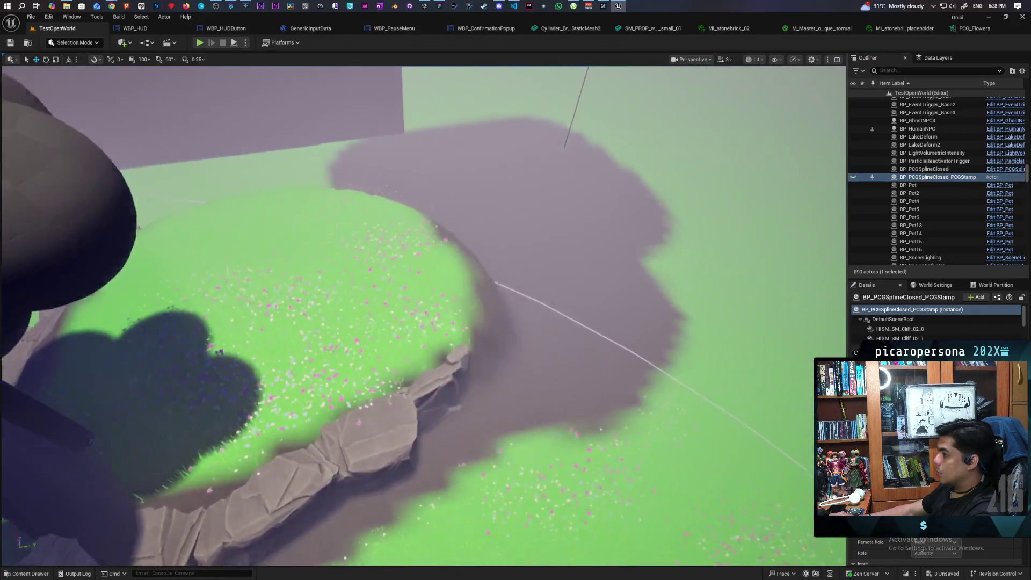
key(w)
click(852, 178)
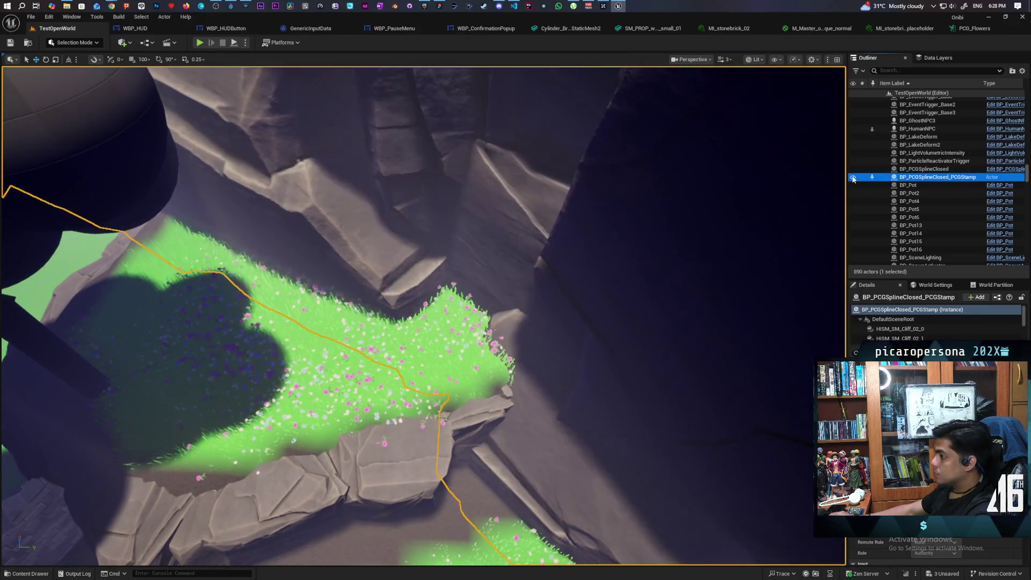
click(853, 178)
click(853, 178)
click(853, 178)
click(853, 178)
click(853, 179)
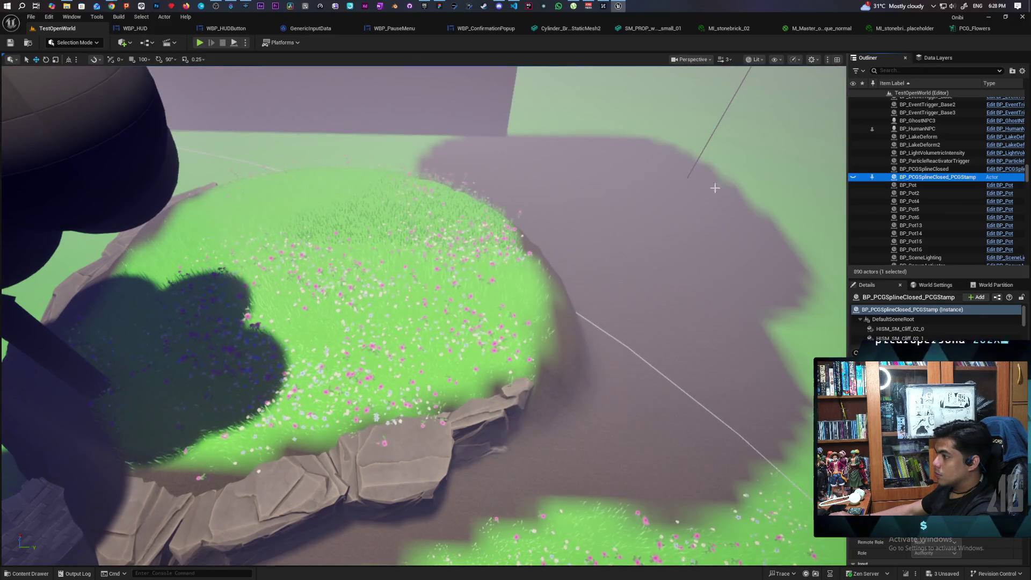
- Select the landscape section under the flowers, enter Landscape Mode, and paint Ground near the rock
key(w)
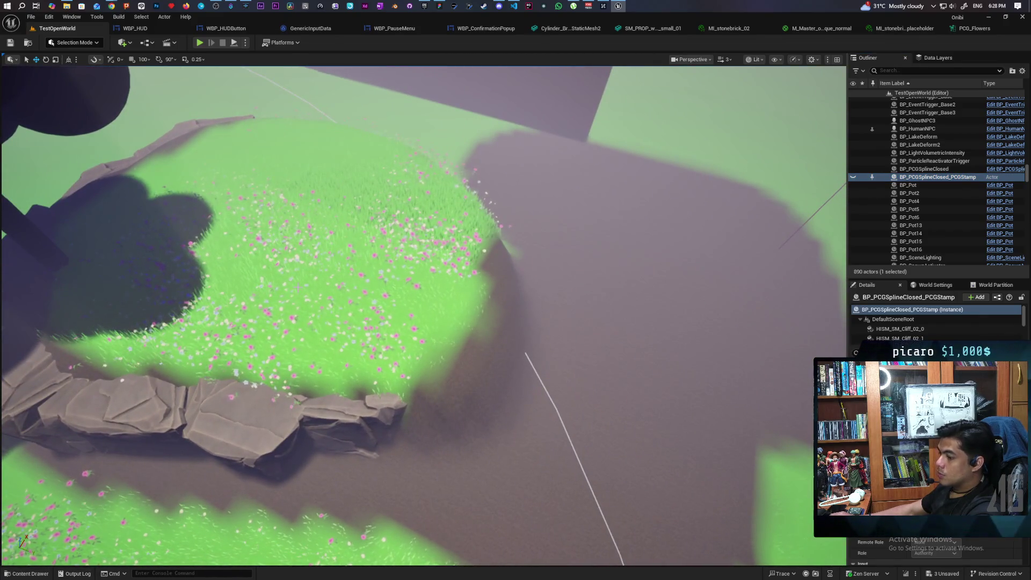
click(295, 171)
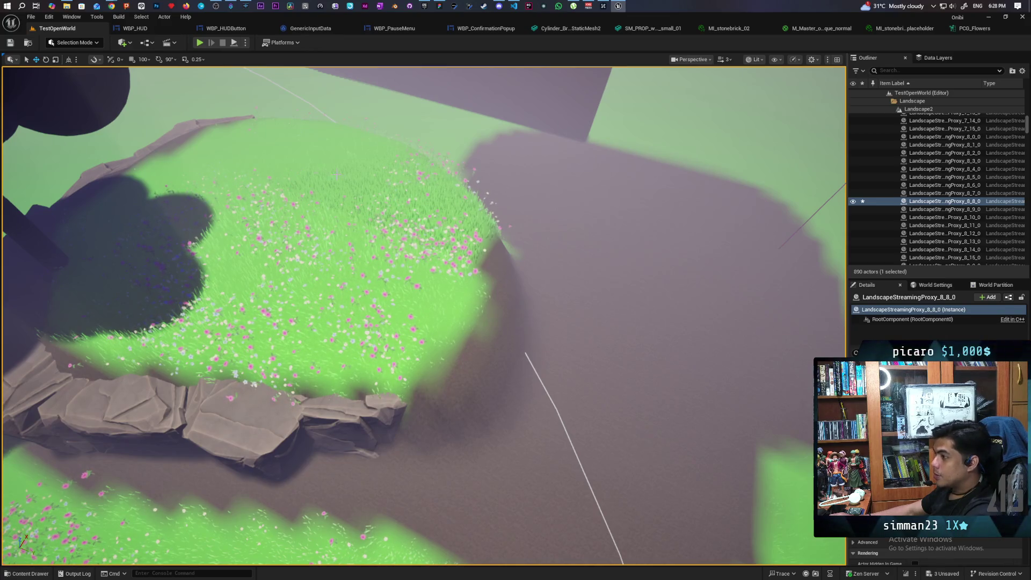
key(shift+2)
mouse_move(505, 205)
mouse_down()
mouse_move(523, 271)
mouse_move(448, 210)
mouse_move(548, 306)
mouse_move(519, 191)
mouse_up()
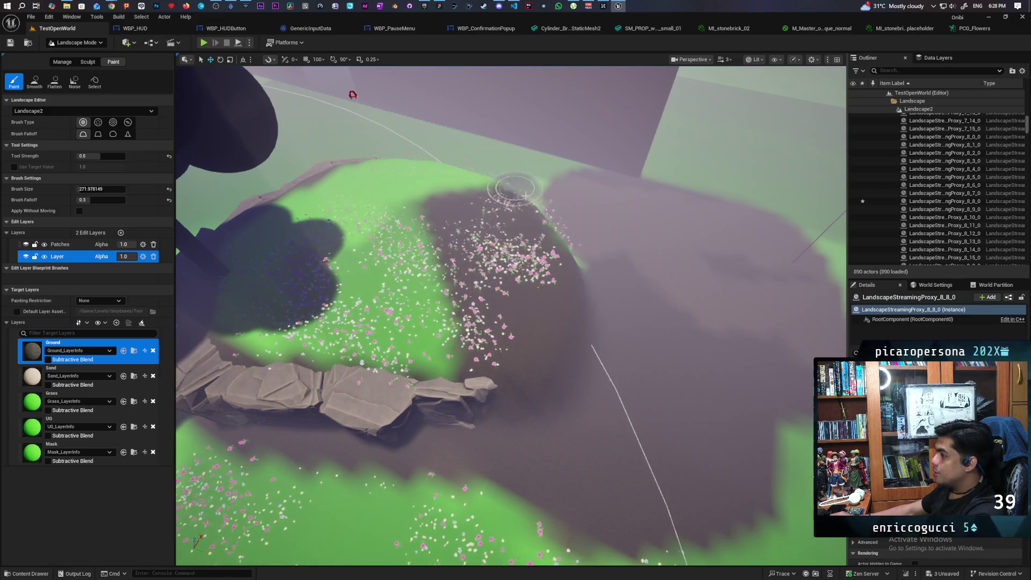
- Orbit and zoom the view across the landscape around the painted rock ledge
mouse_move(584, 242)
mouse_down()
mouse_move(357, 244)
mouse_move(453, 254)
mouse_move(505, 205)
mouse_move(472, 197)
mouse_move(460, 111)
mouse_move(496, 97)
mouse_move(524, 115)
mouse_move(594, 230)
mouse_move(643, 226)
mouse_move(575, 196)
mouse_move(548, 150)
mouse_up()
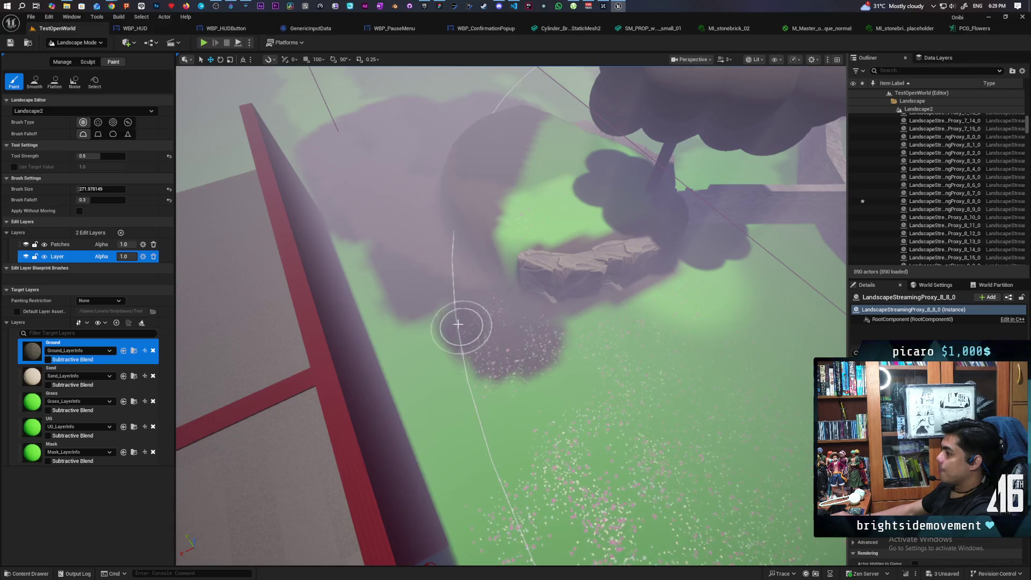
scroll(524, 368, up, 5)
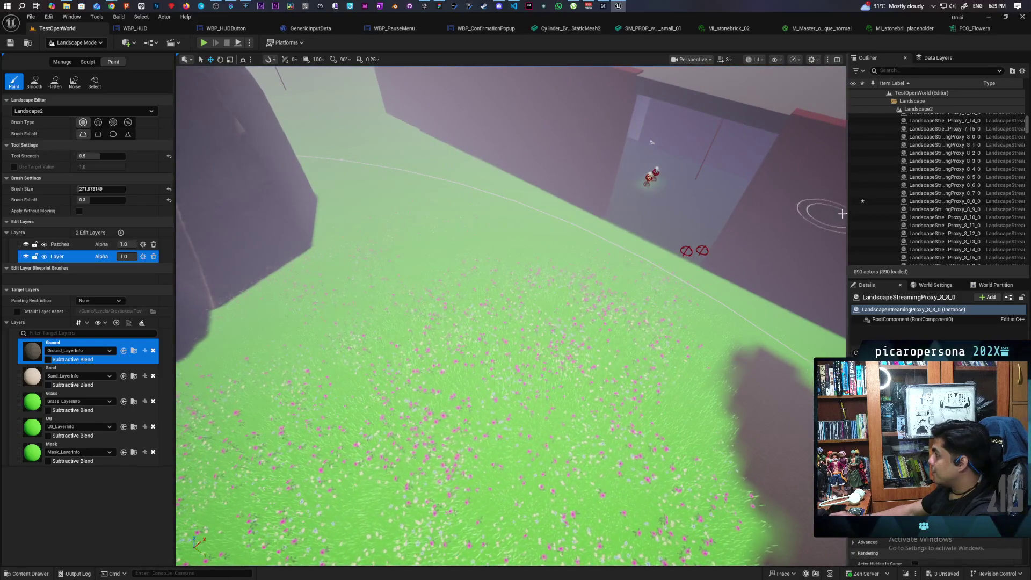
scroll(920, 192, up, 4)
scroll(920, 192, up, 3)
scroll(920, 192, up, 15)
scroll(920, 192, up, 3)
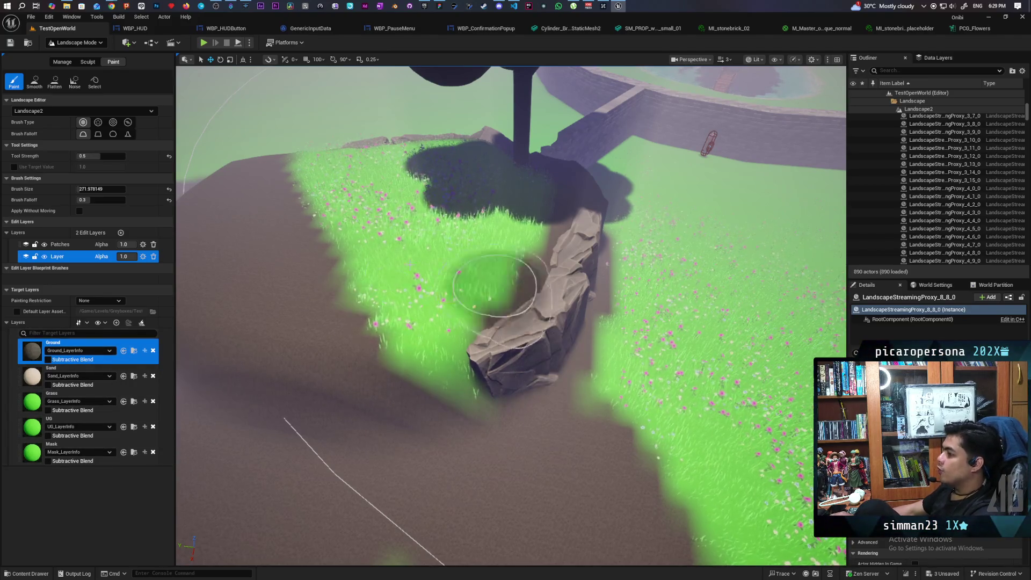
- Fly to the rock, paint Ground over the grass on its left, and switch to Selection Mode
key(w)
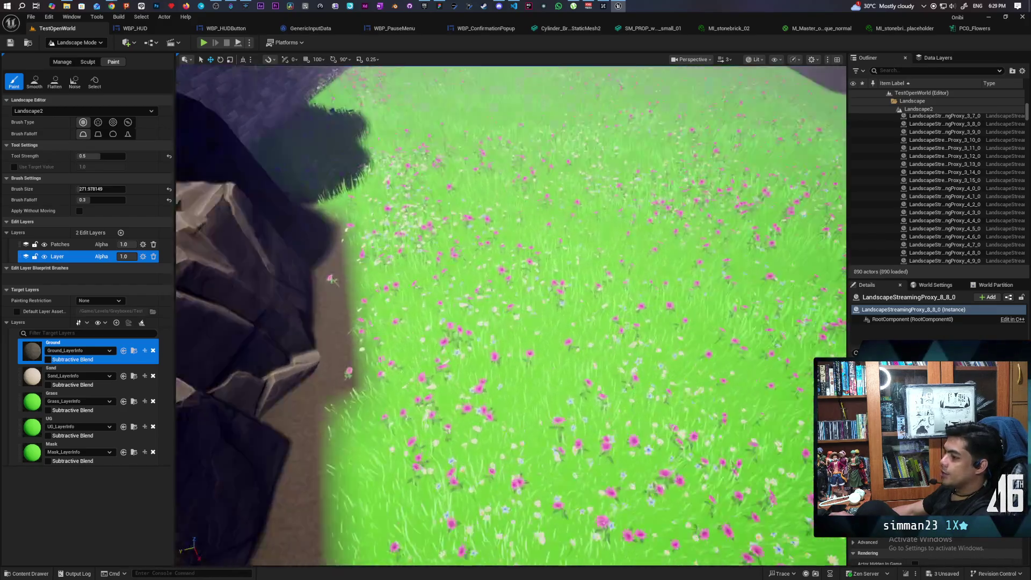
key(s)
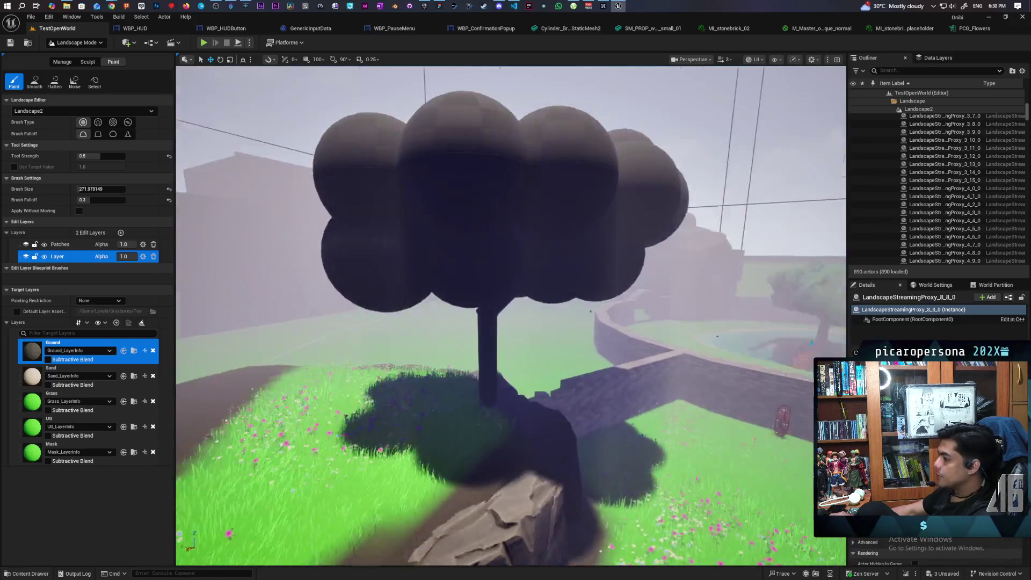
drag(571, 424, 571, 424)
key(s)
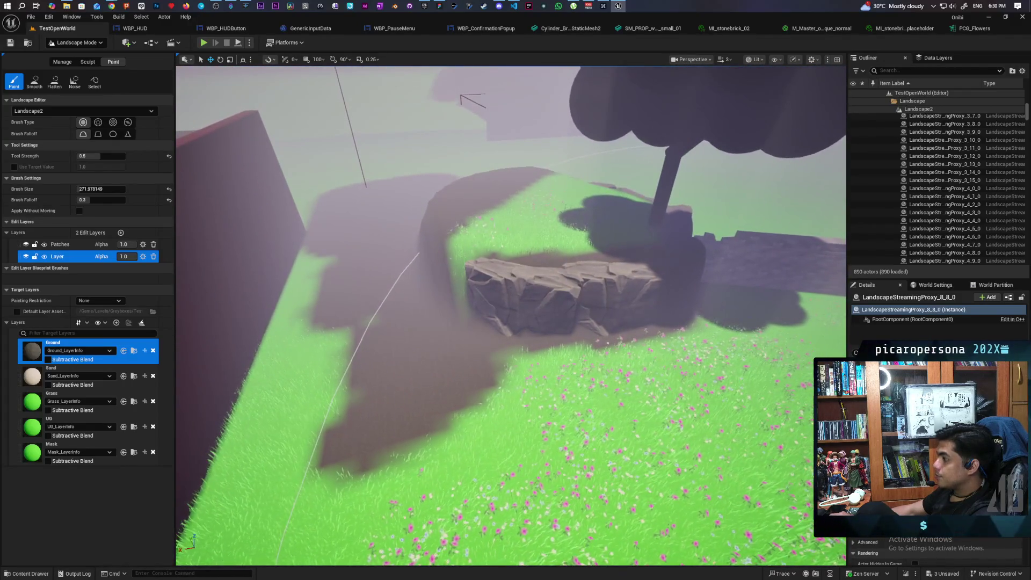
key(w)
key(a)
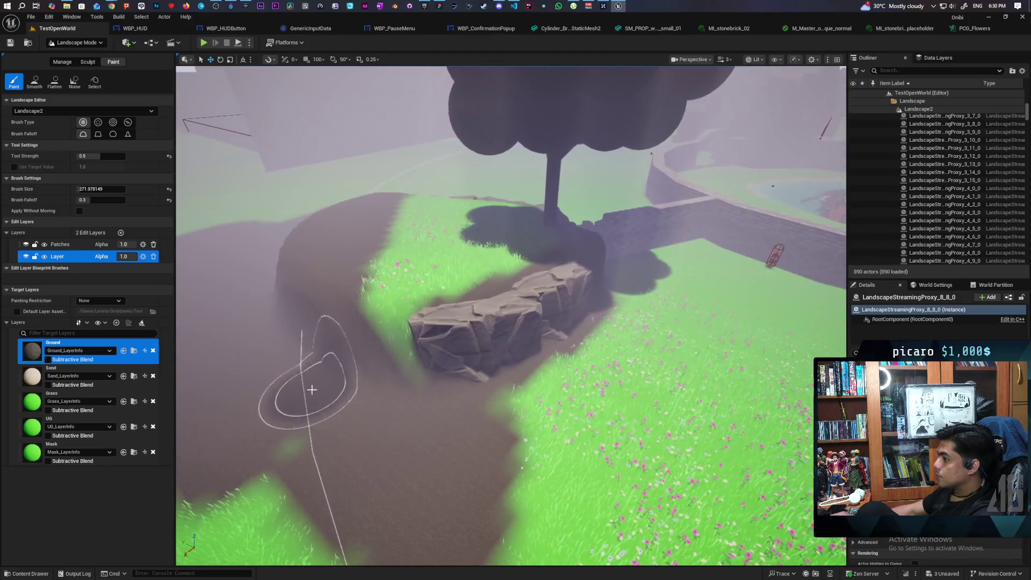
mouse_move(376, 382)
mouse_down()
mouse_move(432, 375)
mouse_move(356, 368)
mouse_move(451, 373)
mouse_move(403, 370)
mouse_move(346, 390)
mouse_up()
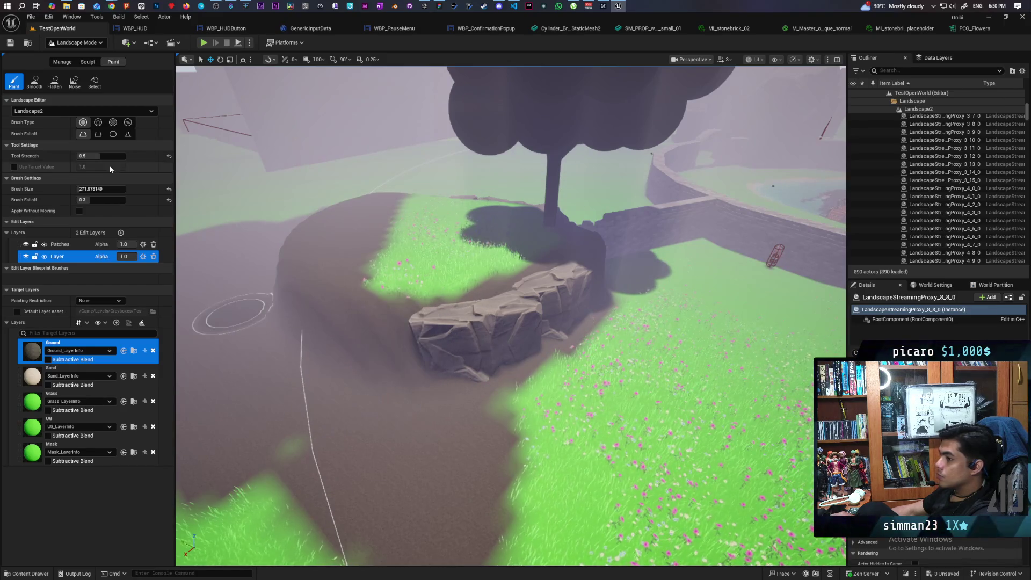
click(83, 42)
click(69, 54)
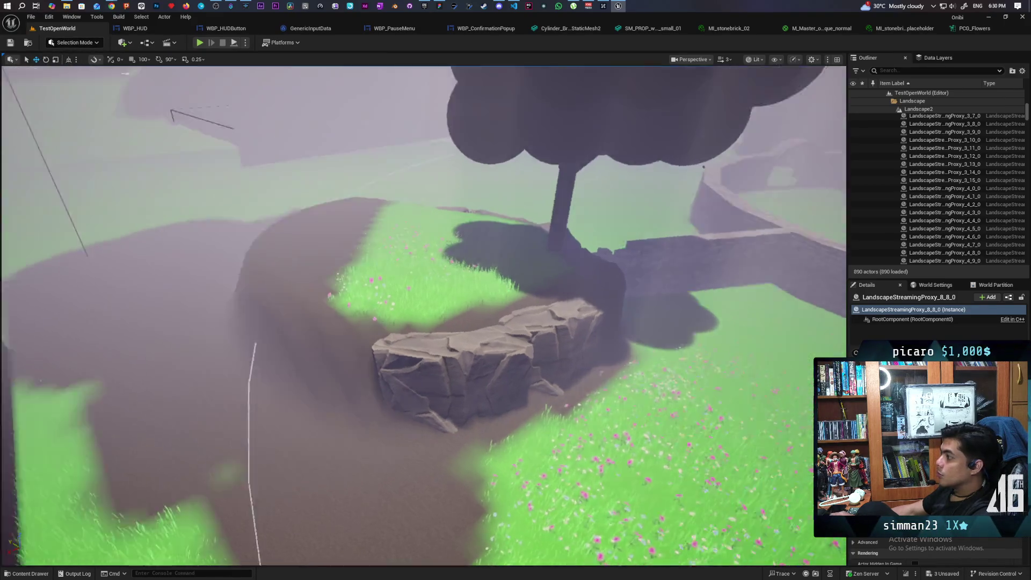
- Save all changes and filter the Outliner for 'cliff'
key(ctrl+s)
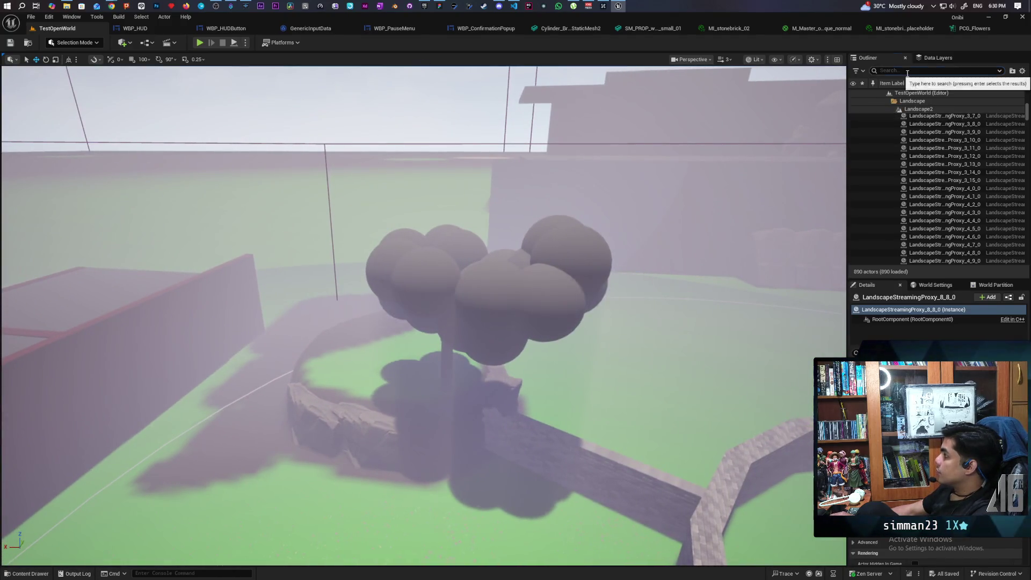
text(cliff)
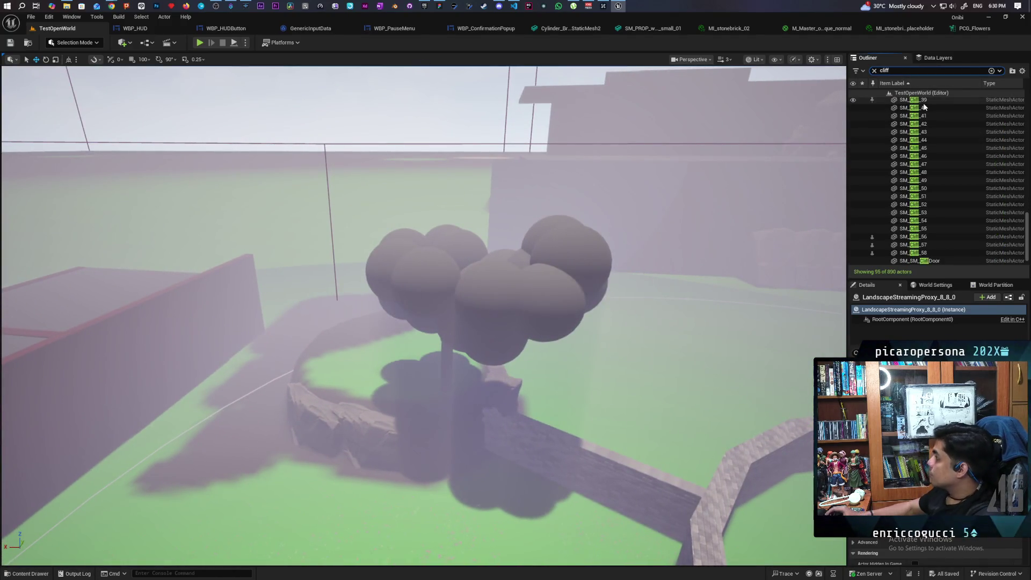
scroll(936, 139, up, 10)
scroll(1028, 166, up, 5)
mouse_move(1028, 166)
mouse_down()
mouse_move(1027, 103)
mouse_move(1028, 247)
mouse_up()
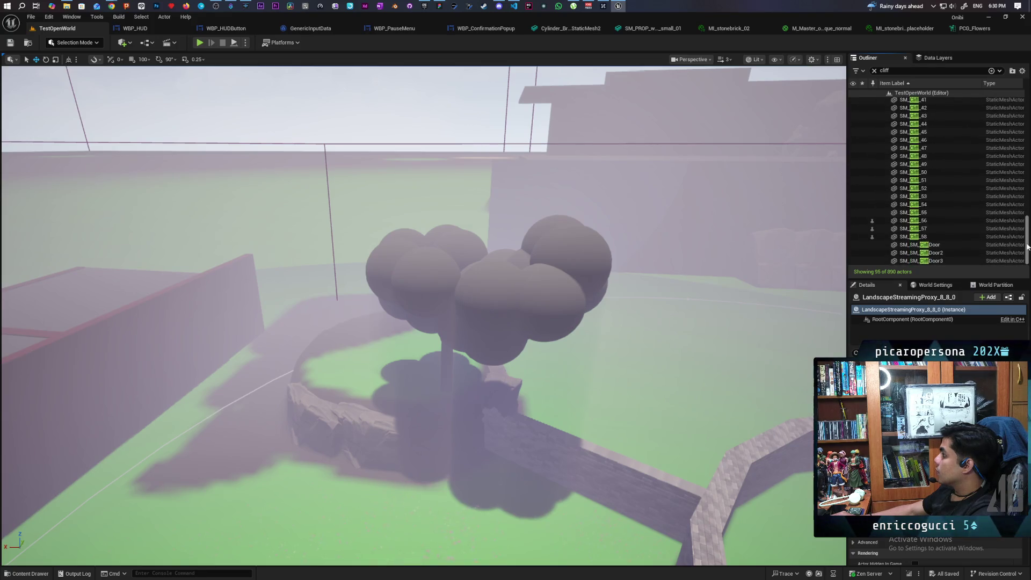
- Select PCG_Cliff_PCGStamp, focus it in the viewport, and clear the search filter
scroll(900, 254, up, 10)
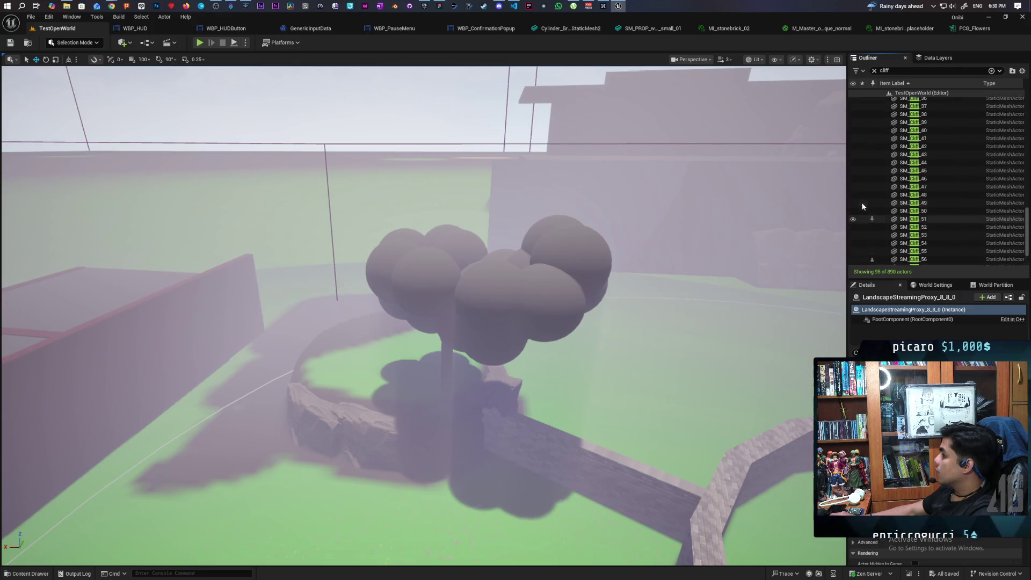
scroll(863, 189, up, 10)
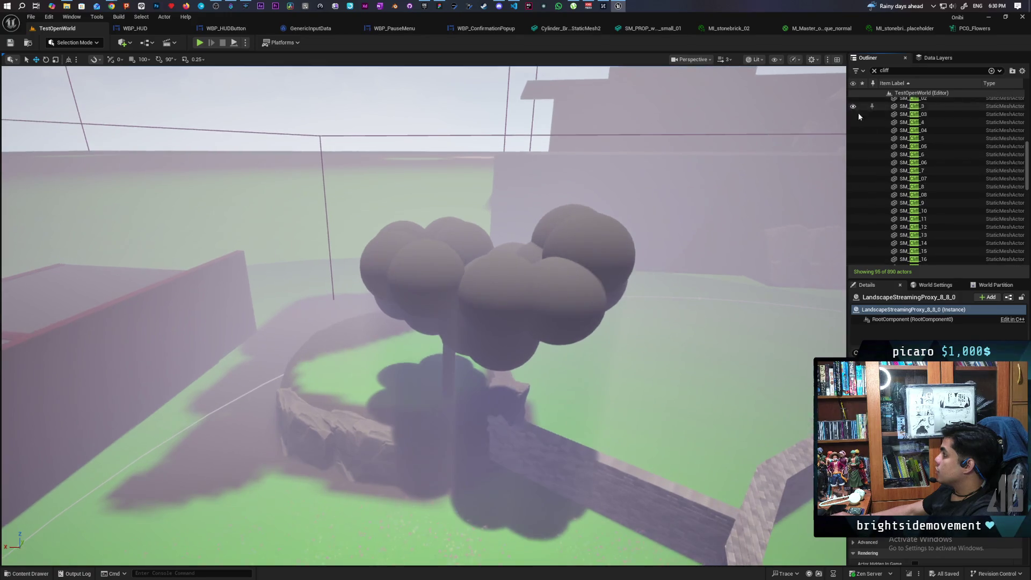
scroll(871, 139, up, 3)
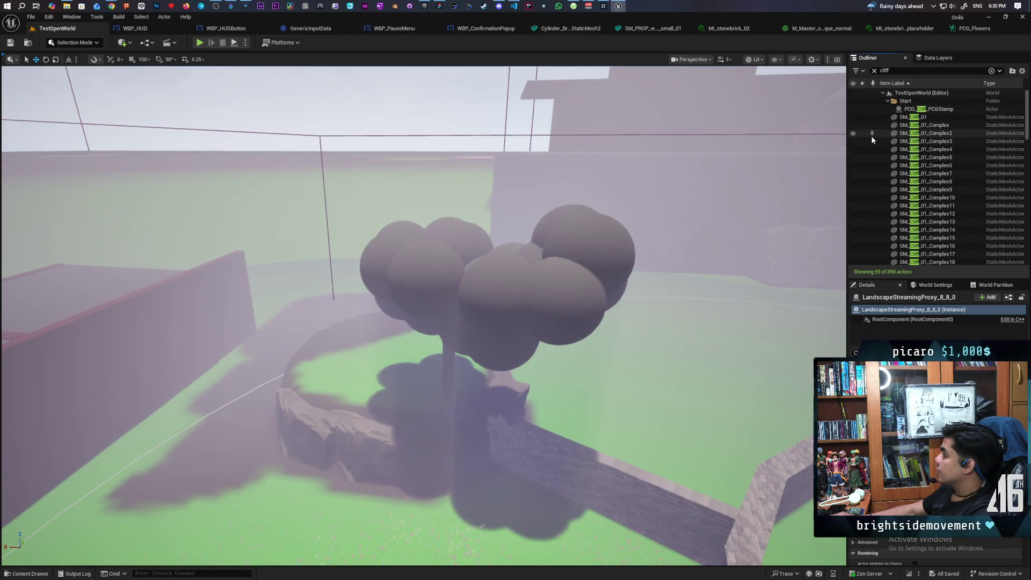
click(929, 109)
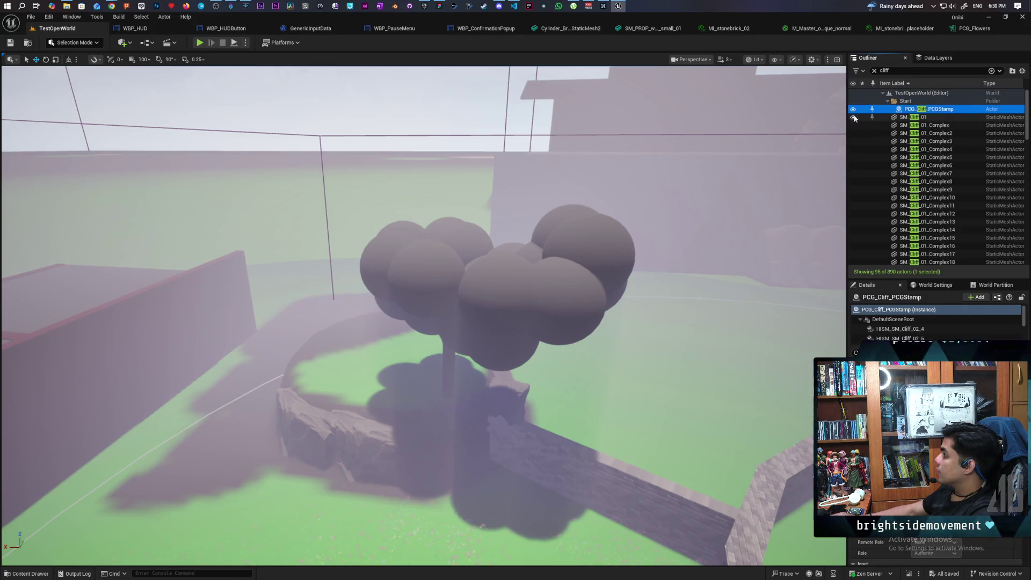
key(f)
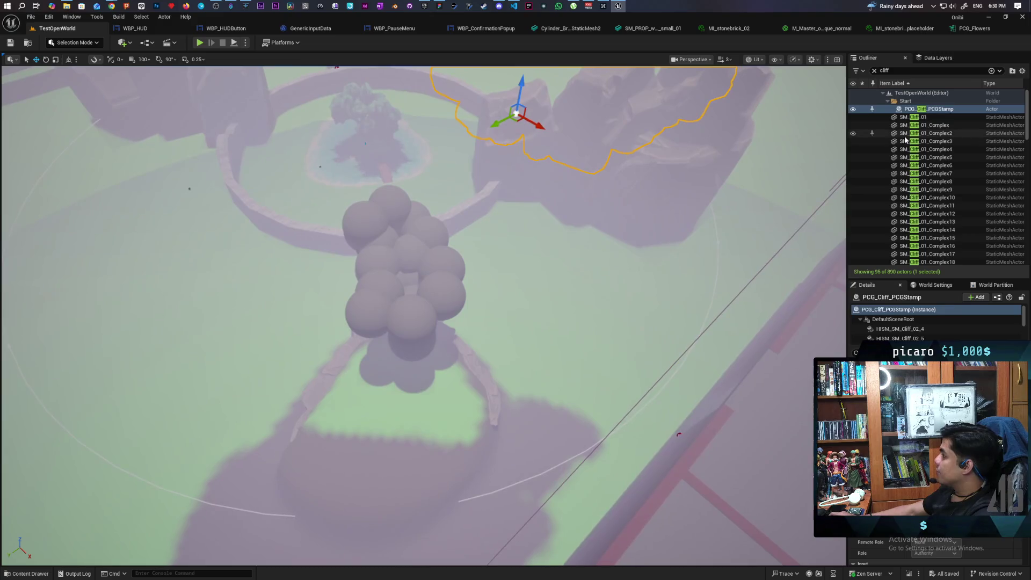
scroll(868, 88, down, 3)
click(874, 71)
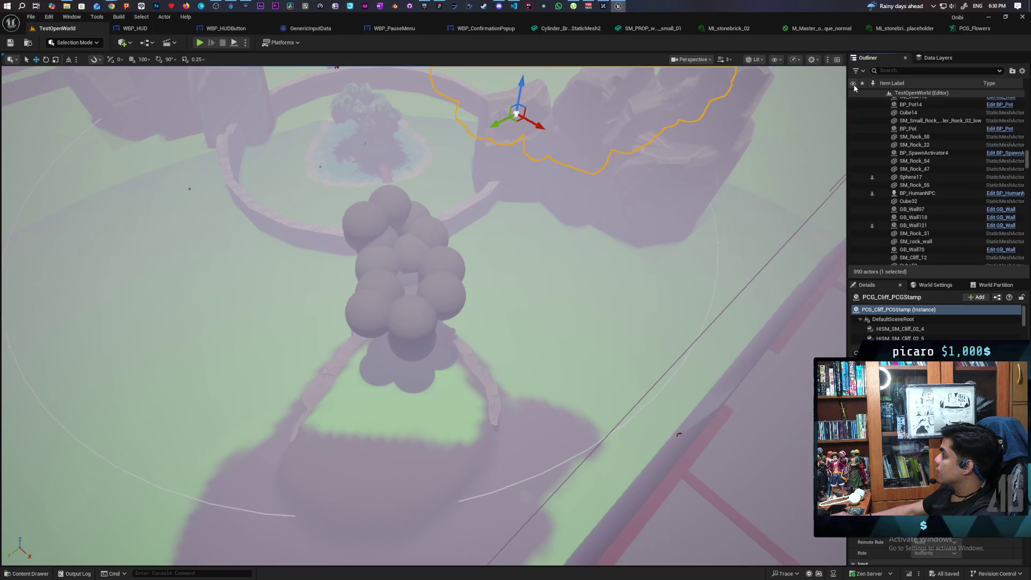
- Make the BP_PCGSplineClosed_PCGStamp cliffs visible and select that actor in the Outliner
drag(1026, 164, 1026, 76)
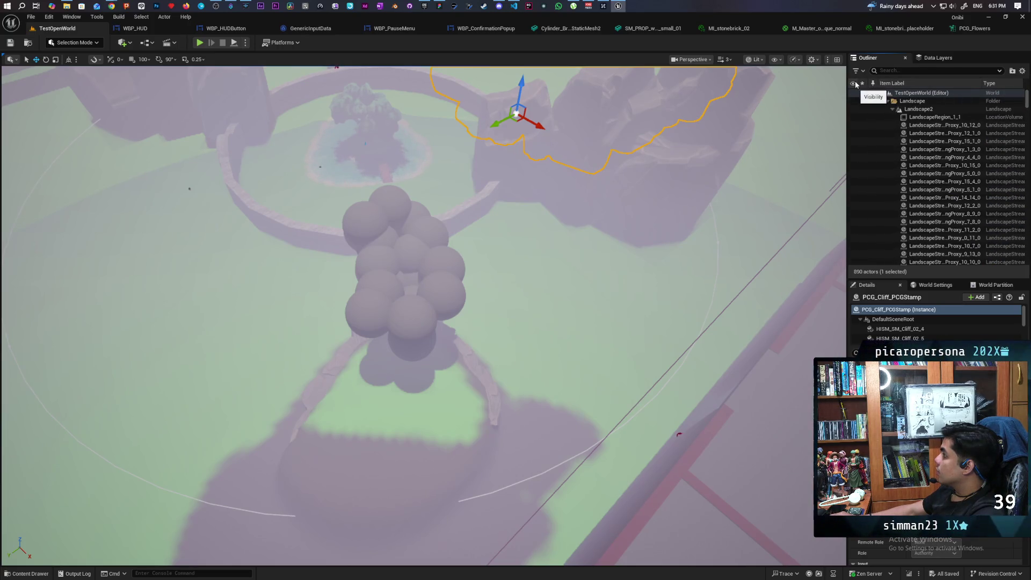
scroll(934, 140, down, 5)
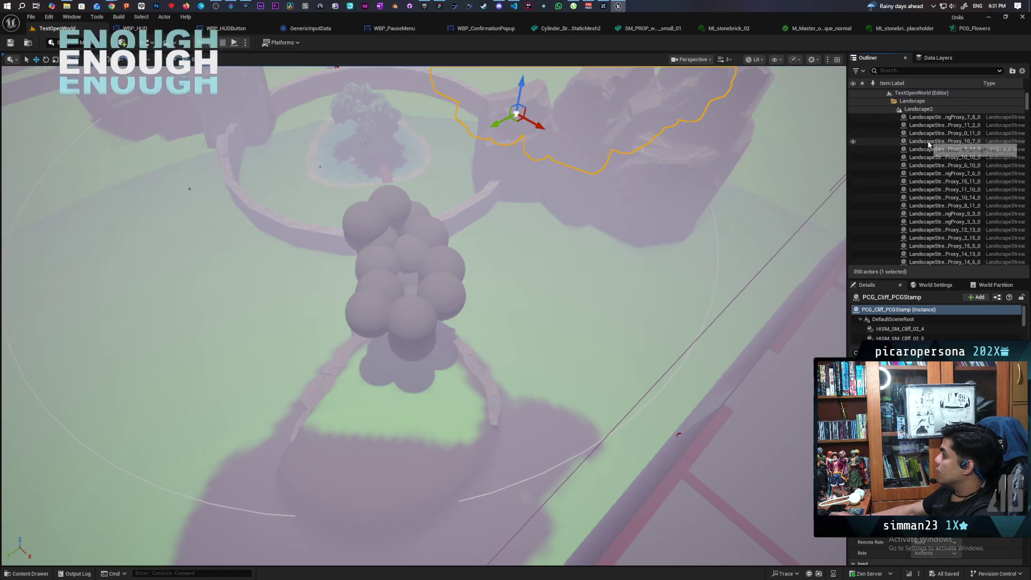
scroll(934, 149, down, 10)
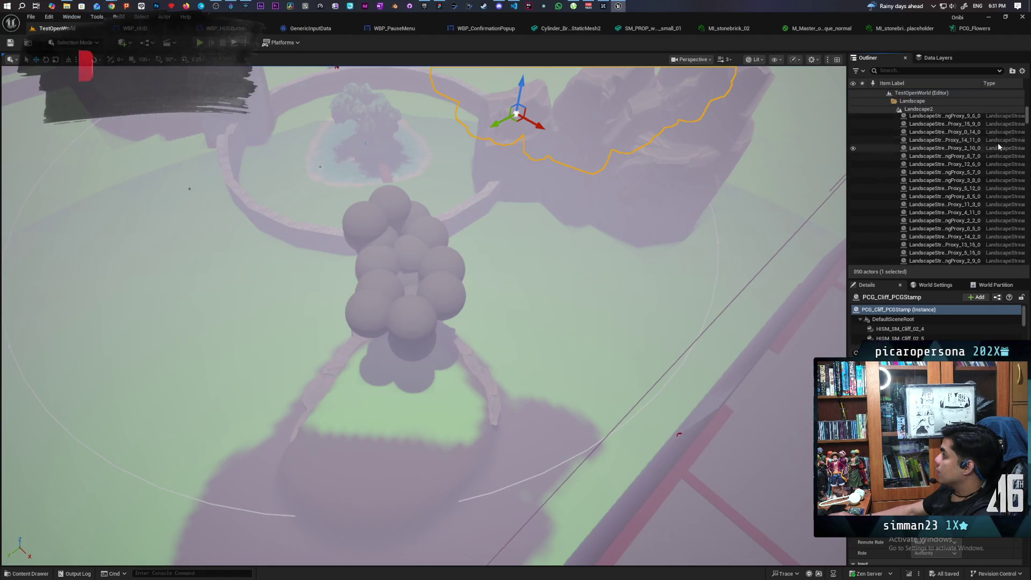
drag(1028, 113, 1028, 145)
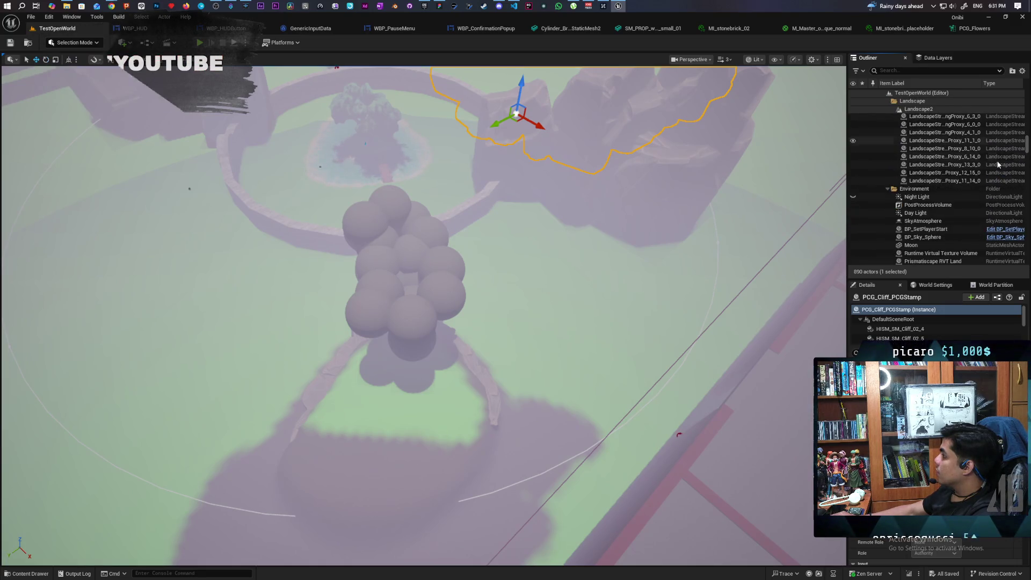
scroll(968, 175, down, 3)
scroll(933, 185, down, 15)
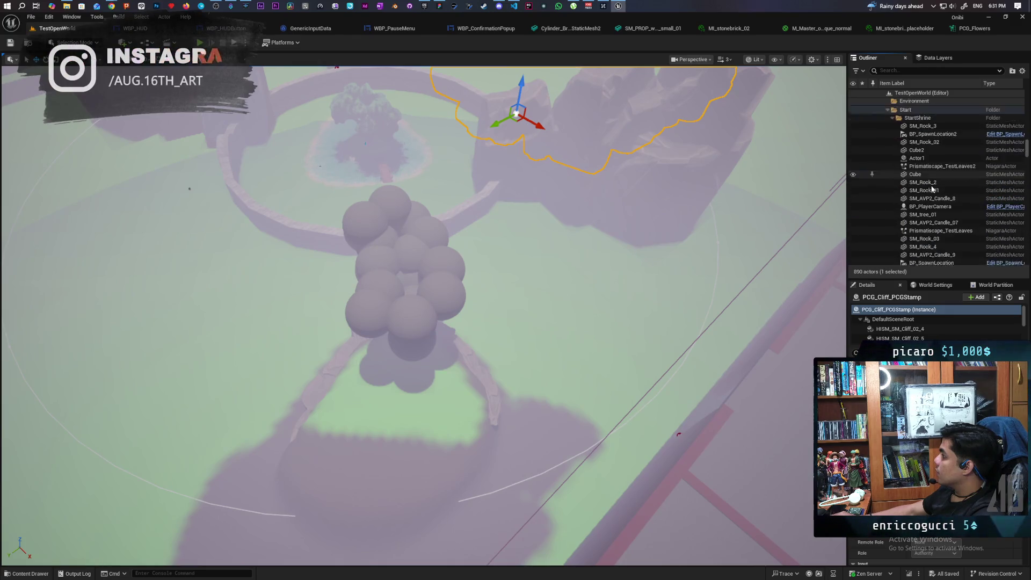
scroll(898, 187, down, 10)
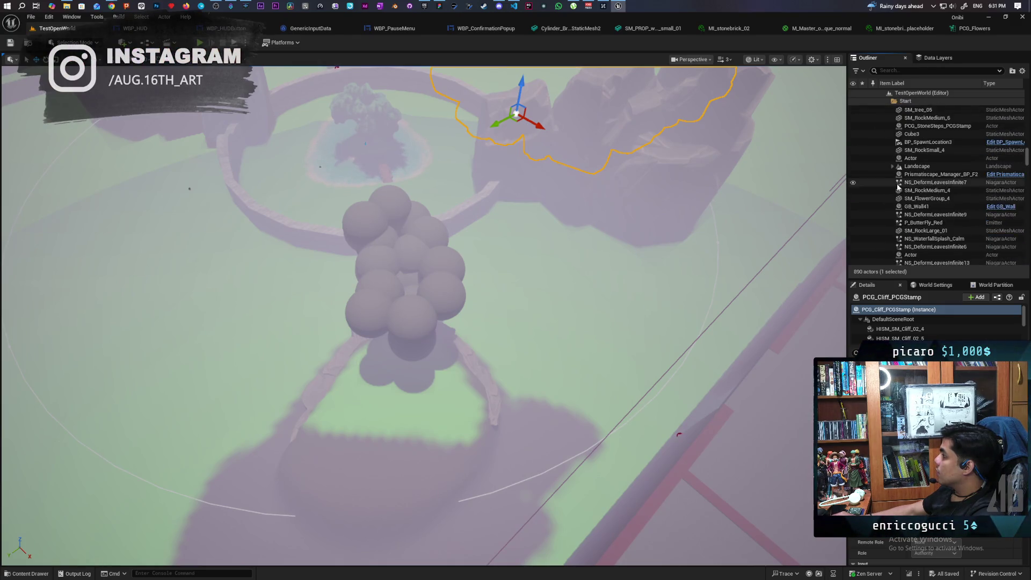
scroll(934, 193, down, 3)
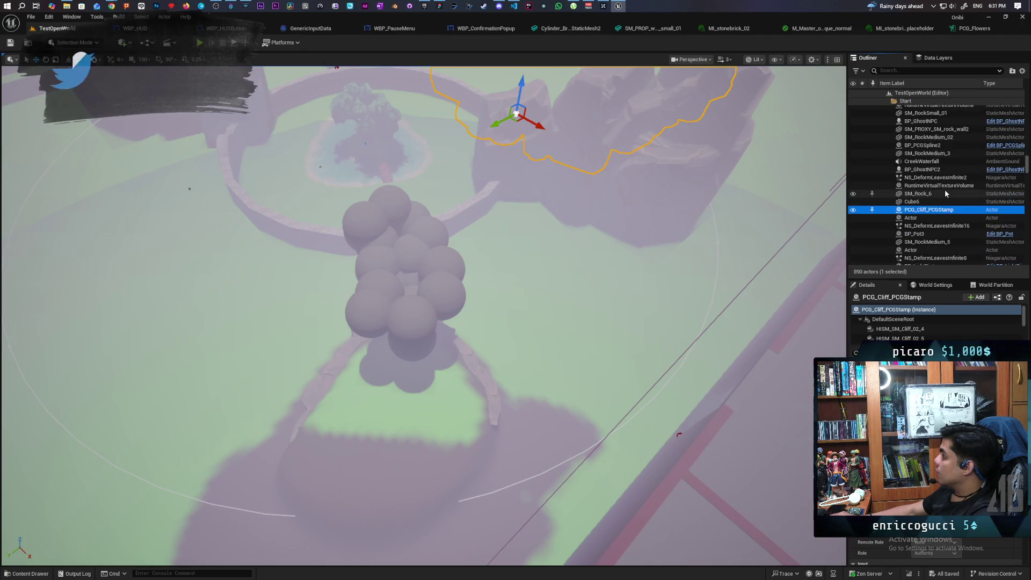
scroll(875, 220, down, 5)
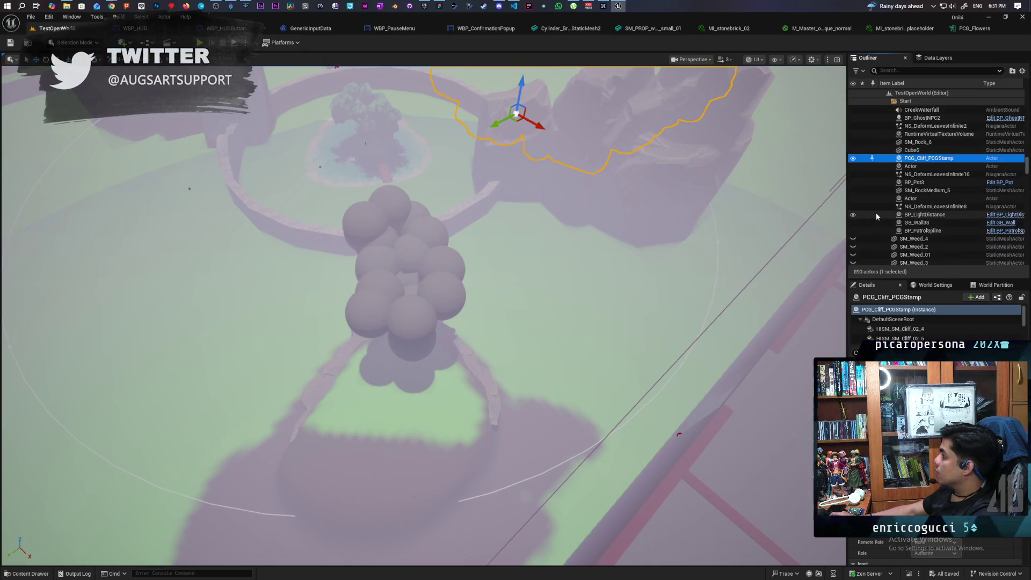
scroll(874, 209, up, 1)
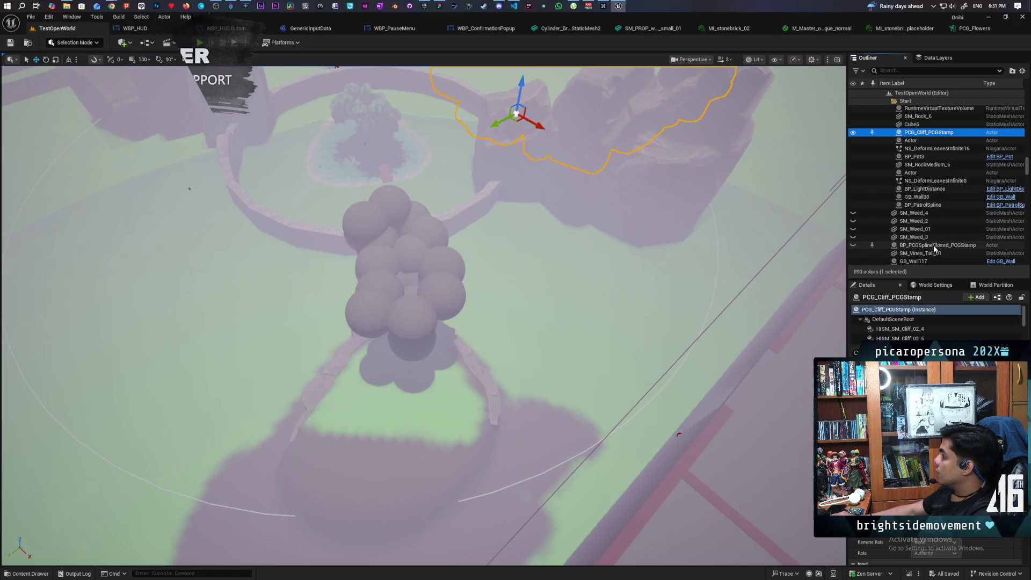
click(854, 245)
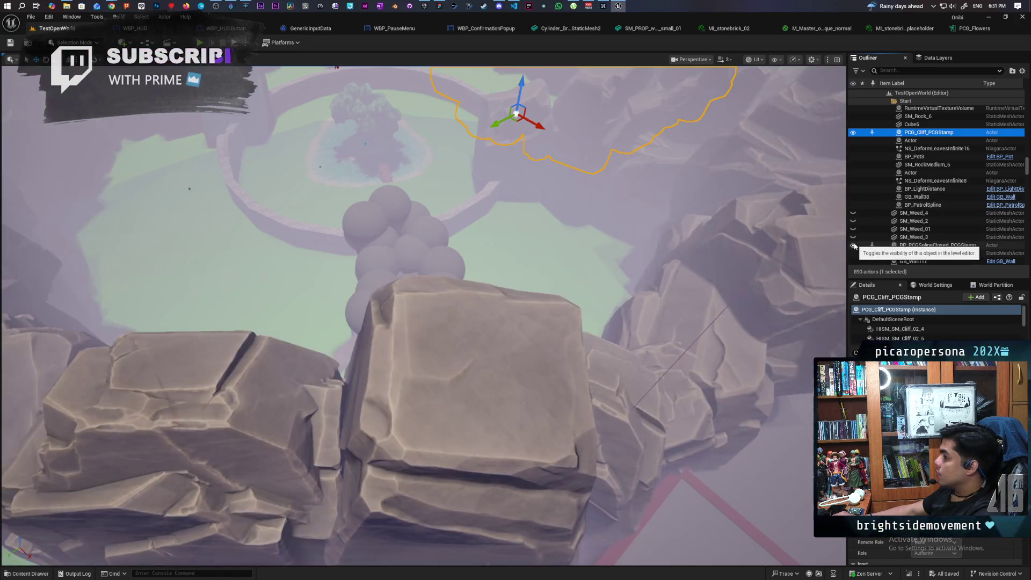
click(907, 247)
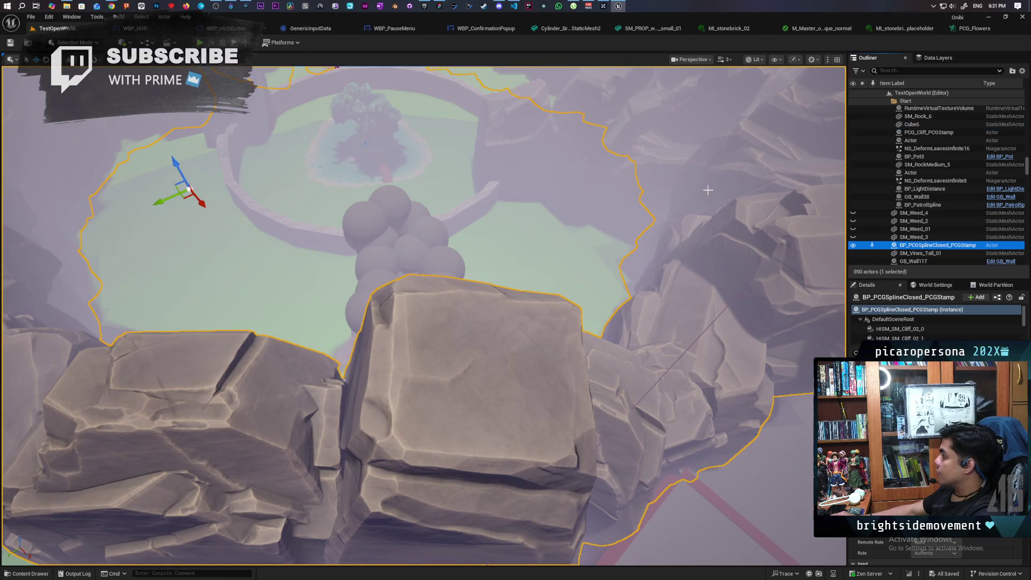
- Lower the view across the cliffs, select the landscape, and enter Landscape Mode with Shift+2
mouse_move(312, 193)
mouse_down()
mouse_move(299, 419)
mouse_move(301, 429)
mouse_move(349, 422)
mouse_move(338, 429)
mouse_move(333, 419)
mouse_move(341, 424)
mouse_up()
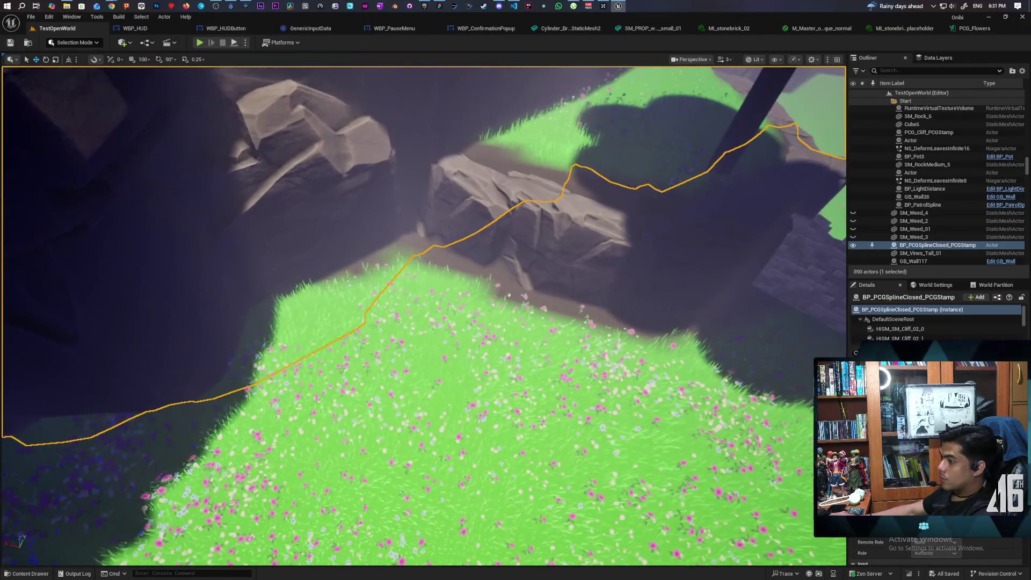
click(344, 424)
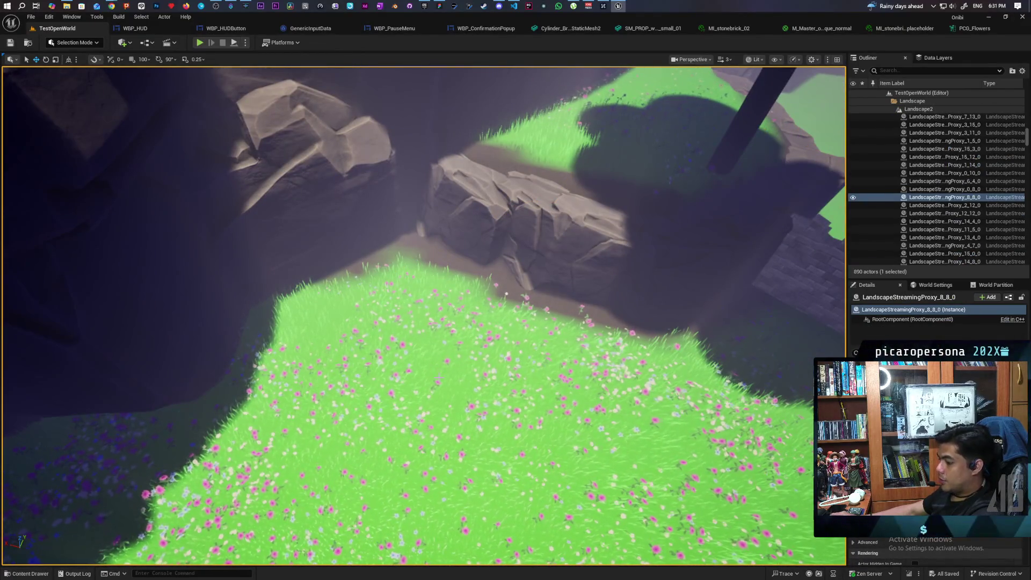
key(shift+2)
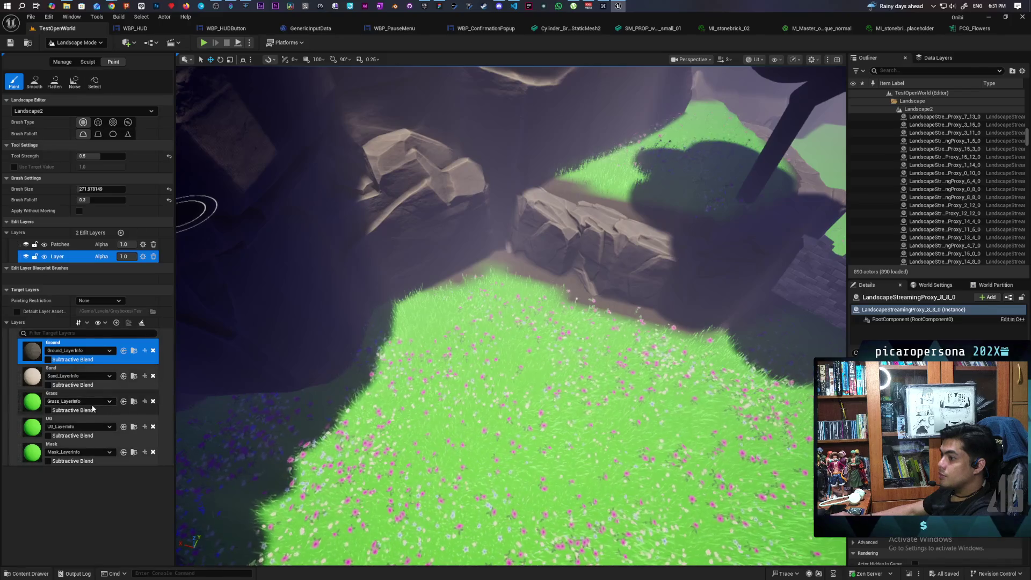
- Paint the Grass layer onto the ground around the cliff rocks
click(90, 399)
drag(449, 327, 462, 306)
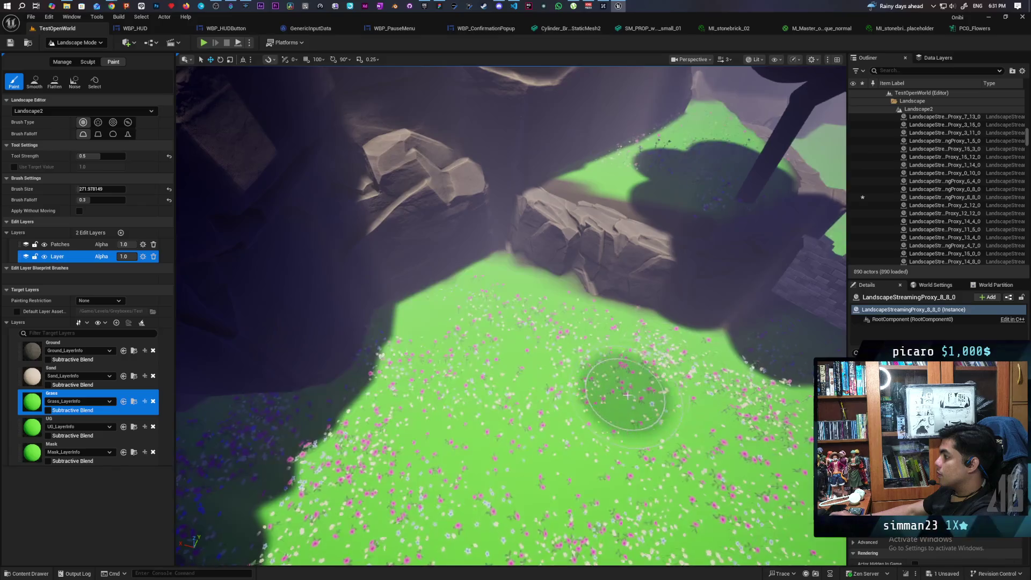
scroll(626, 380, up, 10)
scroll(471, 437, down, 3)
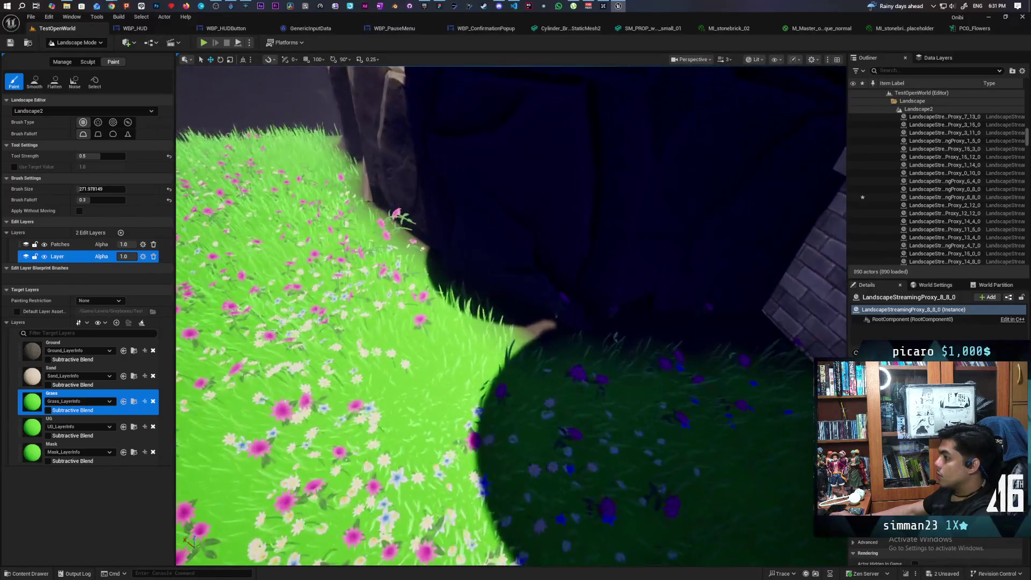
scroll(472, 437, down, 5)
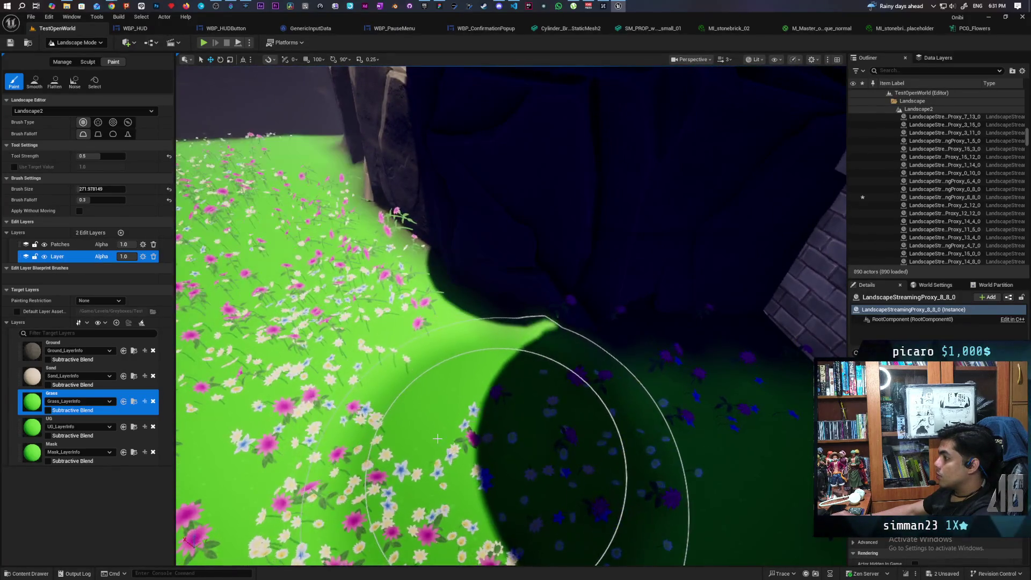
scroll(440, 363, up, 5)
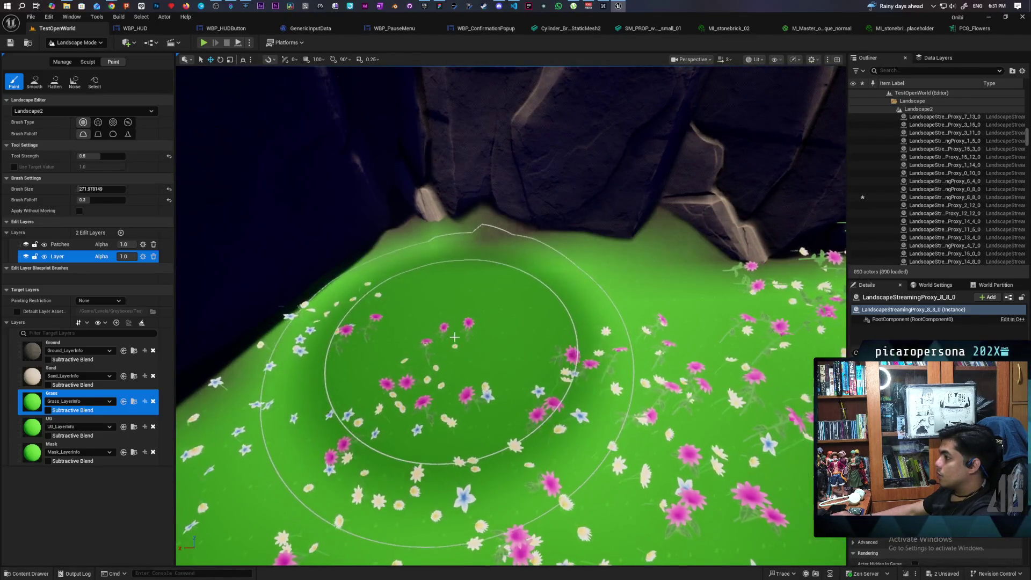
scroll(501, 371, down, 3)
scroll(524, 239, up, 4)
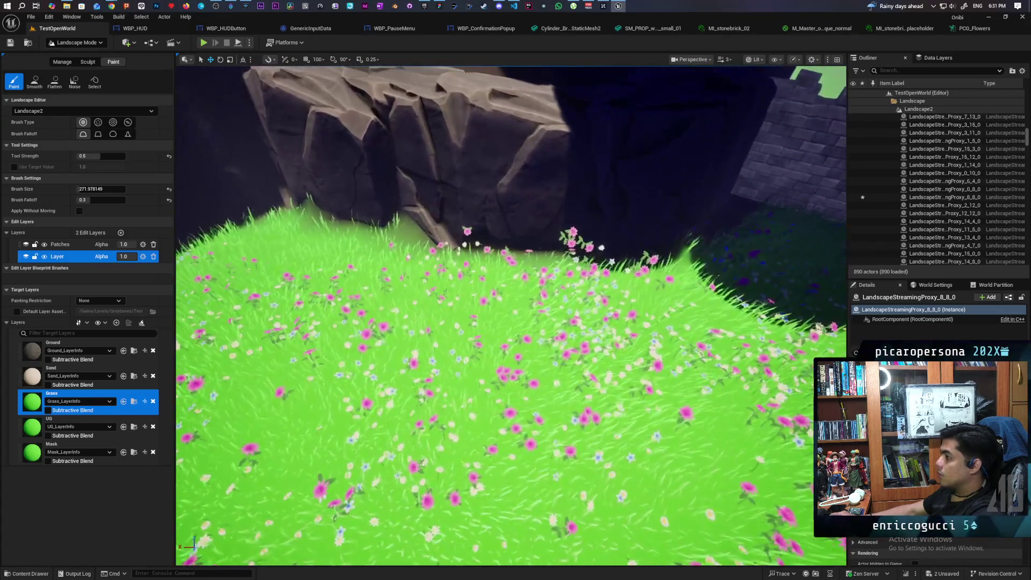
scroll(524, 239, down, 3)
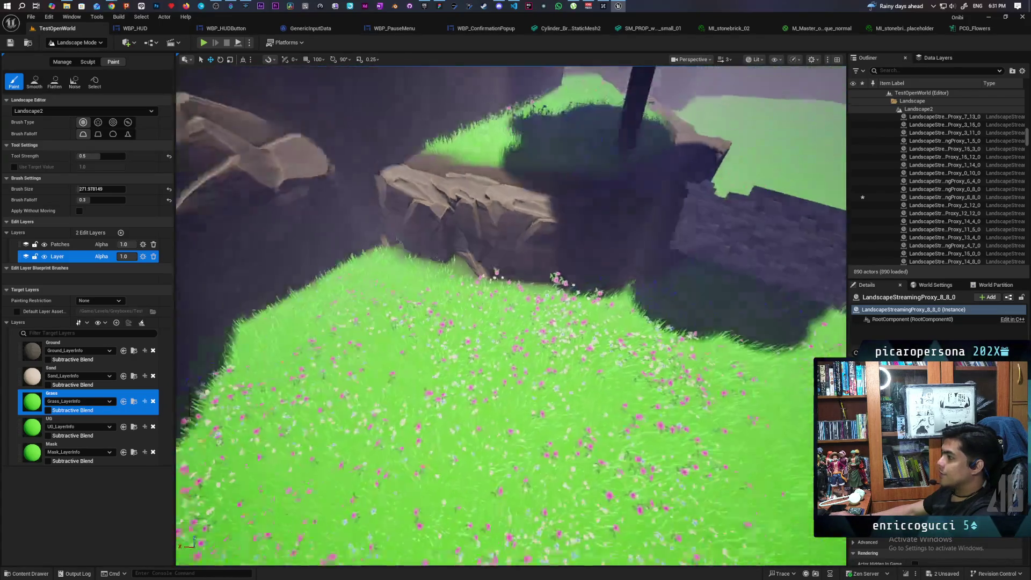
scroll(794, 324, up, 5)
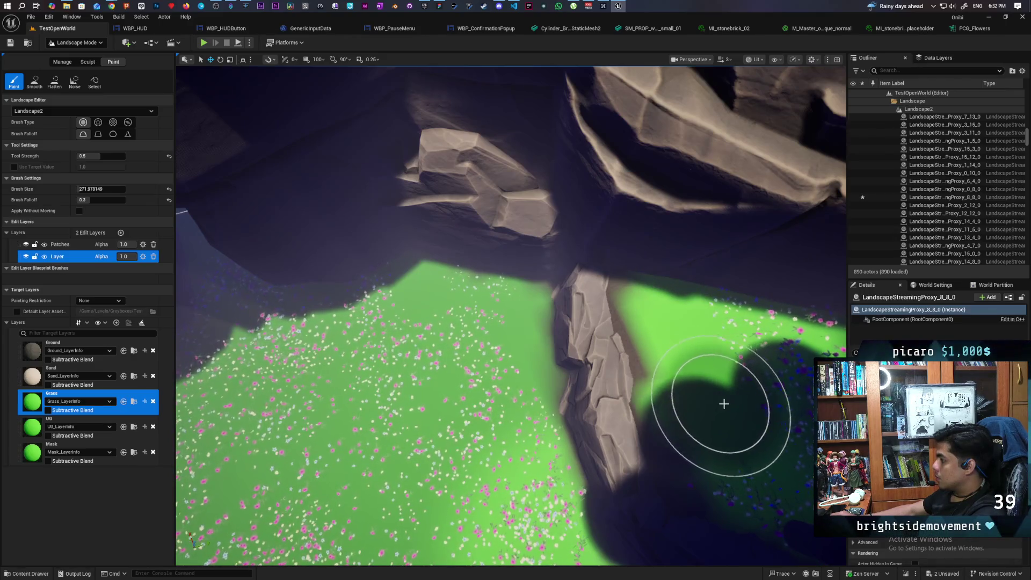
scroll(759, 408, up, 8)
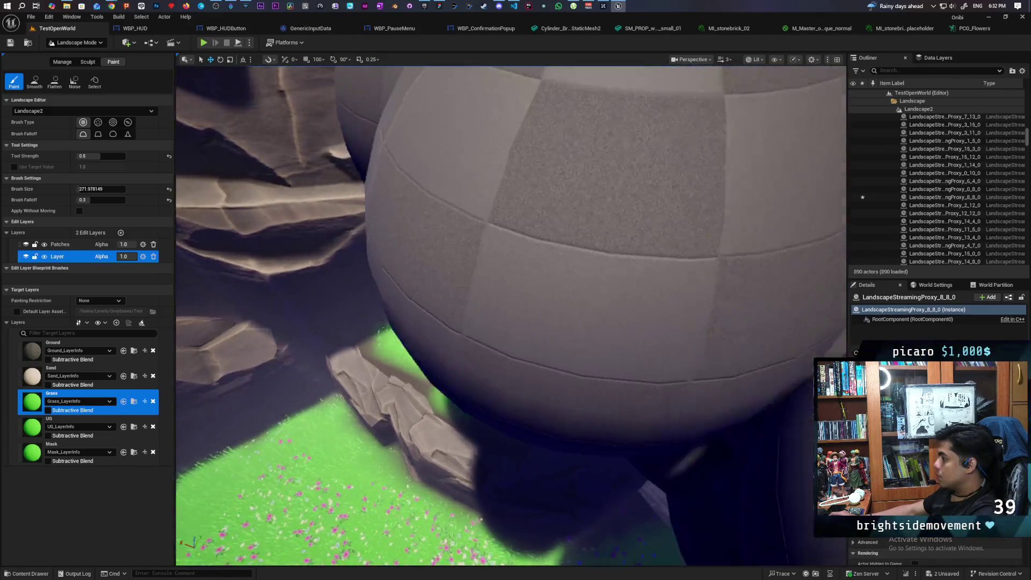
scroll(510, 317, up, 5)
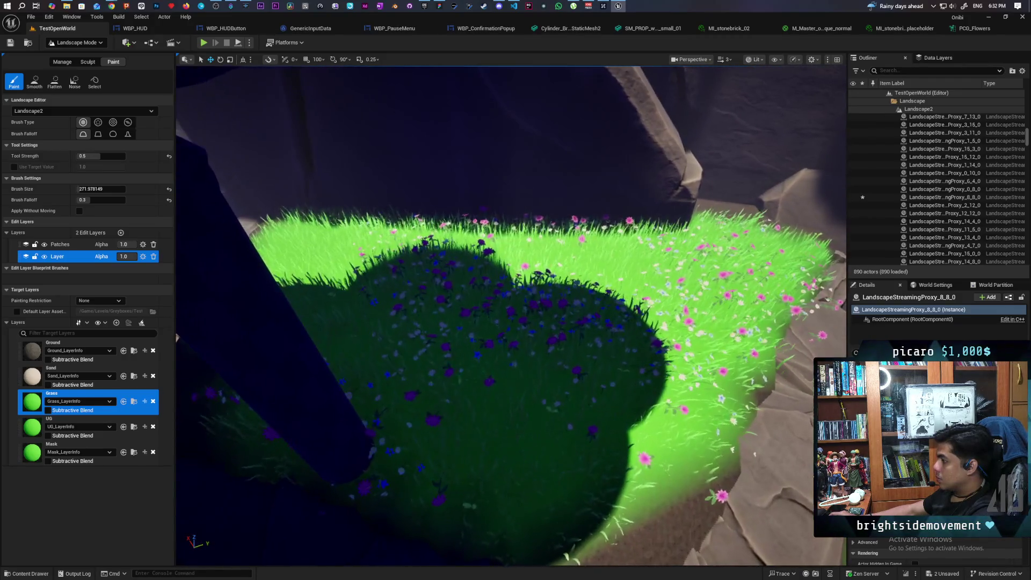
scroll(510, 317, up, 6)
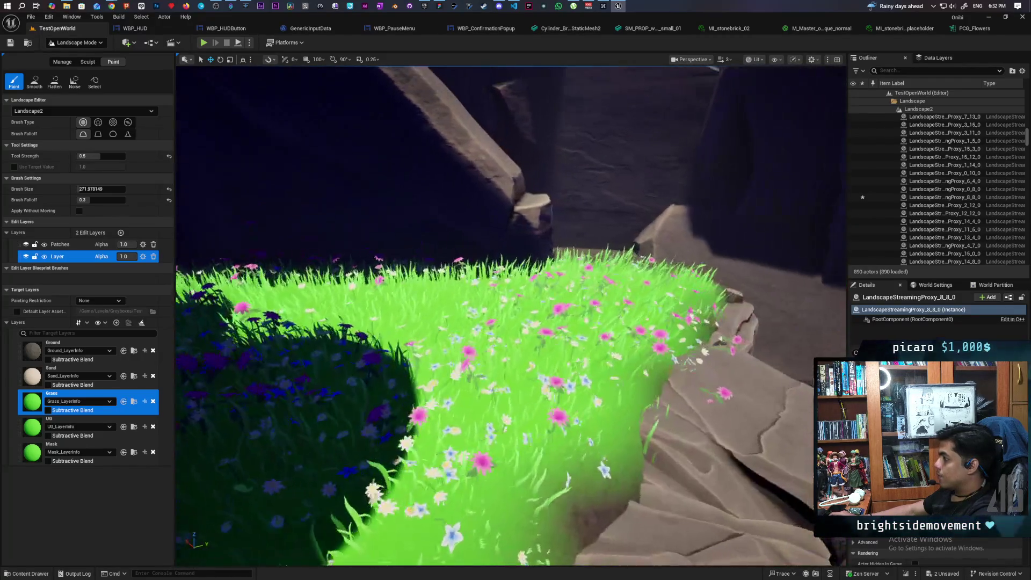
scroll(510, 317, down, 6)
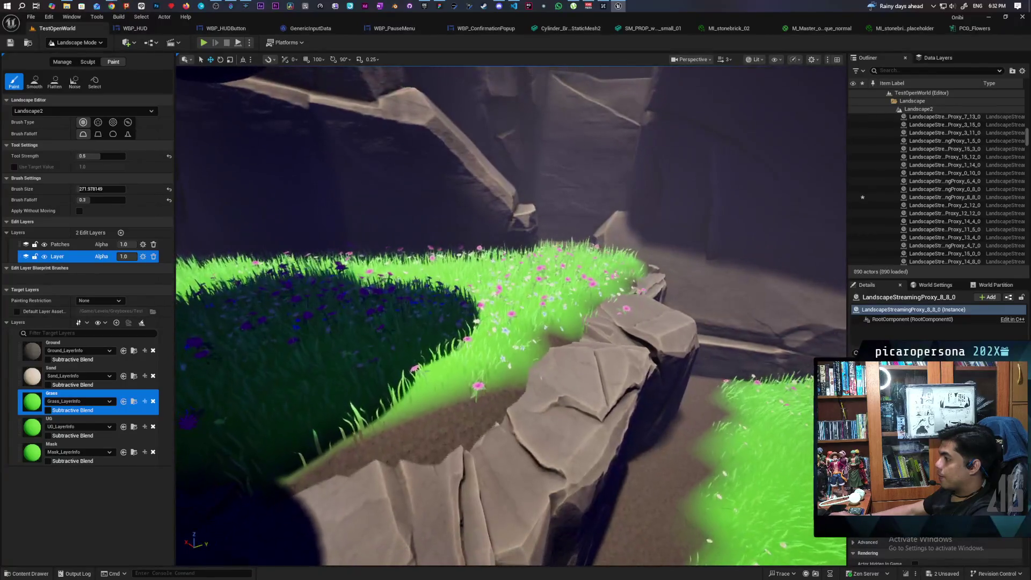
scroll(510, 316, up, 5)
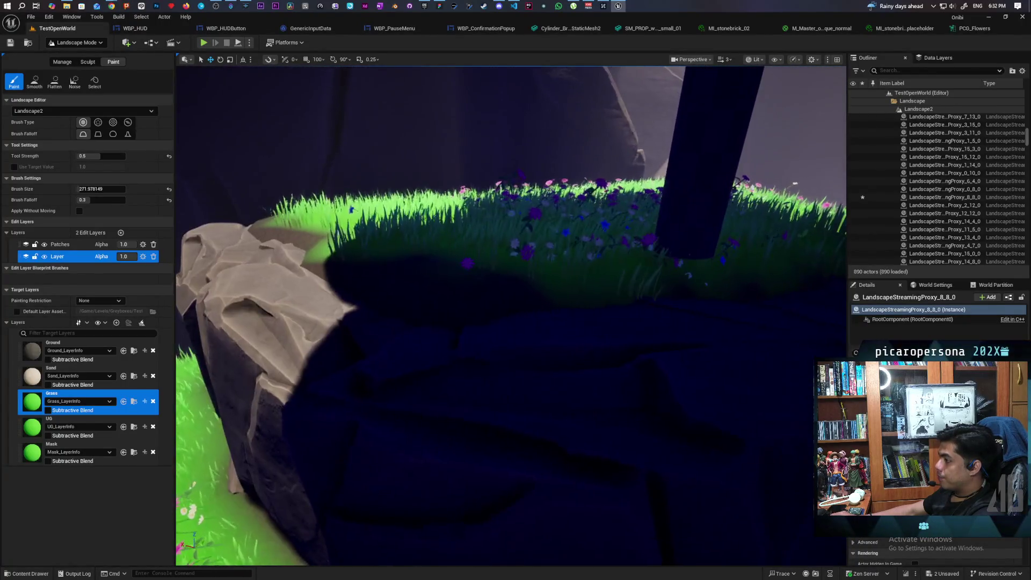
scroll(510, 317, down, 5)
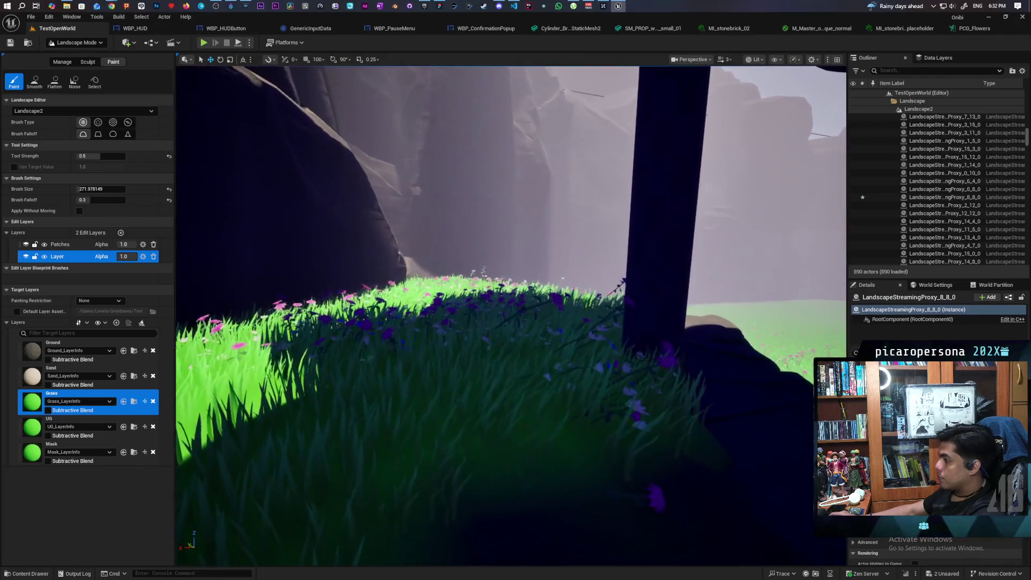
scroll(510, 317, up, 4)
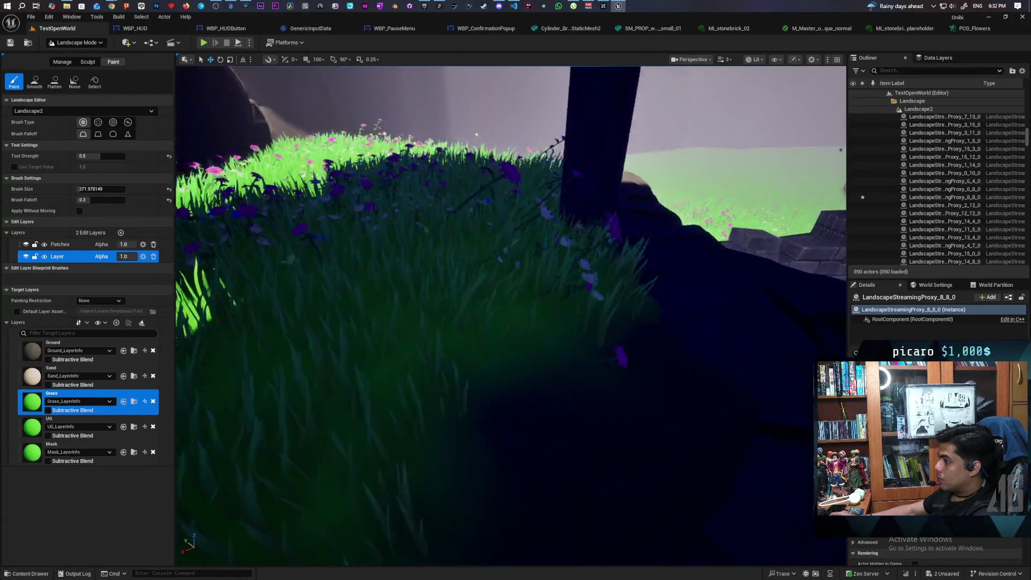
scroll(510, 317, up, 3)
scroll(510, 316, down, 3)
- Inspect the grass by the tree and the rock wall, then return to the PCG_Flowers graph
drag(510, 317, 563, 317)
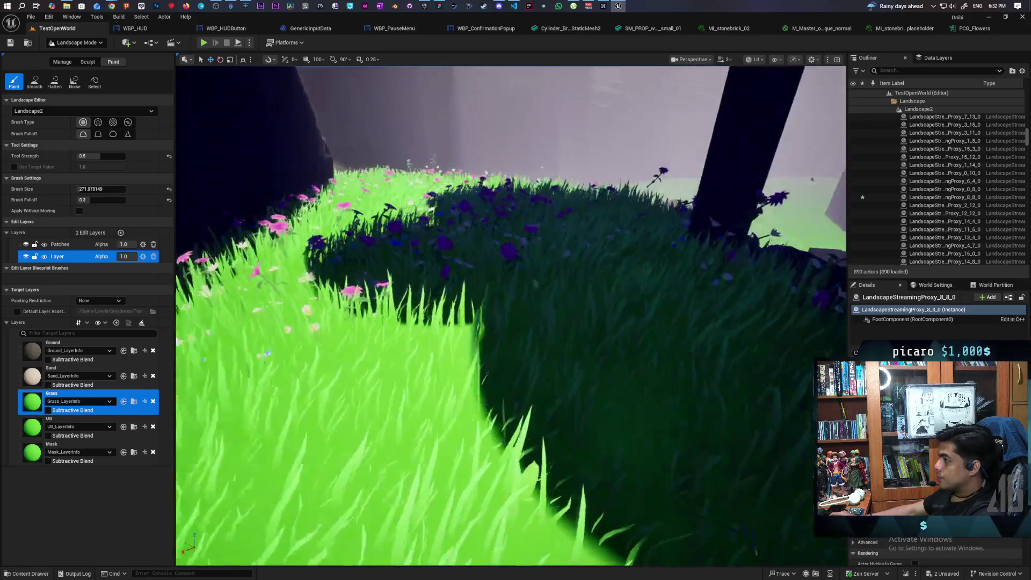
scroll(510, 317, down, 8)
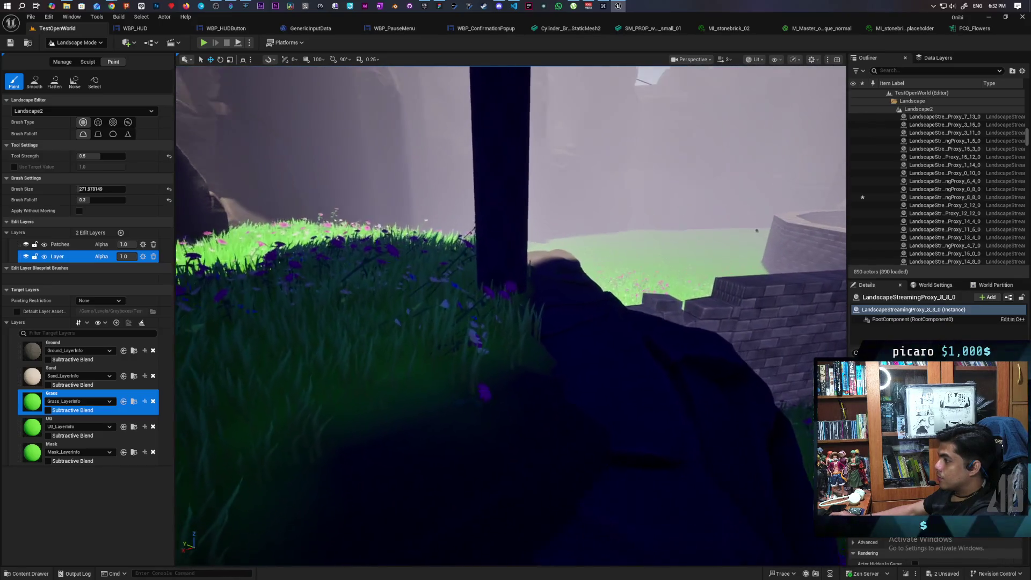
scroll(510, 317, up, 6)
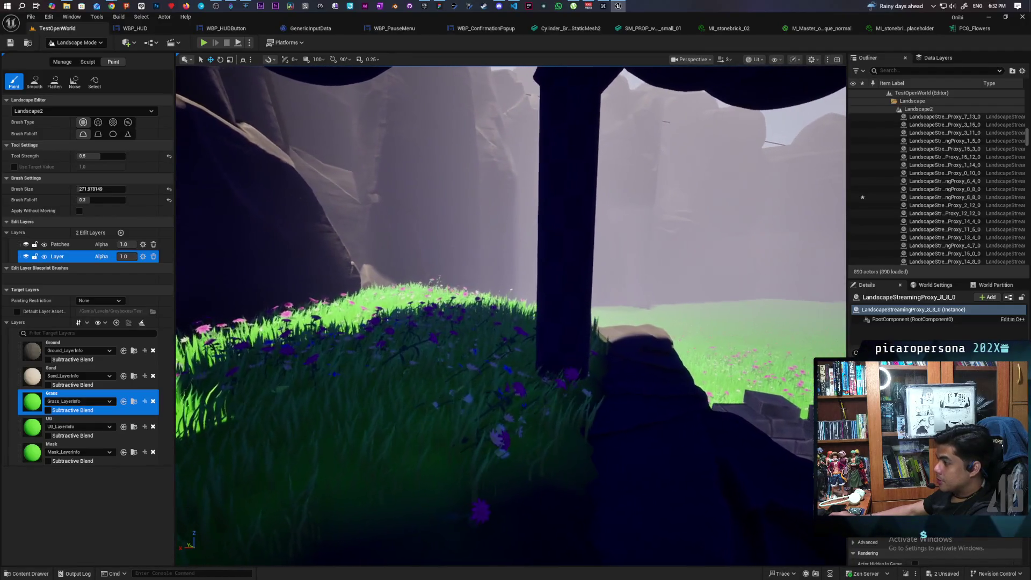
scroll(510, 317, down, 4)
scroll(510, 317, up, 8)
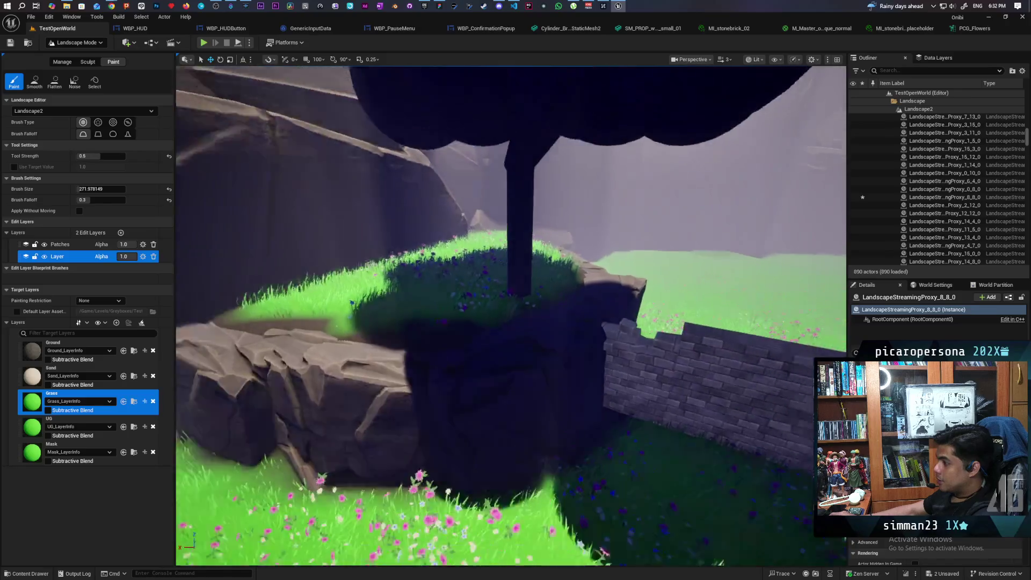
scroll(510, 317, down, 3)
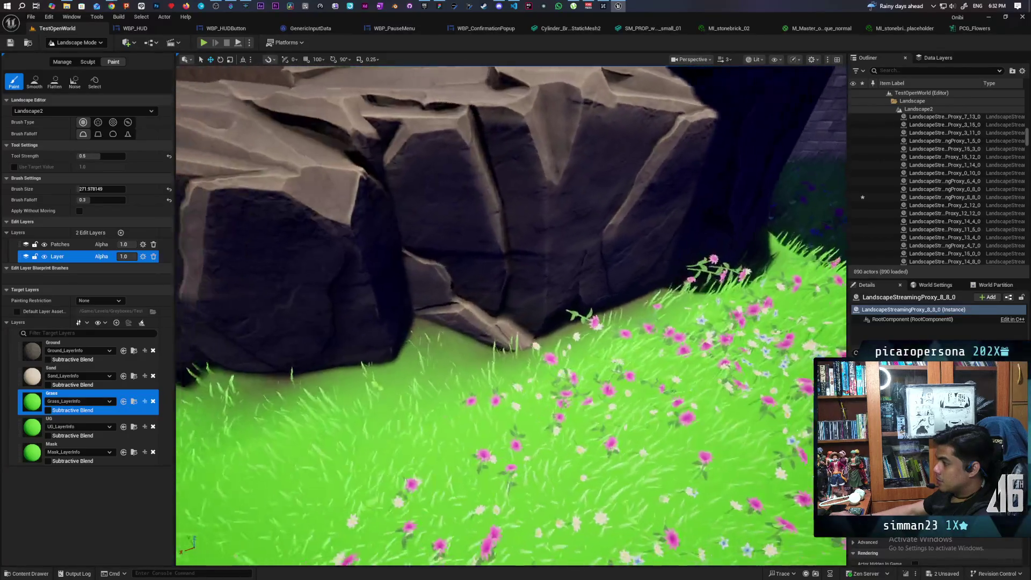
scroll(510, 317, up, 3)
drag(510, 317, 601, 316)
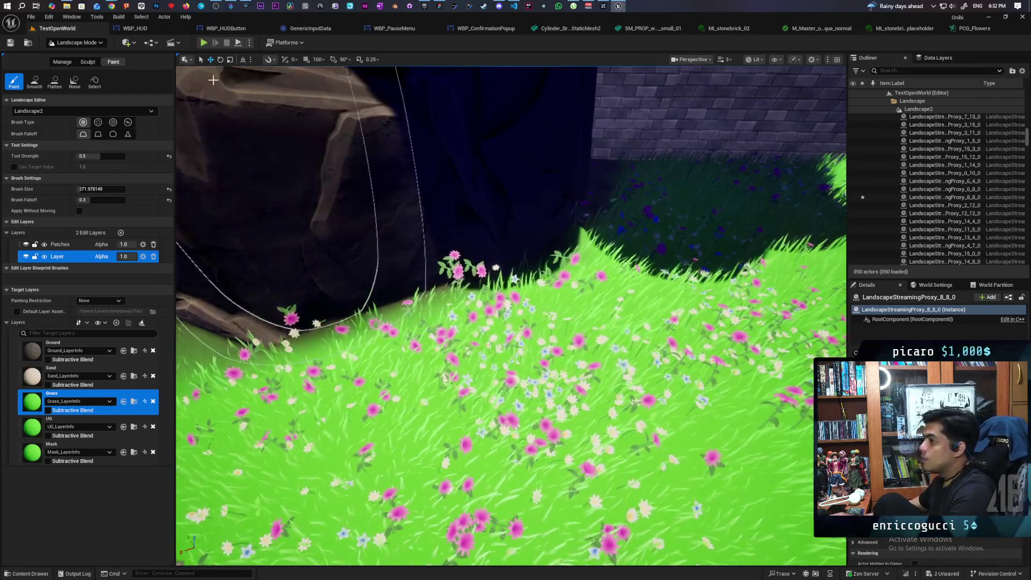
click(970, 28)
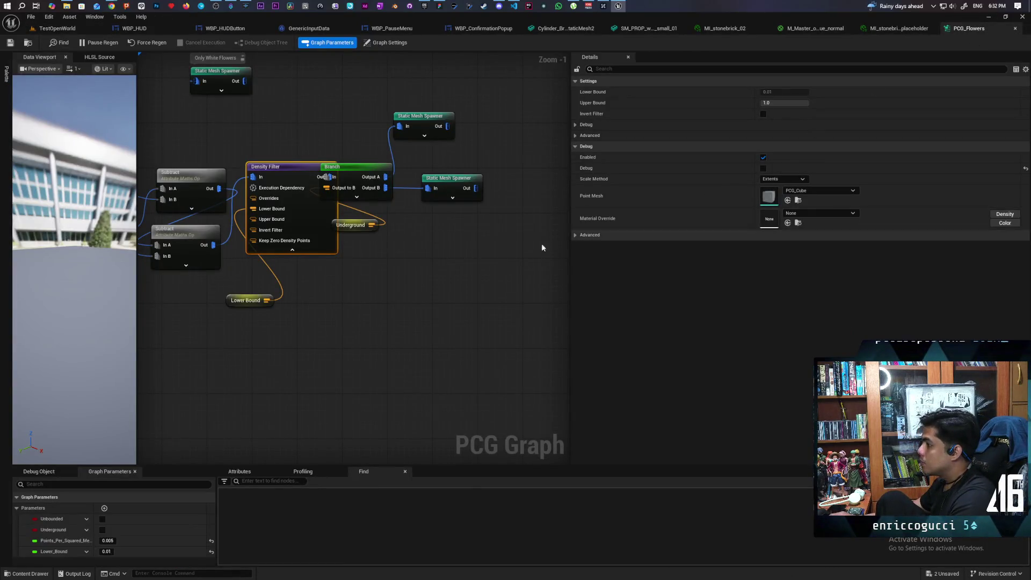
- Move Branch and both spawners right, then add a Transform Points node fed by the Density Filter
mouse_move(454, 273)
mouse_down()
mouse_move(465, 304)
mouse_move(356, 352)
mouse_move(398, 345)
mouse_move(432, 322)
mouse_move(375, 361)
mouse_move(428, 355)
mouse_move(369, 354)
mouse_move(446, 364)
mouse_move(407, 301)
mouse_move(257, 319)
mouse_move(340, 322)
mouse_move(249, 303)
mouse_up()
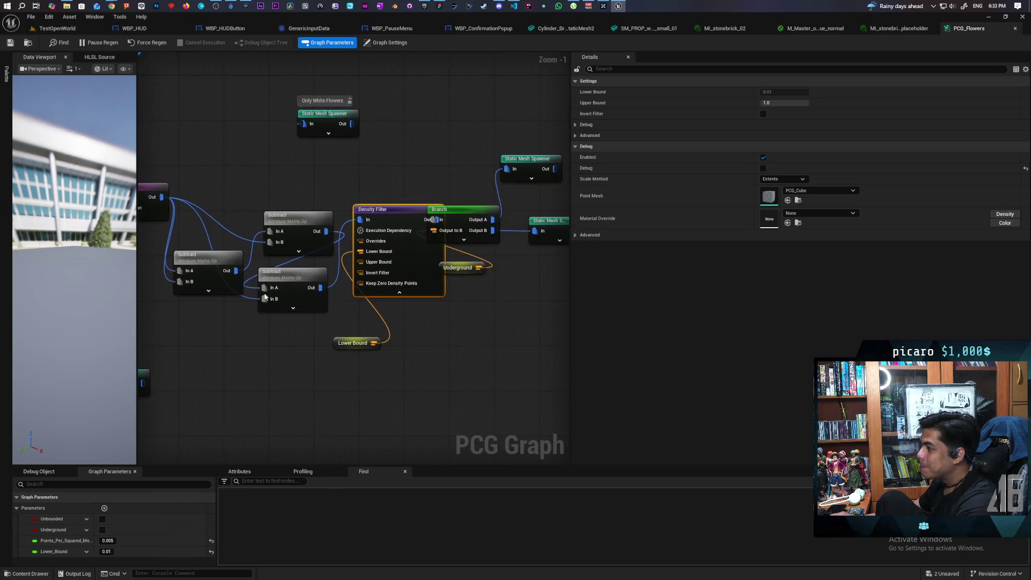
drag(432, 320, 332, 304)
mouse_move(346, 224)
mouse_down()
mouse_move(294, 226)
mouse_move(450, 218)
mouse_up()
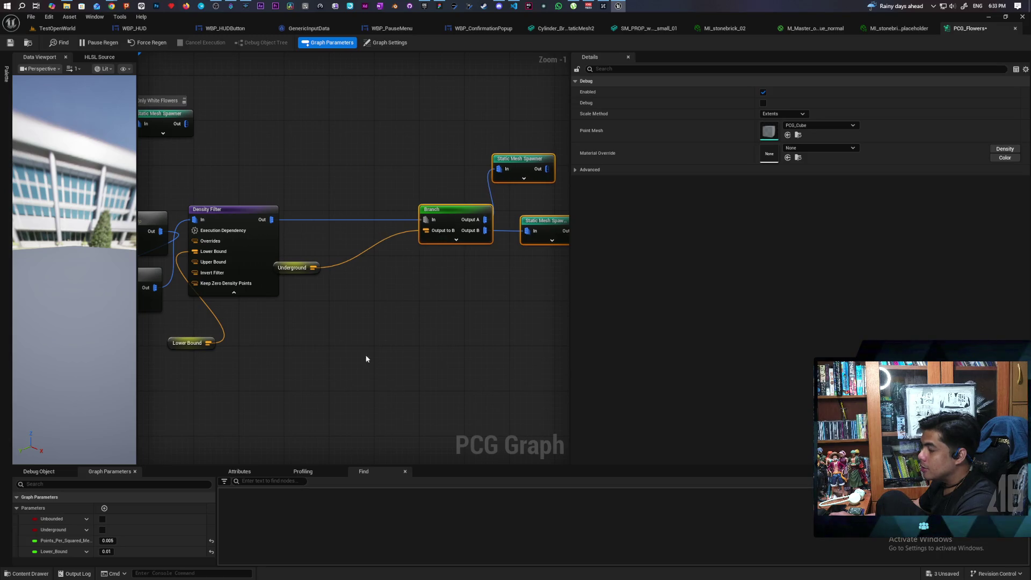
drag(371, 347, 382, 256)
drag(322, 237, 362, 218)
text(trans)
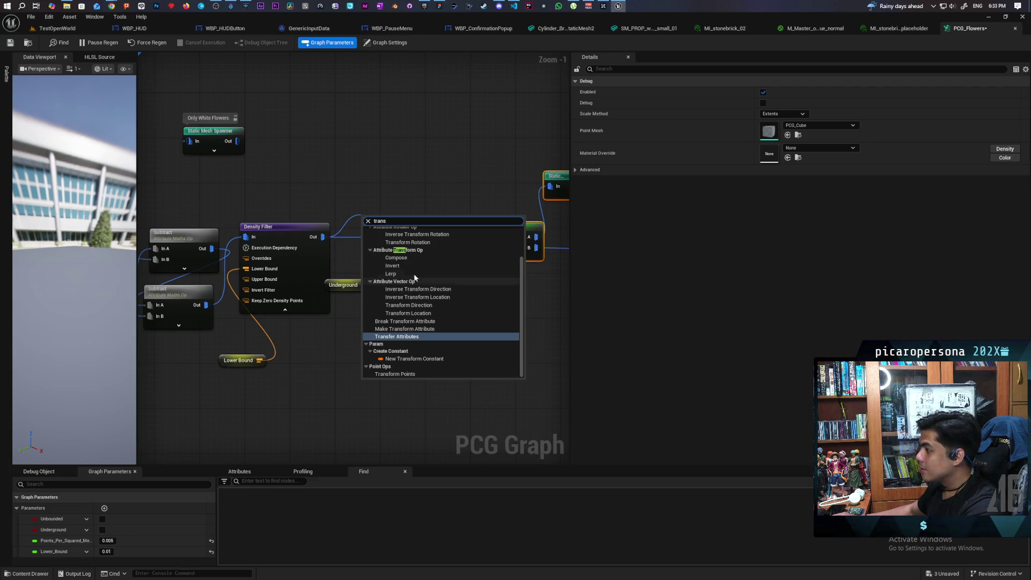
text(form poin)
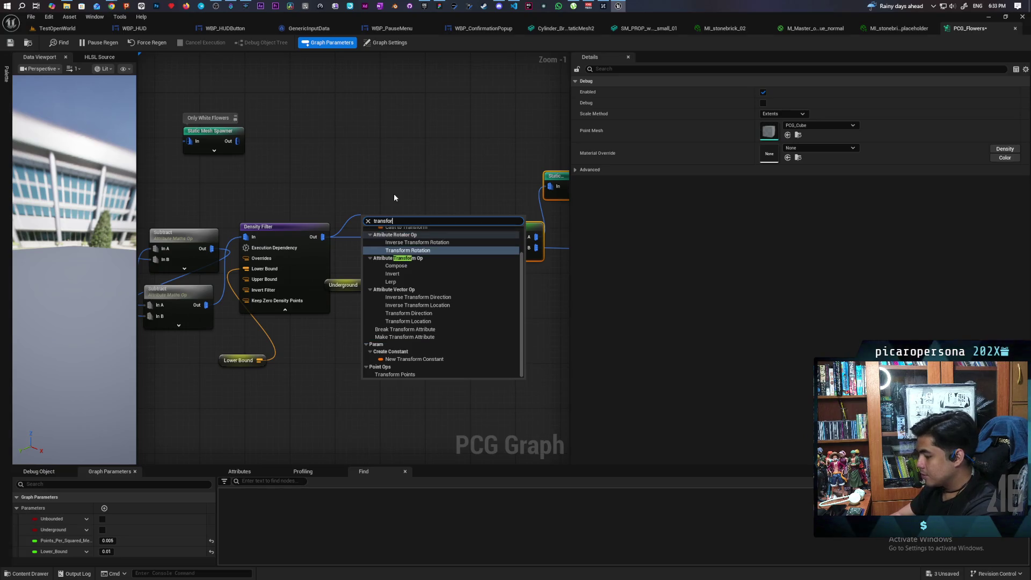
key(Return)
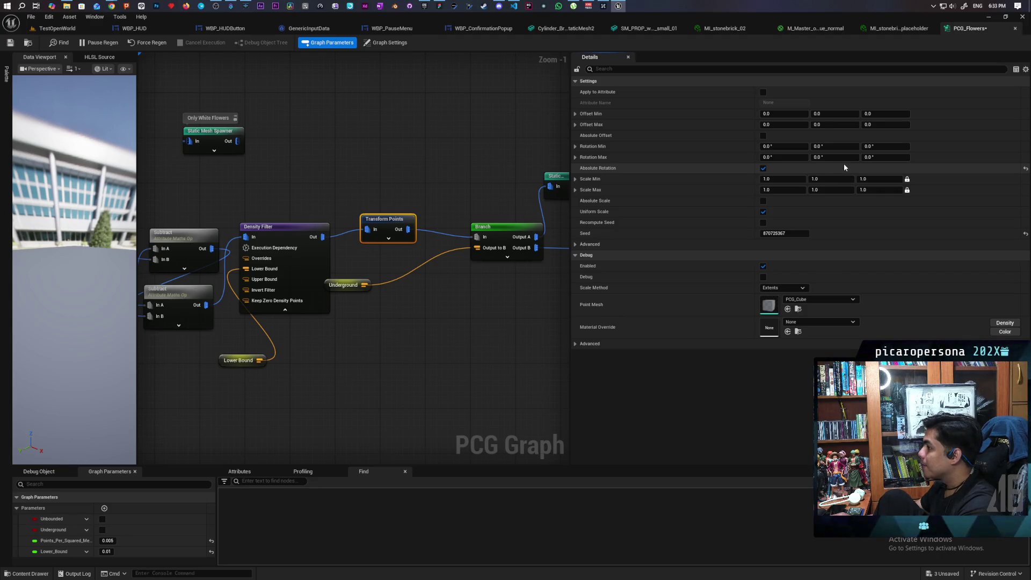
- Shift Branch and the spawners further right and duplicate the Transform Points node
mouse_move(491, 192)
mouse_down()
mouse_move(309, 218)
mouse_move(479, 313)
mouse_up()
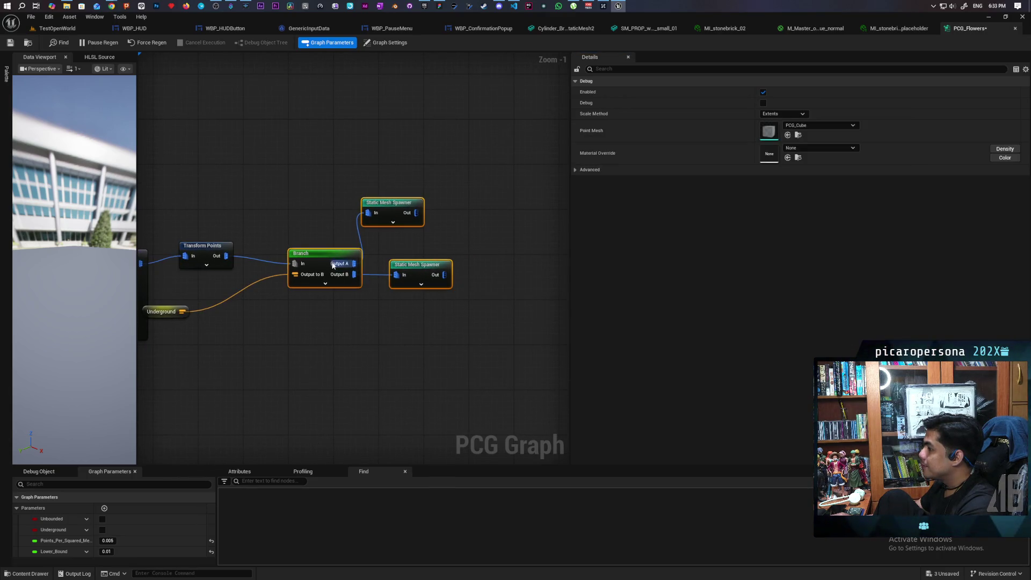
drag(325, 260, 399, 259)
click(300, 230)
click(204, 262)
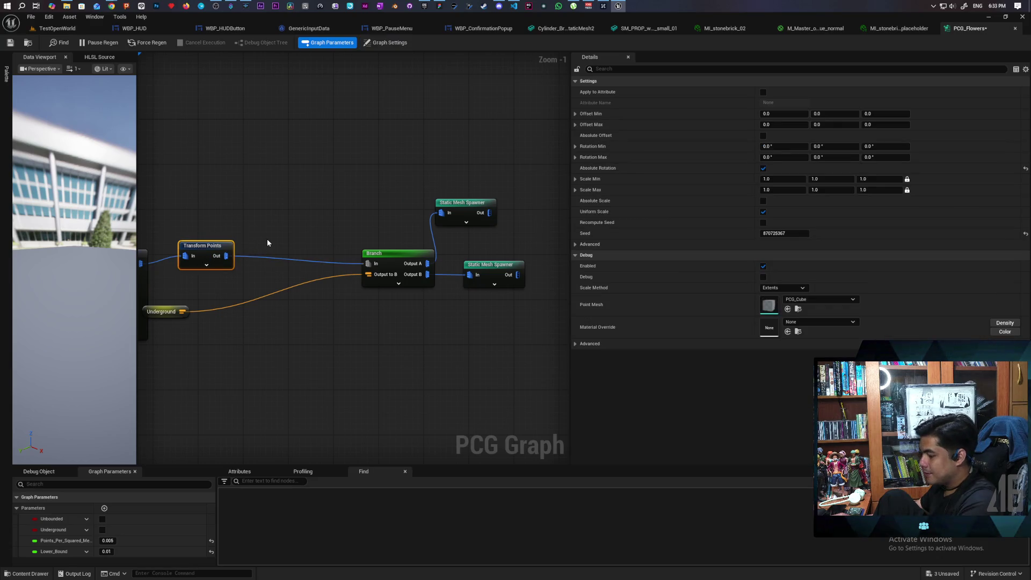
key(ctrl+d)
drag(227, 256, 268, 237)
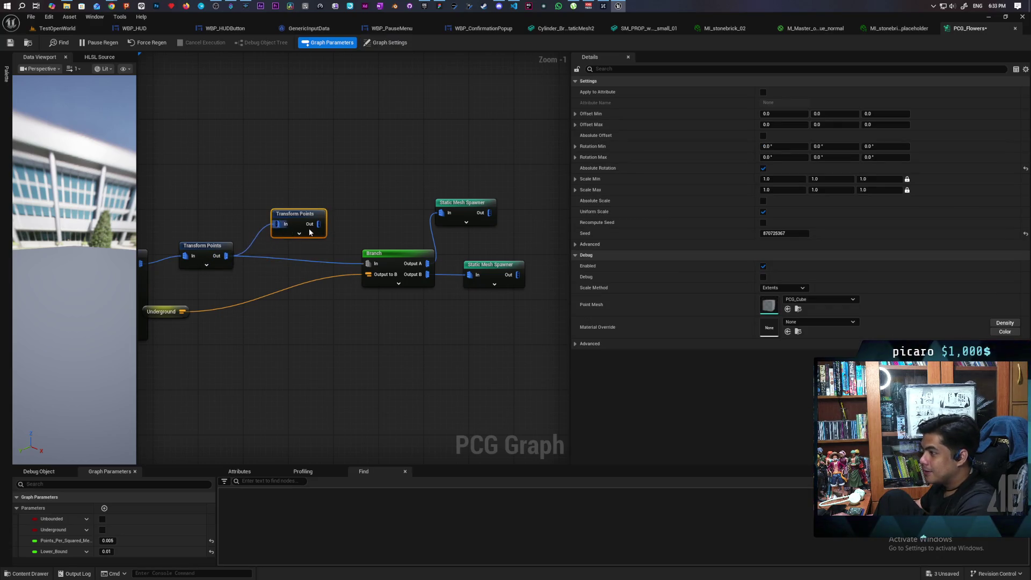
drag(350, 264, 367, 263)
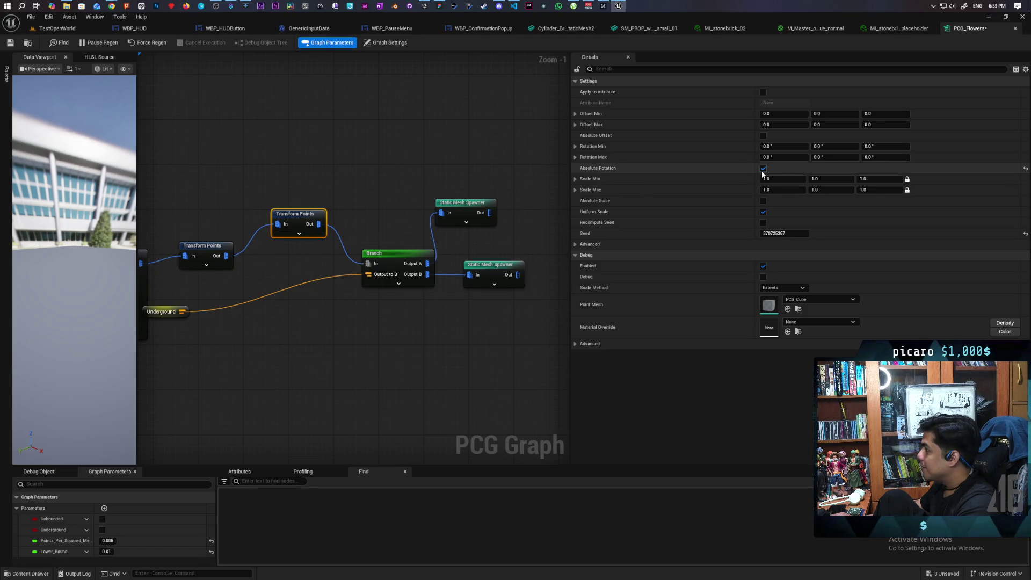
- Set Transform Points Rotation Max Z to 360, save PCG_Flowers, and return to TestOpenWorld
click(882, 156)
text(360)
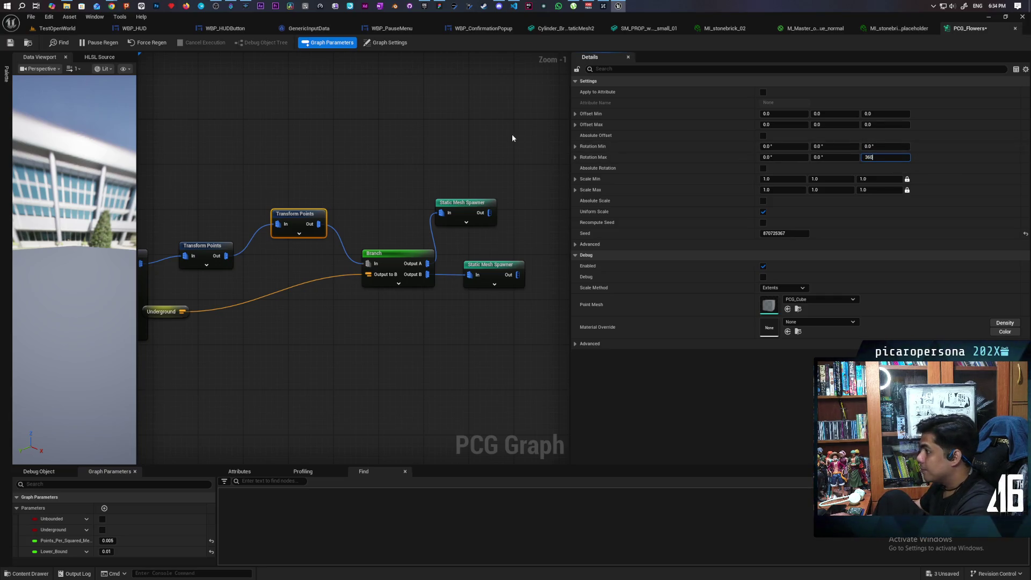
click(511, 138)
key(ctrl+s)
click(57, 28)
scroll(511, 315, down, 5)
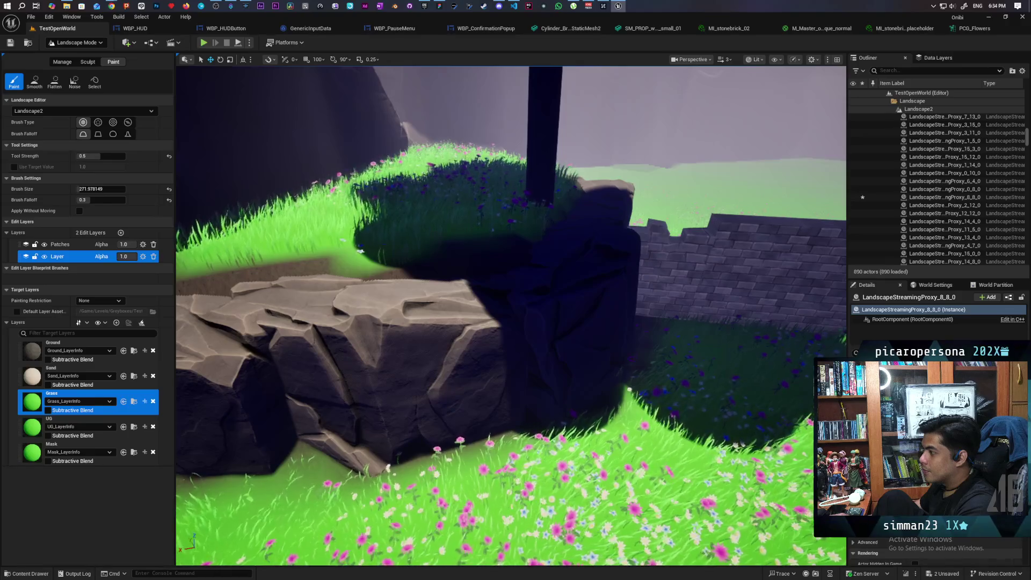
scroll(511, 316, down, 5)
scroll(511, 315, up, 5)
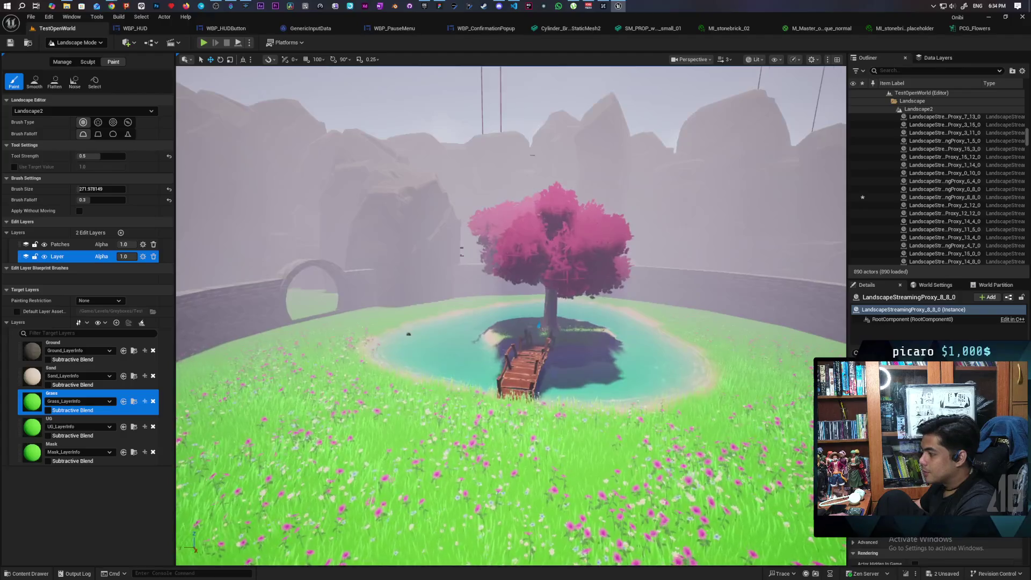
scroll(511, 315, down, 5)
scroll(511, 316, down, 5)
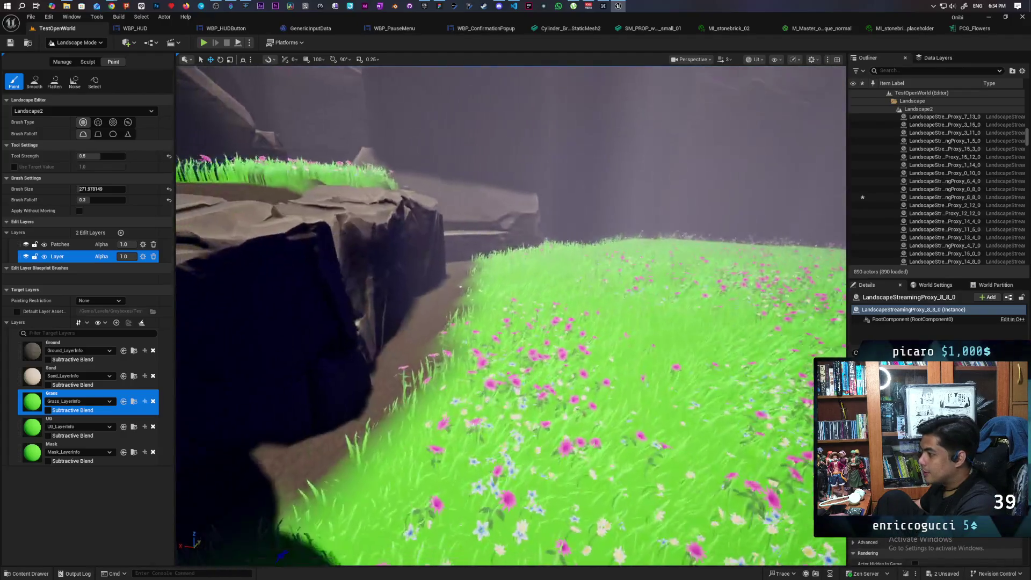
scroll(511, 315, up, 5)
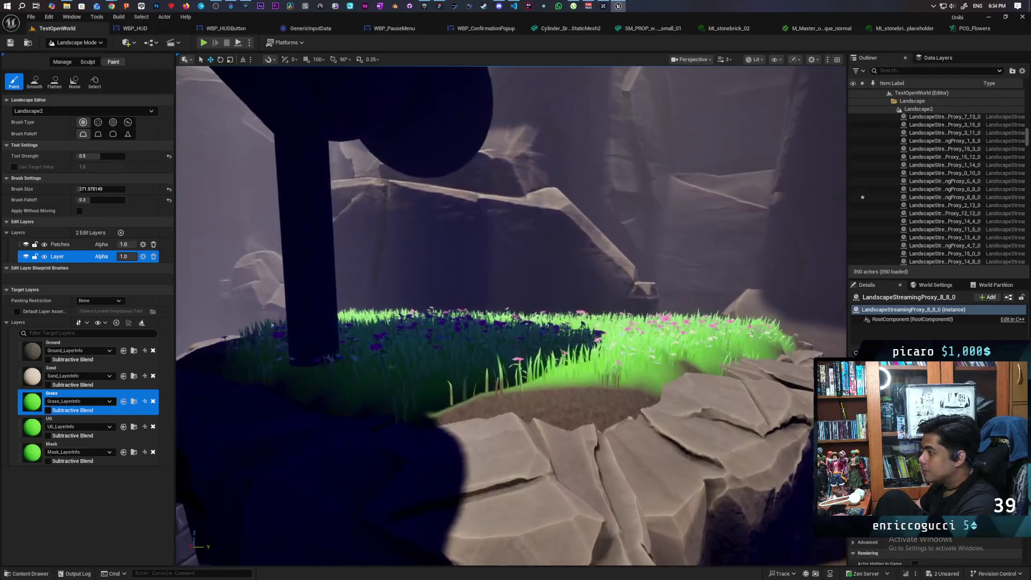
scroll(511, 316, up, 5)
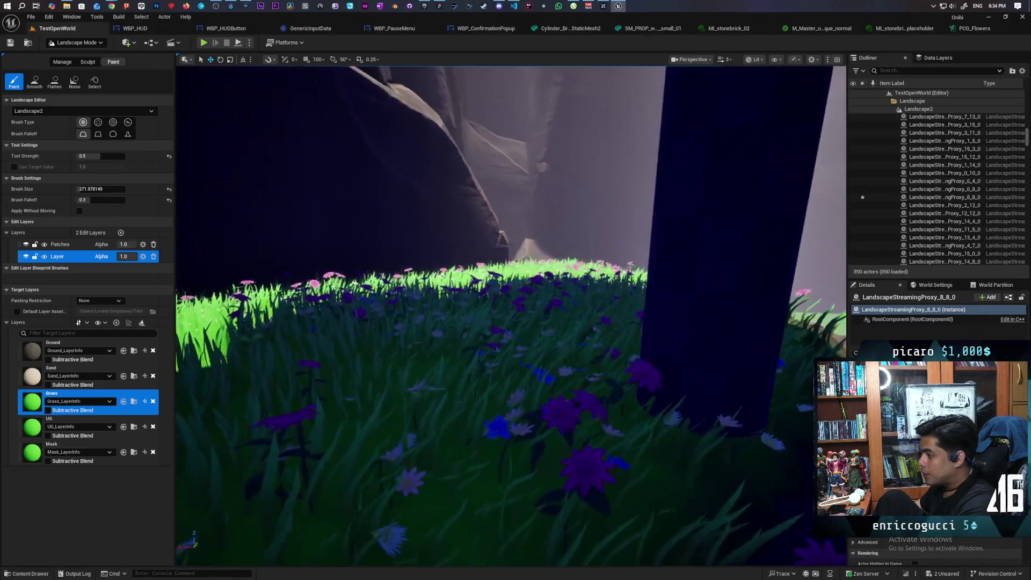
scroll(511, 315, down, 5)
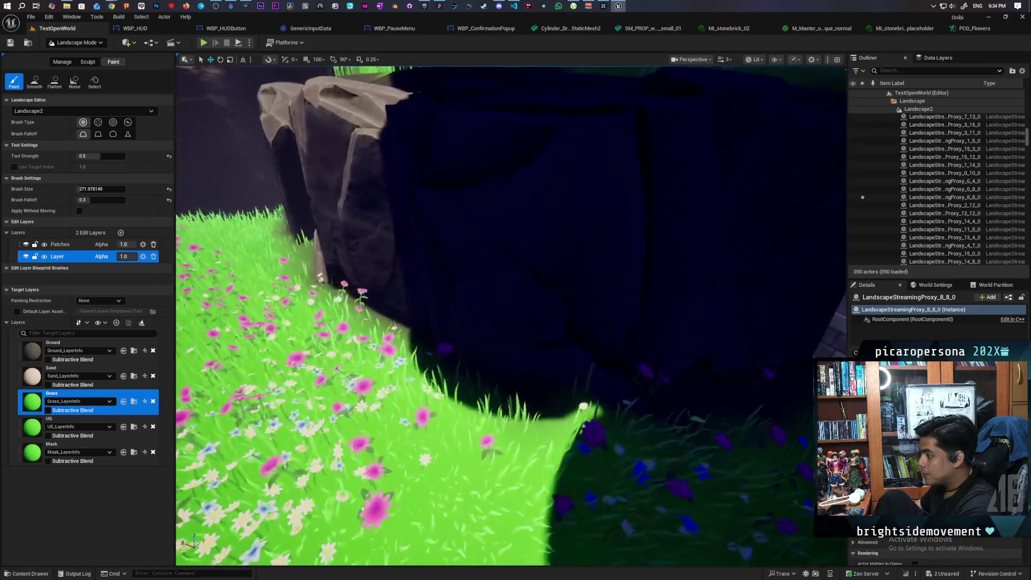
mouse_move(511, 316)
mouse_down()
mouse_move(494, 352)
mouse_move(438, 390)
mouse_up()
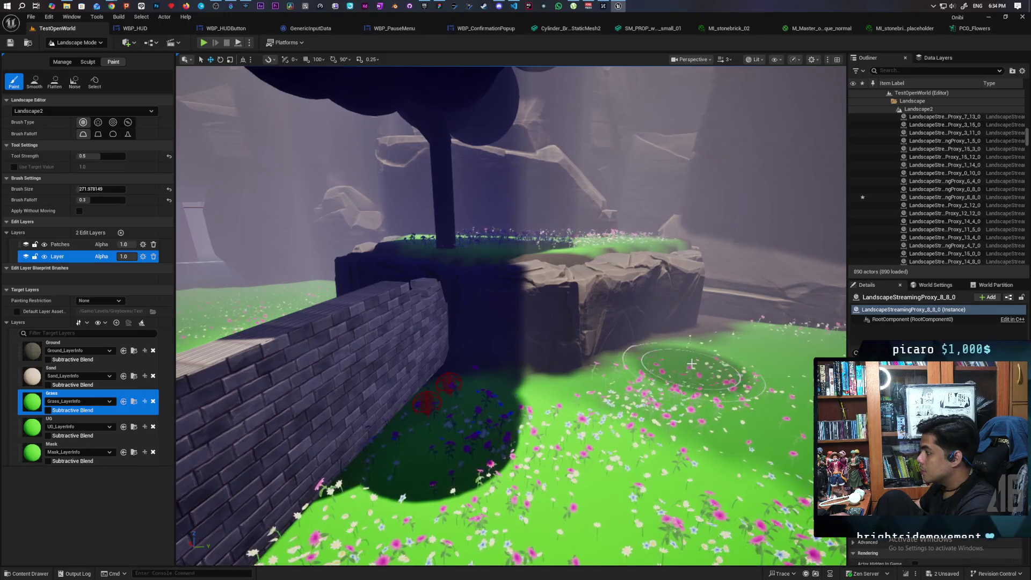
scroll(748, 357, up, 8)
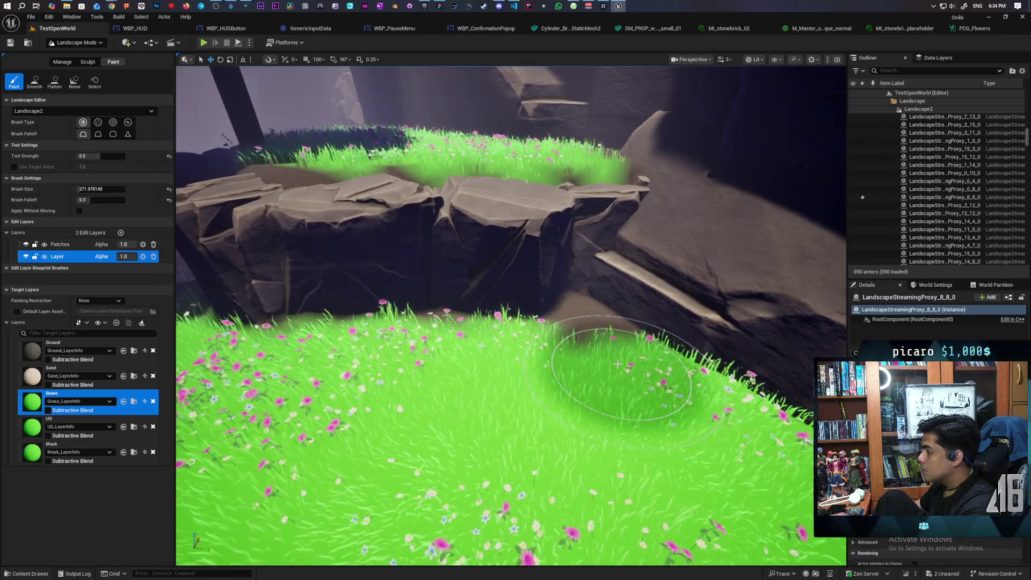
scroll(609, 356, down, 3)
scroll(510, 429, up, 10)
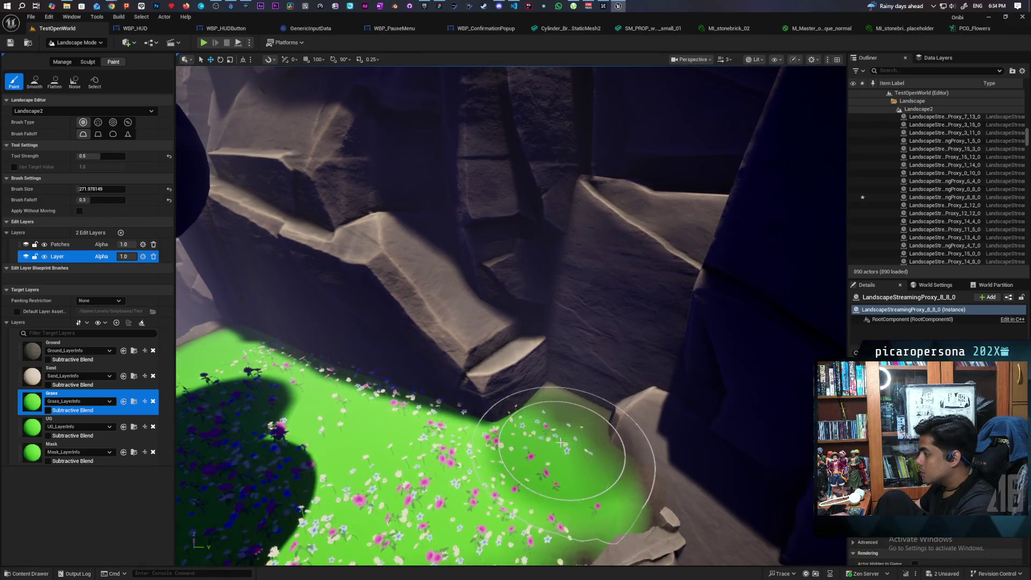
drag(538, 442, 461, 397)
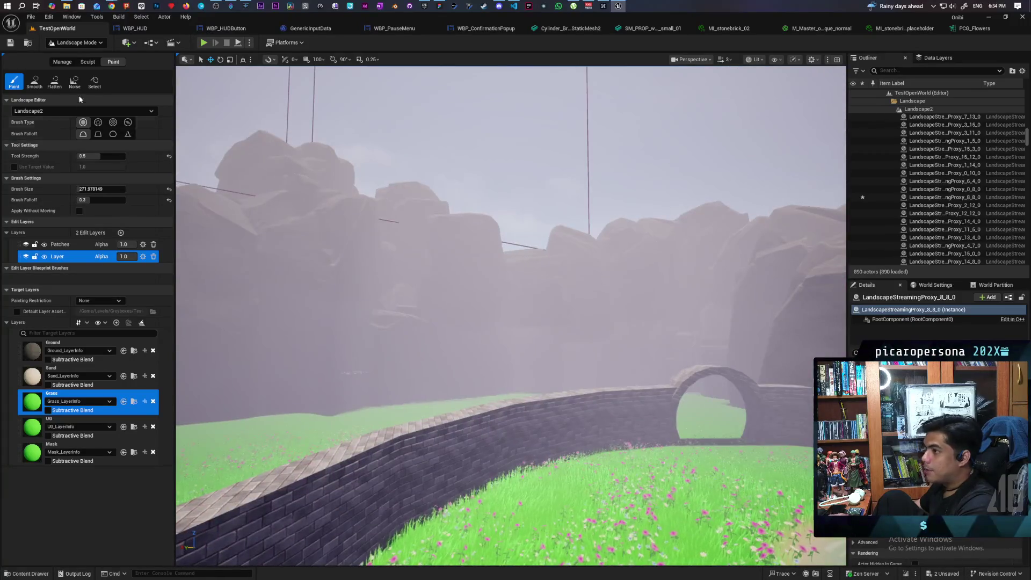
click(84, 44)
- Switch to Selection Mode, save the level, and fly toward the pond and pink tree
click(72, 54)
key(ctrl+s)
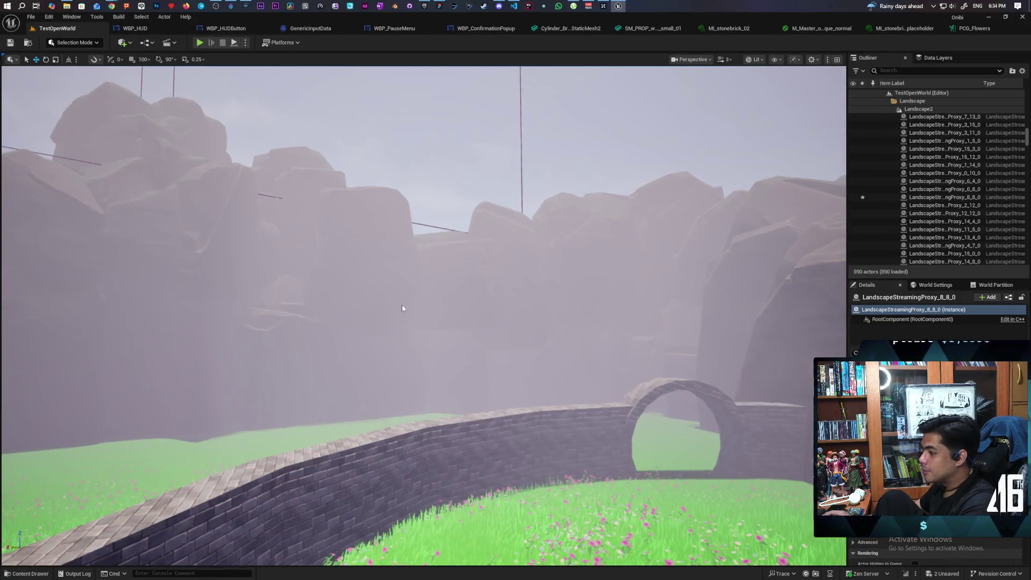
mouse_move(424, 317)
mouse_down()
mouse_move(403, 306)
mouse_move(394, 284)
mouse_move(451, 289)
mouse_move(459, 309)
mouse_move(480, 293)
mouse_move(523, 310)
mouse_move(468, 321)
mouse_move(475, 341)
mouse_up()
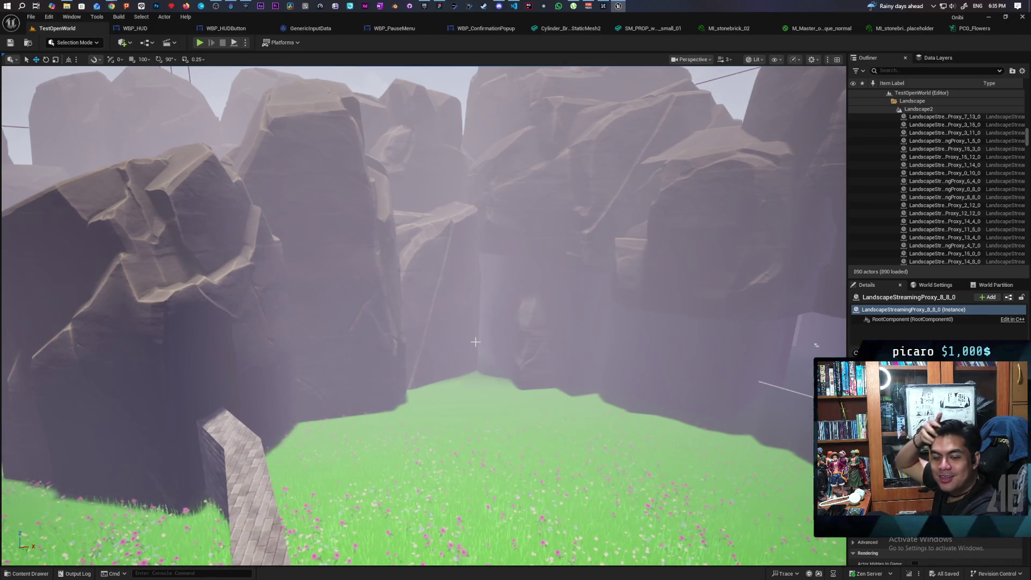
- Fly over the grass ring to the rock pillar and path, then select rock SM_Cliff_52
mouse_move(496, 268)
mouse_down()
mouse_move(499, 289)
mouse_move(467, 349)
mouse_move(456, 284)
mouse_up()
mouse_move(532, 281)
mouse_down()
mouse_move(521, 282)
mouse_move(532, 280)
mouse_up()
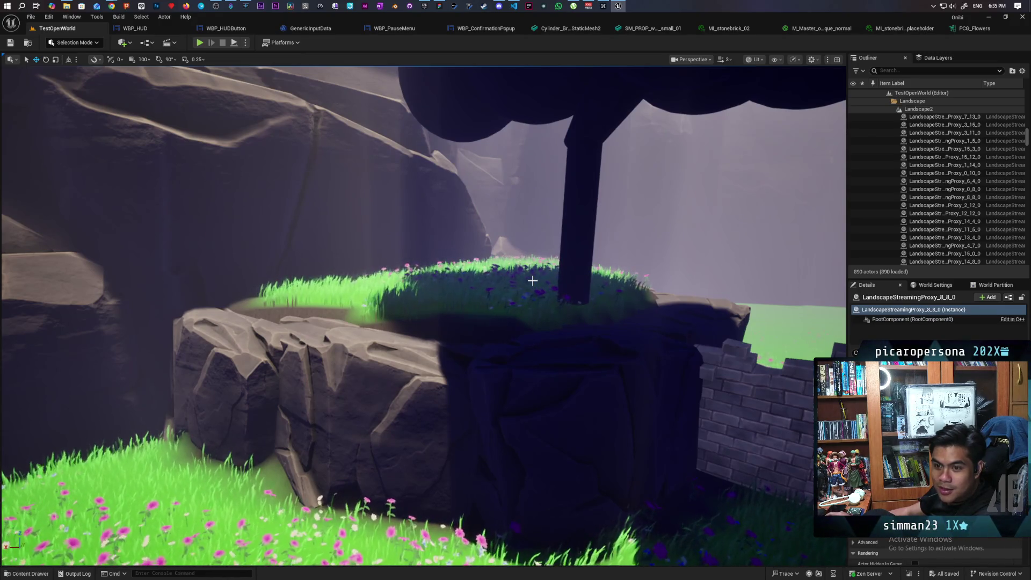
mouse_move(458, 285)
mouse_down()
mouse_move(451, 322)
mouse_move(451, 113)
mouse_up()
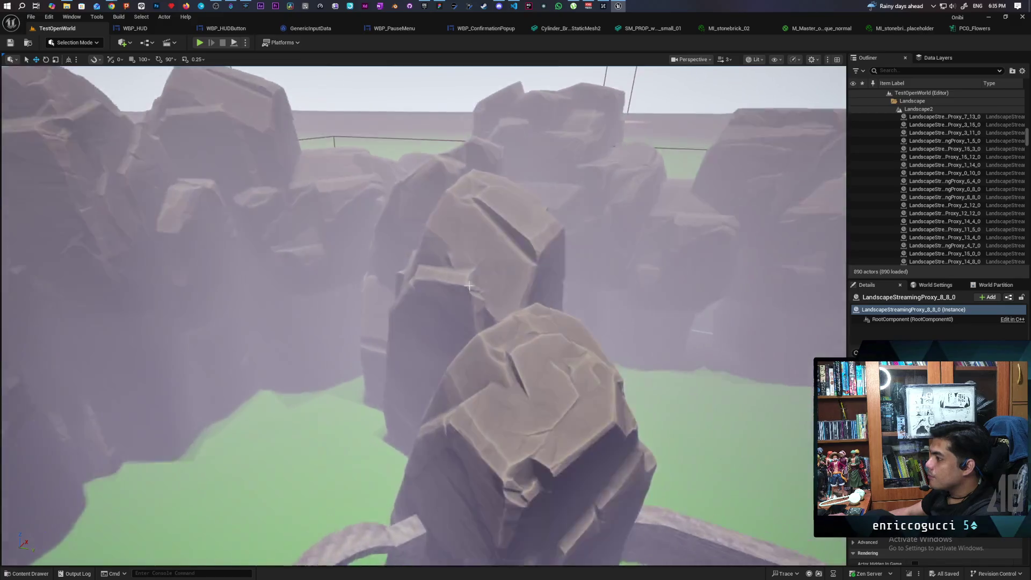
drag(434, 243, 434, 254)
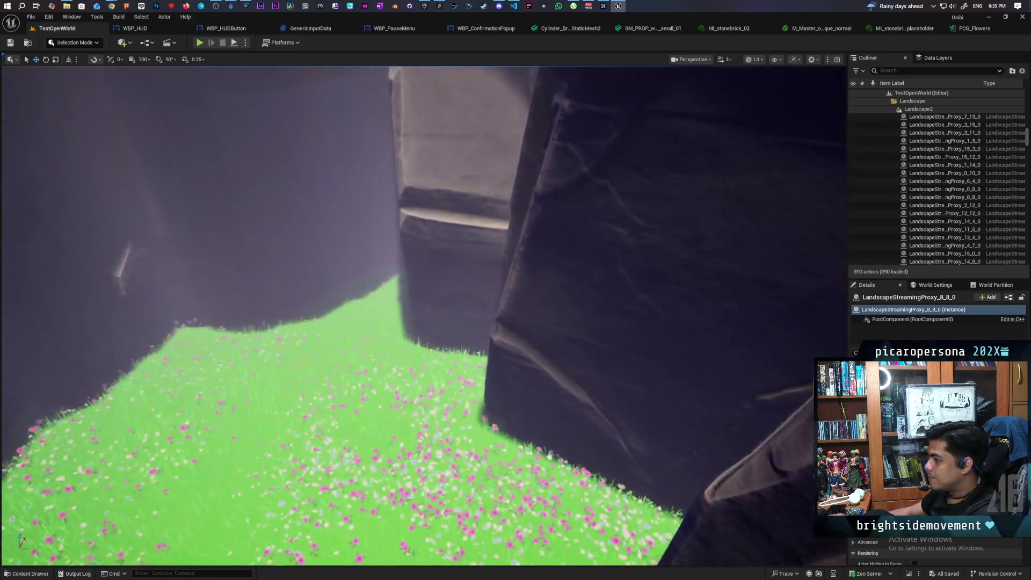
mouse_move(434, 254)
mouse_down()
mouse_move(434, 302)
mouse_move(437, 247)
mouse_up()
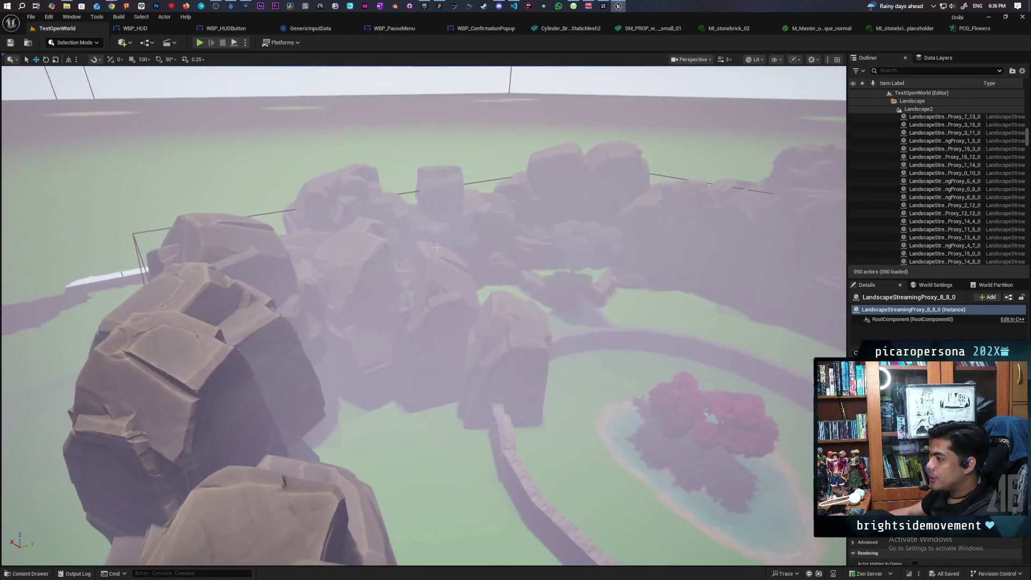
click(448, 296)
drag(447, 296, 467, 248)
click(435, 240)
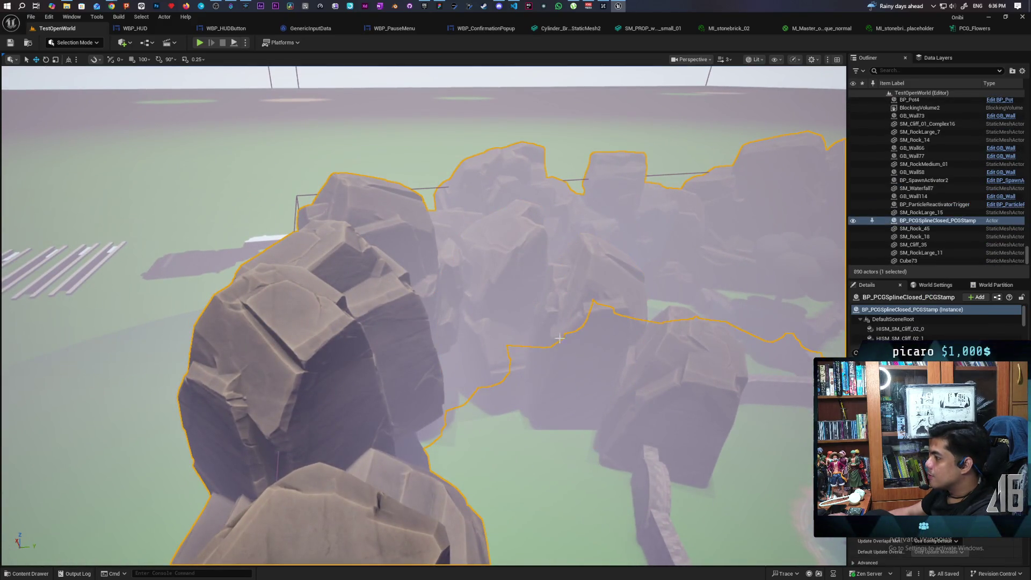
click(575, 354)
click(571, 352)
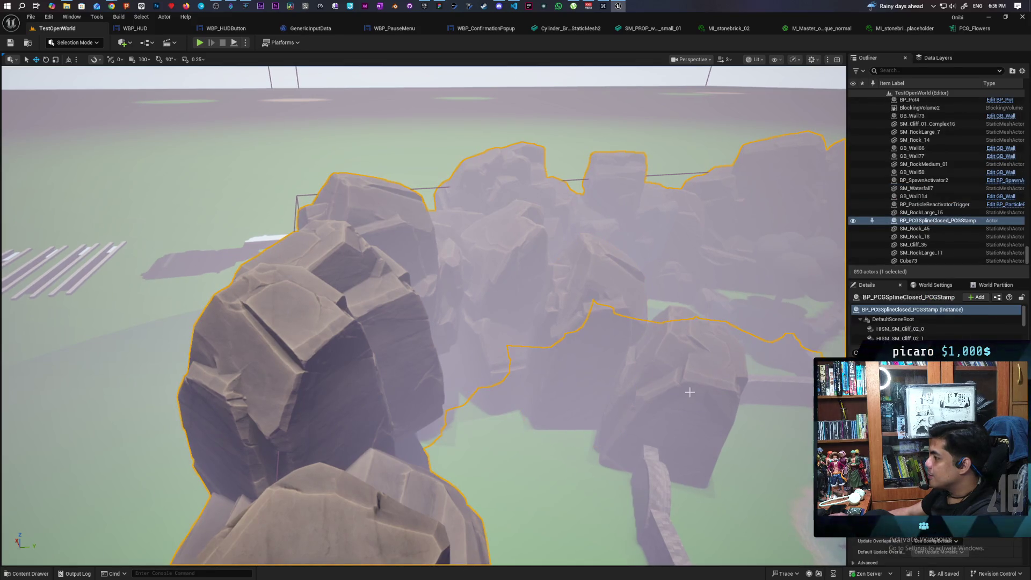
click(514, 365)
key(f)
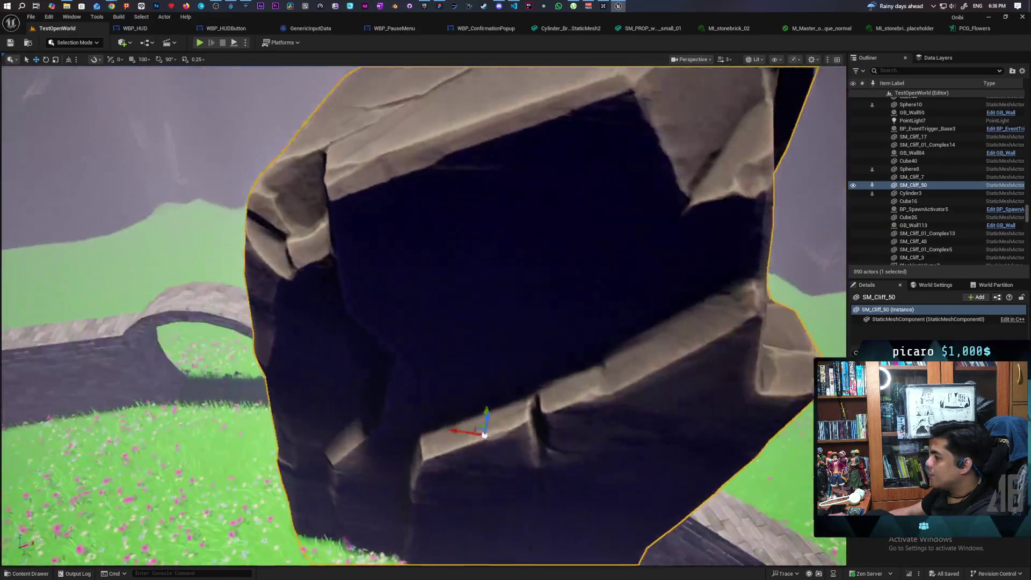
scroll(423, 315, down, 10)
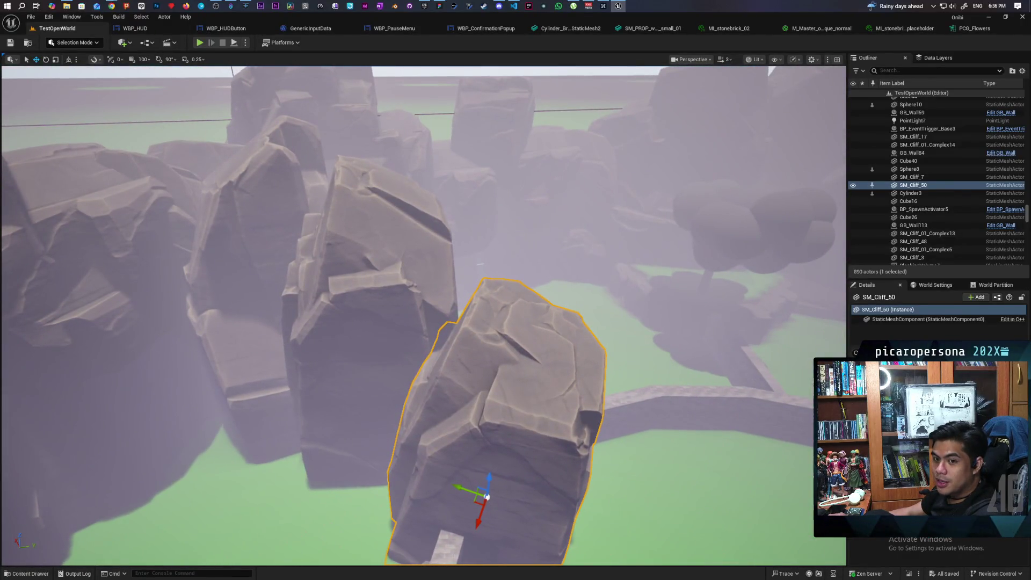
scroll(423, 315, up, 3)
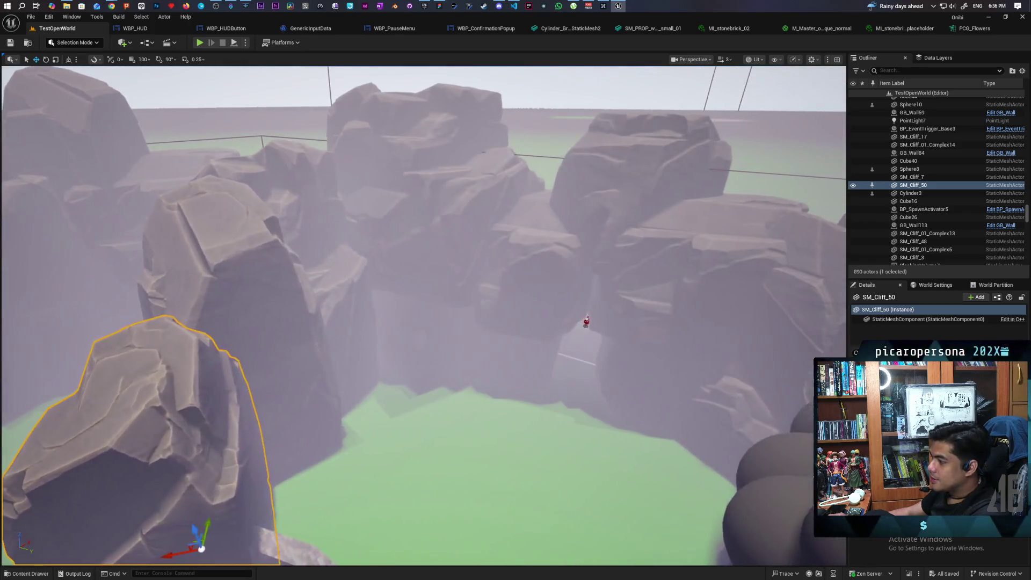
mouse_move(423, 316)
mouse_down()
mouse_move(177, 322)
mouse_move(537, 322)
mouse_up()
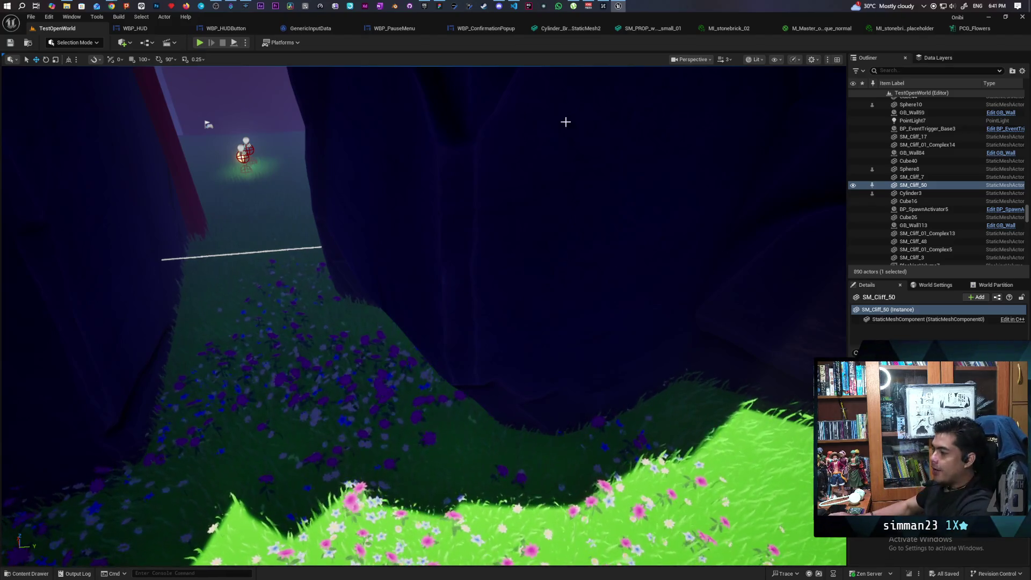
key(f)
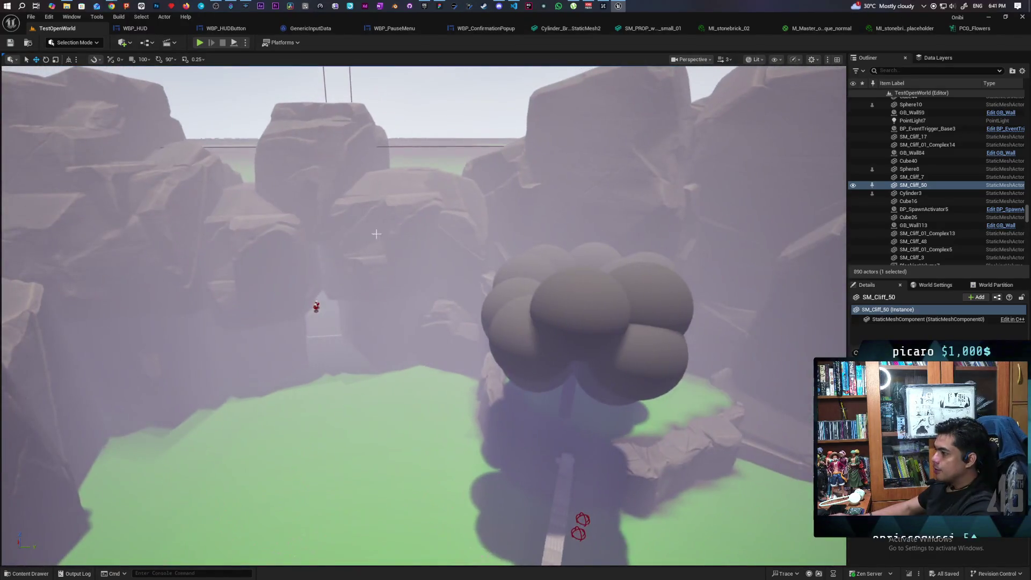
click(373, 232)
key(f)
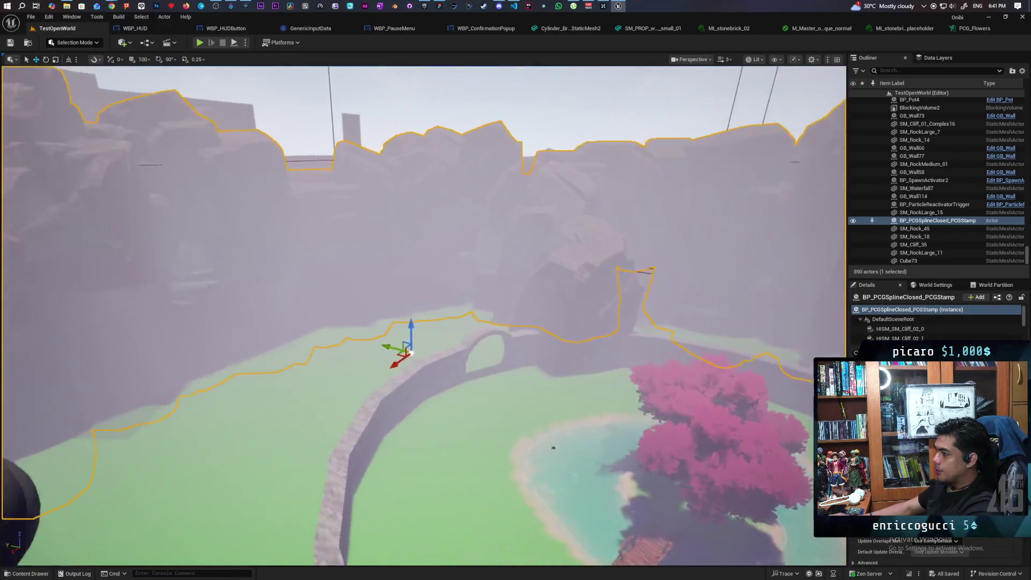
drag(411, 352, 399, 245)
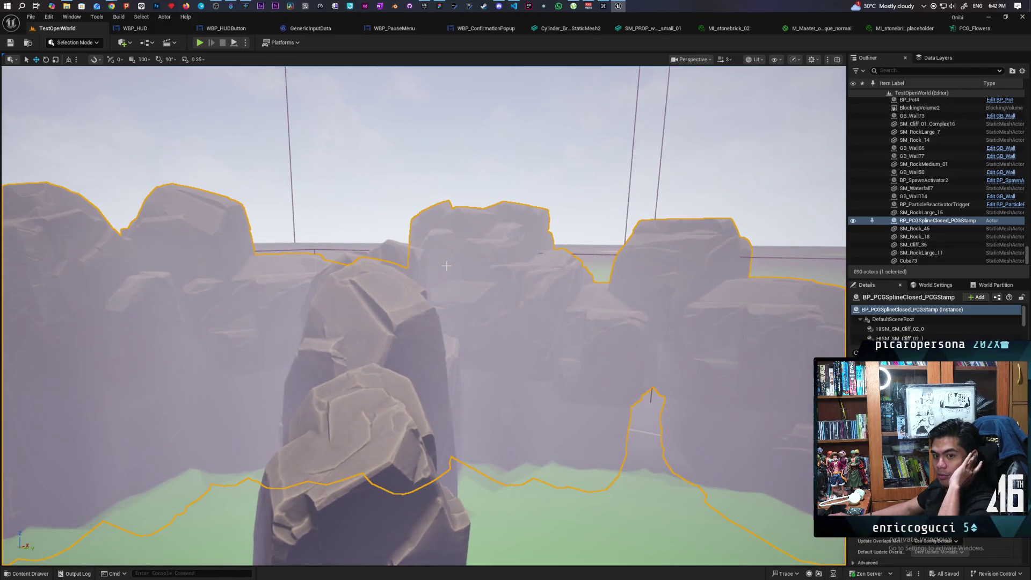
drag(447, 266, 446, 293)
drag(412, 246, 411, 263)
drag(238, 190, 238, 172)
click(350, 369)
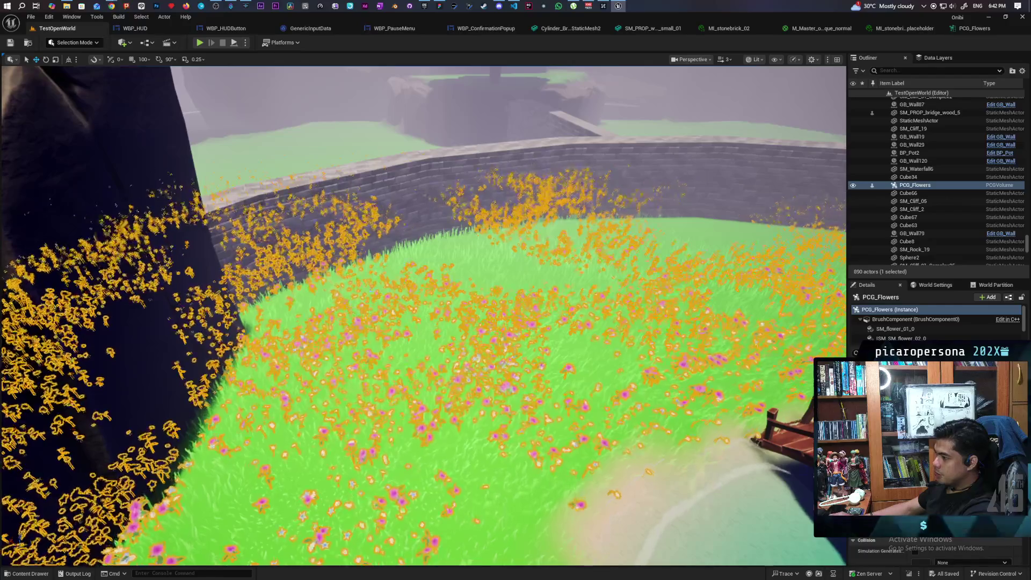
drag(350, 369, 549, 296)
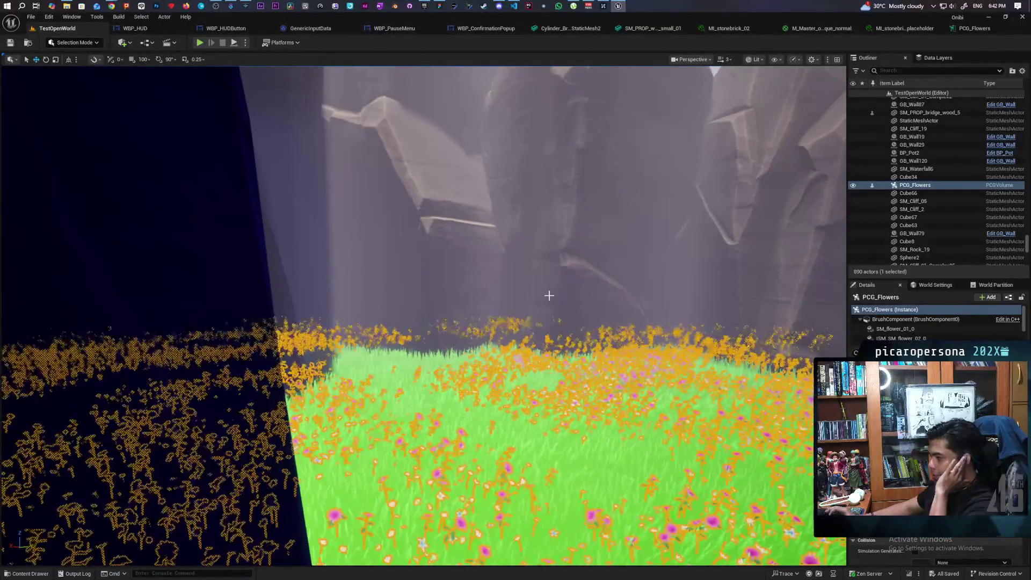
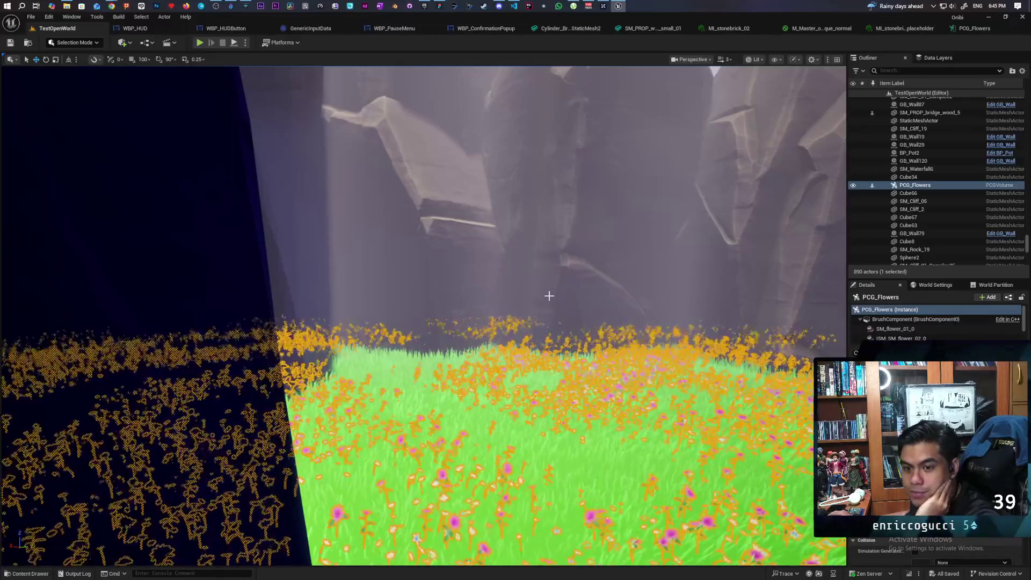
- Clear the flower volume selection and fly past the tree toward the wall and large rocks
mouse_move(476, 291)
mouse_down()
mouse_move(467, 296)
mouse_move(476, 286)
mouse_up()
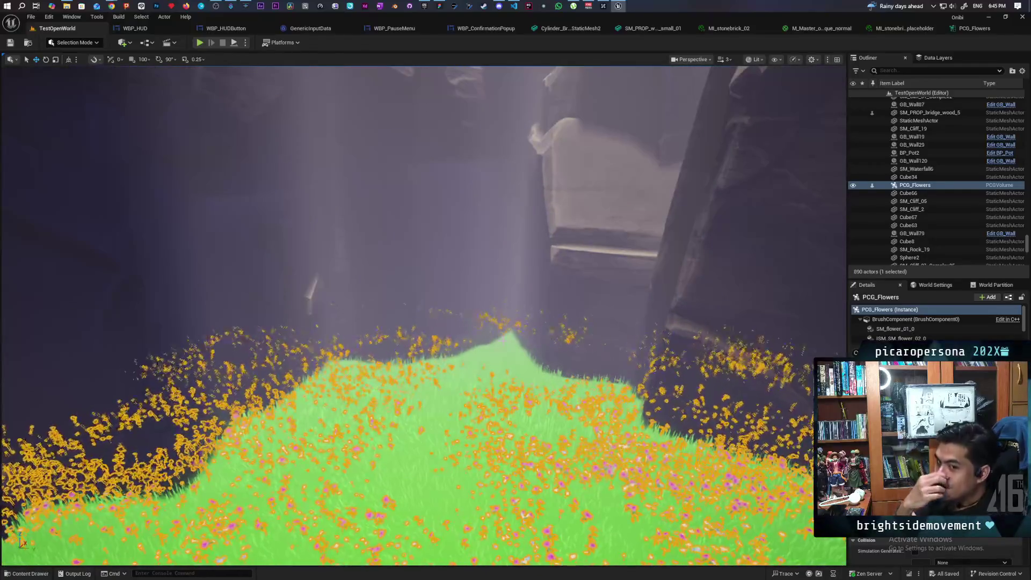
mouse_move(497, 339)
mouse_down()
mouse_move(443, 152)
mouse_move(447, 225)
mouse_move(461, 161)
mouse_up()
click(443, 152)
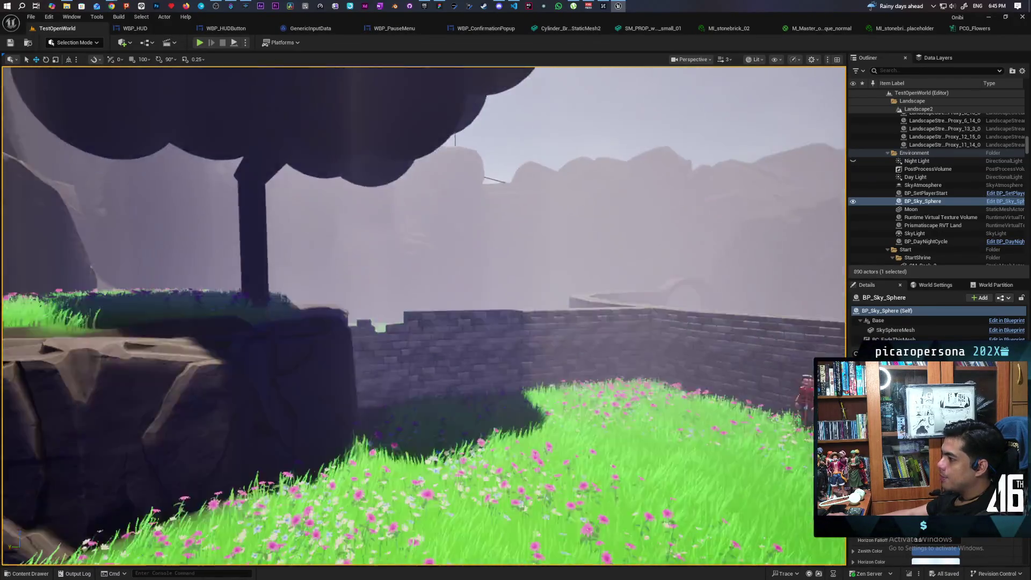
drag(461, 161, 487, 123)
drag(378, 167, 377, 167)
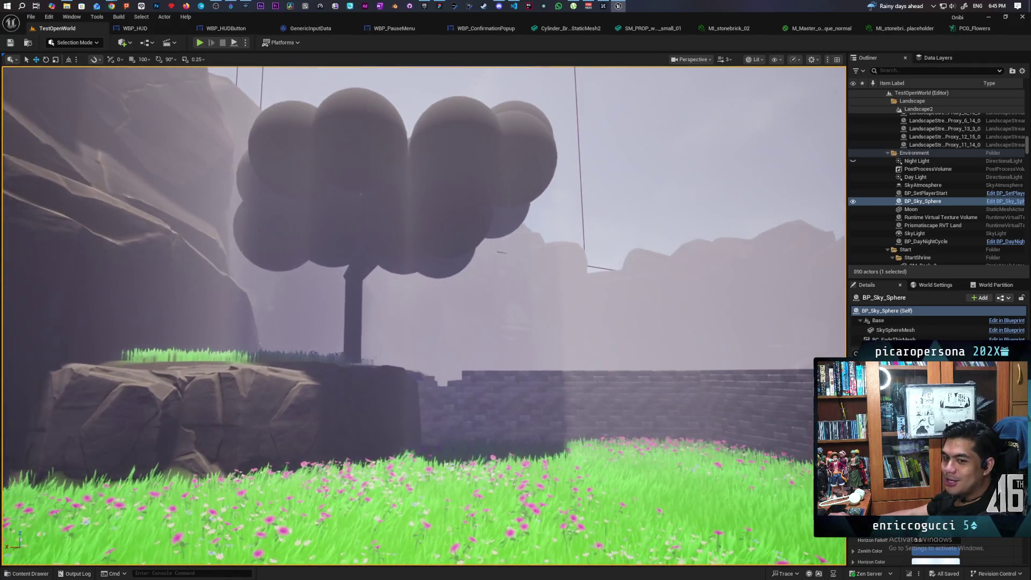
drag(556, 408, 557, 408)
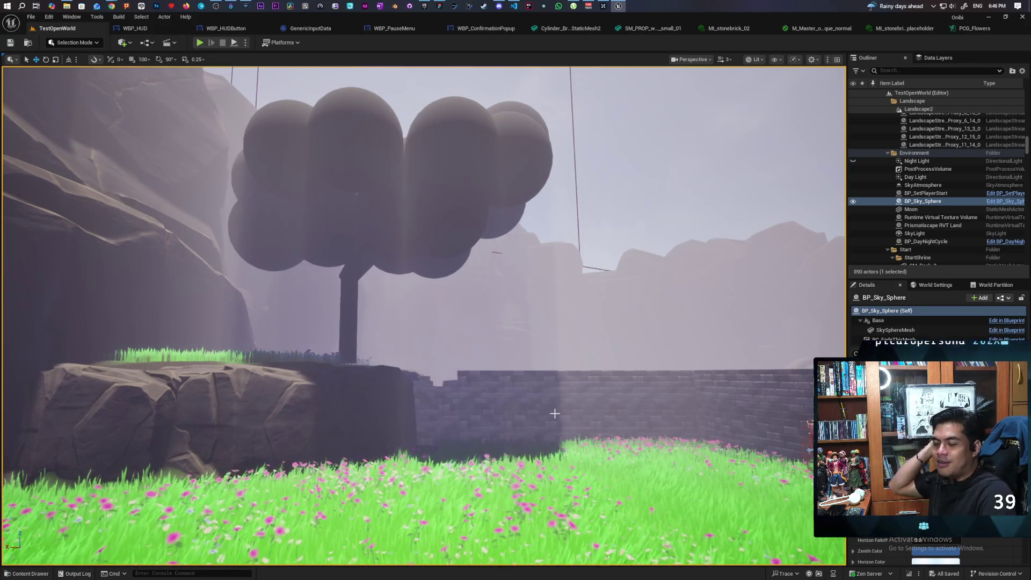
mouse_move(555, 413)
mouse_down()
mouse_move(562, 385)
mouse_move(392, 398)
mouse_up()
- Select and frame the rock PCG stamp area, then deselect it and fly toward the walls
click(391, 398)
scroll(424, 315, down, 10)
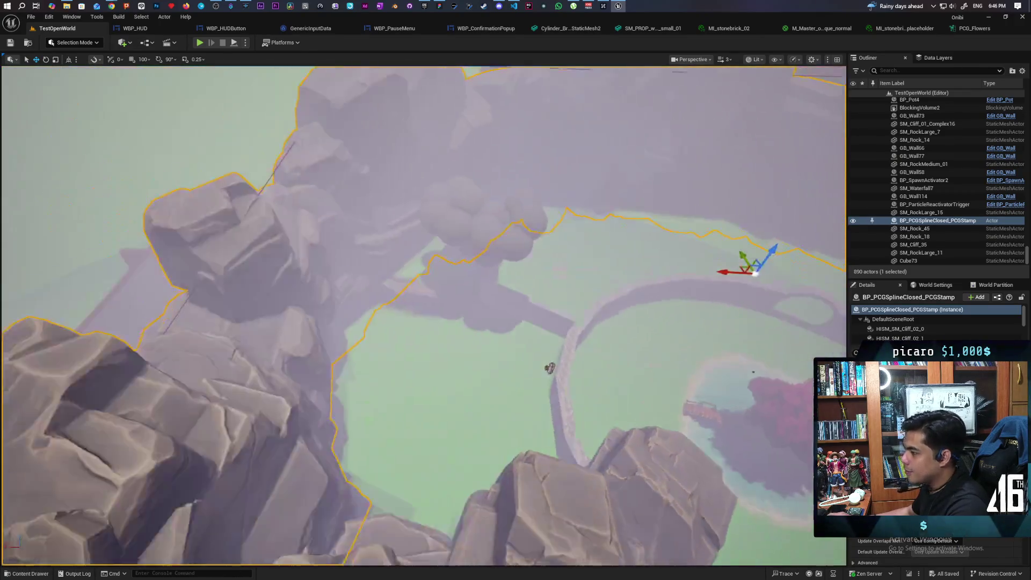
drag(425, 315, 370, 161)
drag(100, 554, 483, 439)
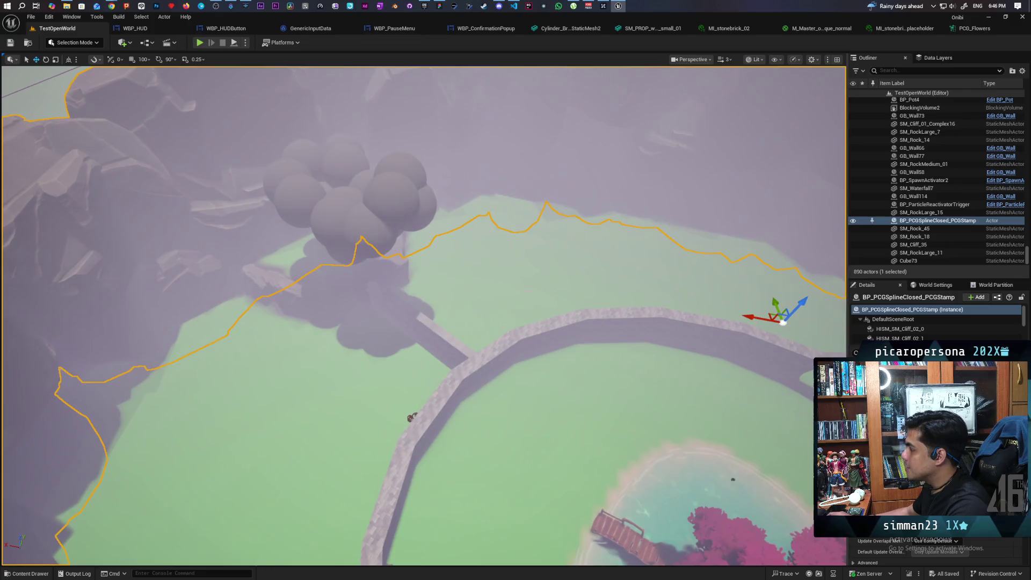
mouse_move(424, 317)
mouse_down()
mouse_move(424, 252)
mouse_move(360, 252)
mouse_move(424, 253)
mouse_move(424, 285)
mouse_up()
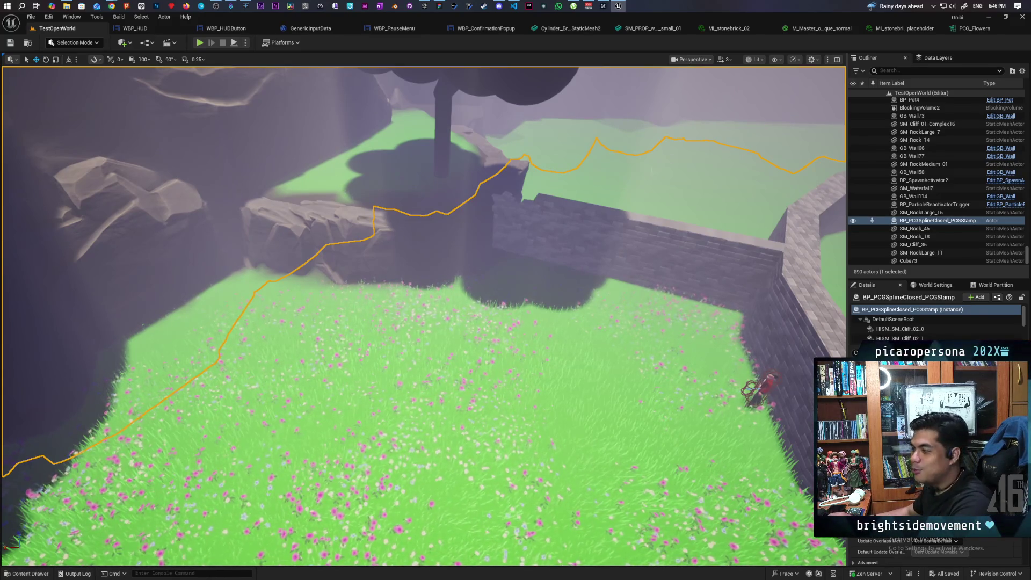
key(f)
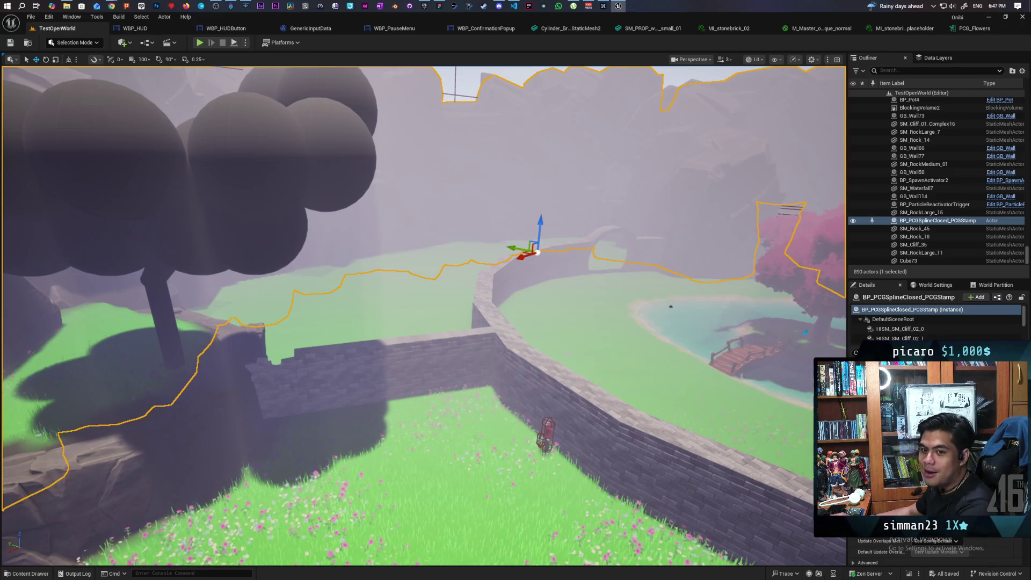
drag(450, 129, 420, 177)
click(450, 129)
mouse_move(450, 129)
mouse_down()
mouse_move(429, 104)
mouse_move(413, 112)
mouse_move(463, 114)
mouse_move(450, 113)
mouse_up()
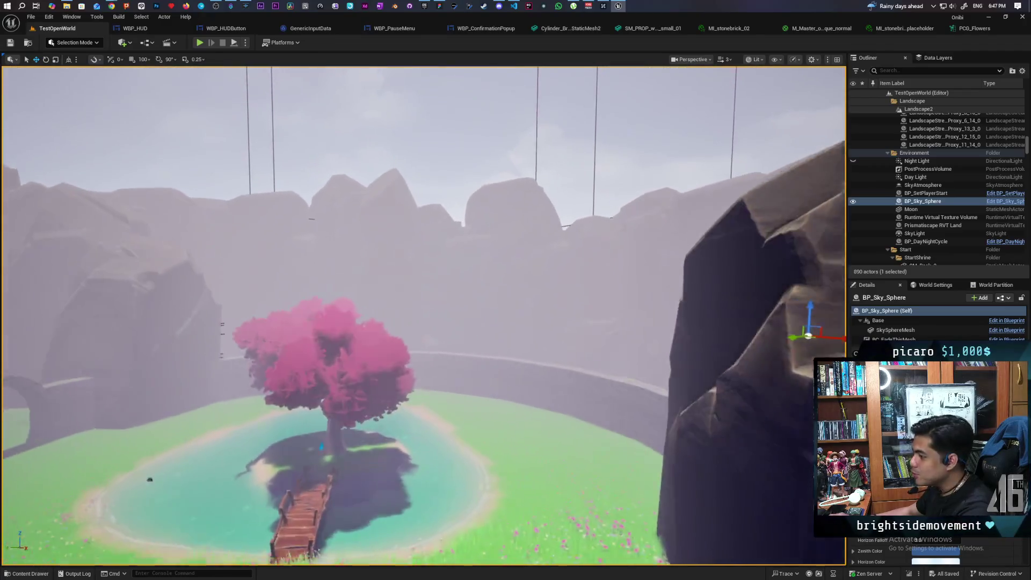
mouse_move(424, 269)
mouse_down()
mouse_move(440, 268)
mouse_move(408, 279)
mouse_move(494, 268)
mouse_up()
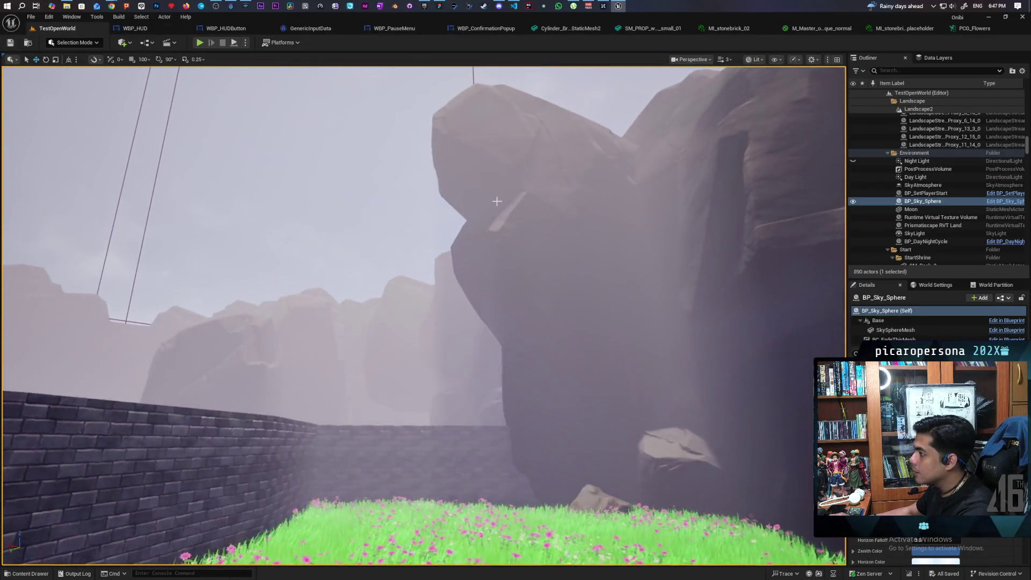
- Move the overhanging cliff rock SM_Cliff_57 up and to the left, then deselect it
click(493, 204)
drag(577, 230, 544, 221)
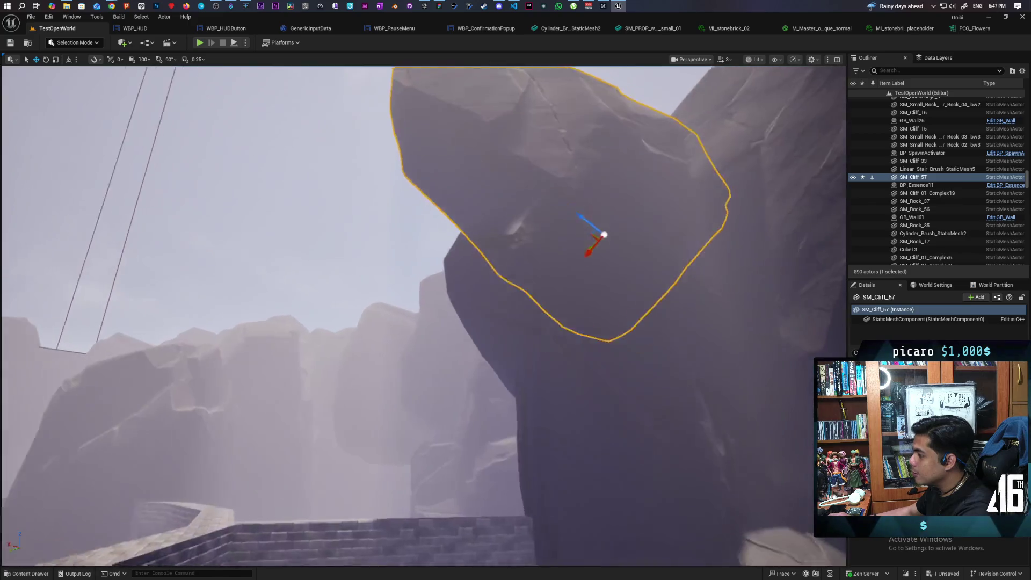
mouse_move(604, 234)
mouse_down()
mouse_move(497, 183)
mouse_move(537, 177)
mouse_move(515, 194)
mouse_move(545, 184)
mouse_move(631, 308)
mouse_move(590, 293)
mouse_move(626, 285)
mouse_move(609, 193)
mouse_move(599, 180)
mouse_move(575, 214)
mouse_move(564, 193)
mouse_move(583, 200)
mouse_up()
click(631, 307)
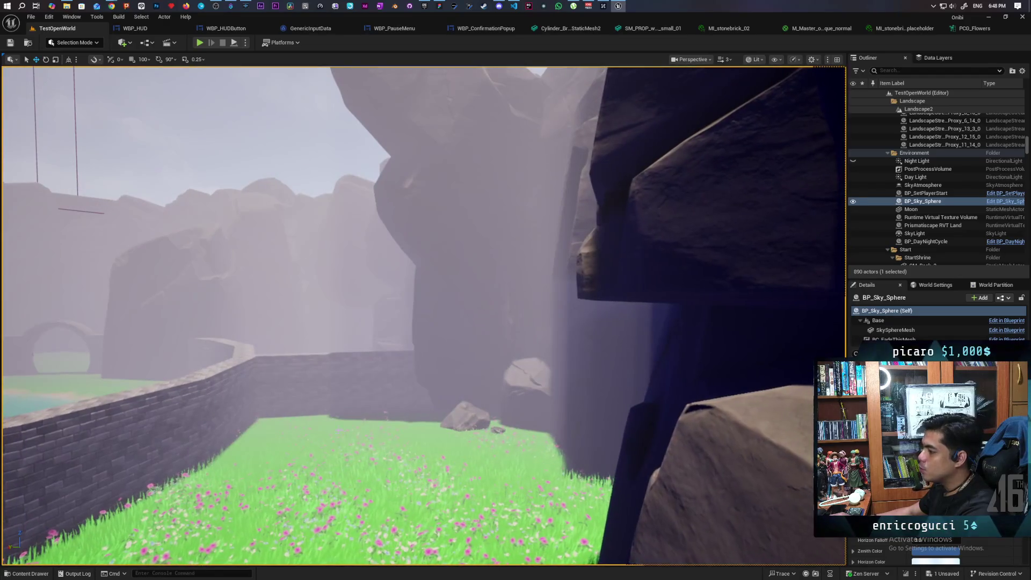
mouse_move(384, 414)
mouse_down()
mouse_move(403, 411)
mouse_move(392, 412)
mouse_up()
key(ctrl+space)
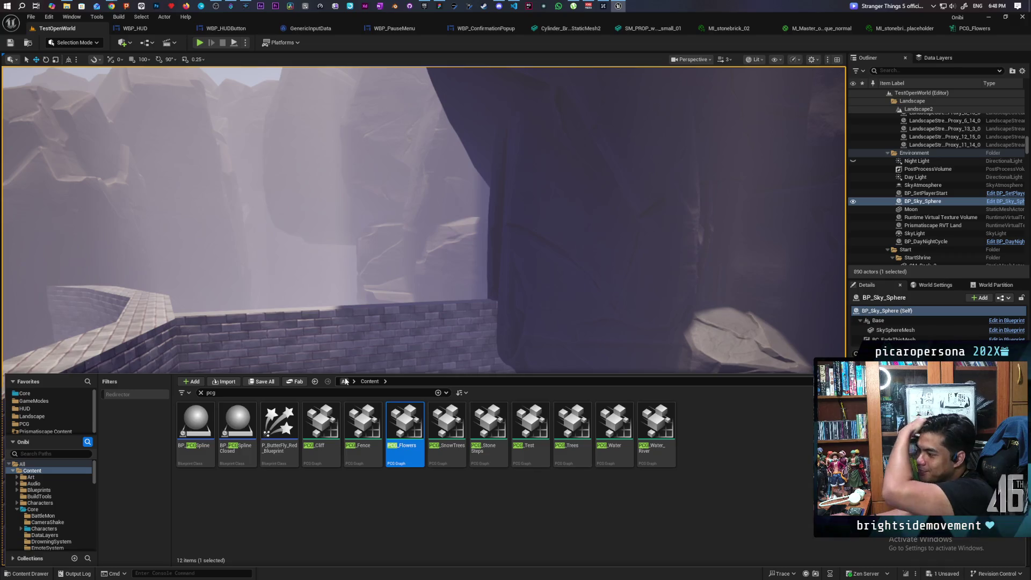
- Replace the 'pcg' filter with a vine search and drop SM_Vines_Large_01 onto the dark cliff face
click(344, 381)
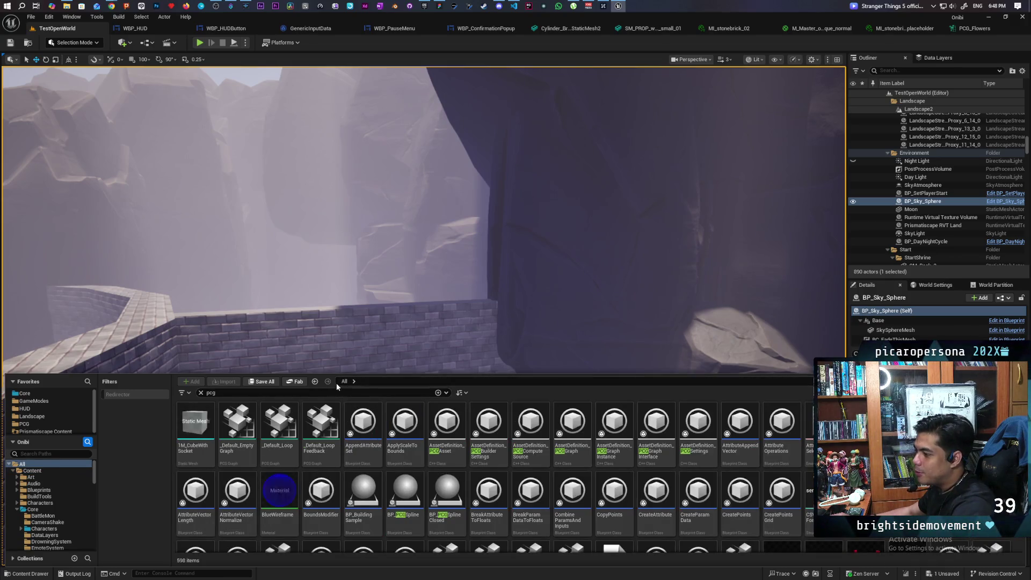
click(202, 392)
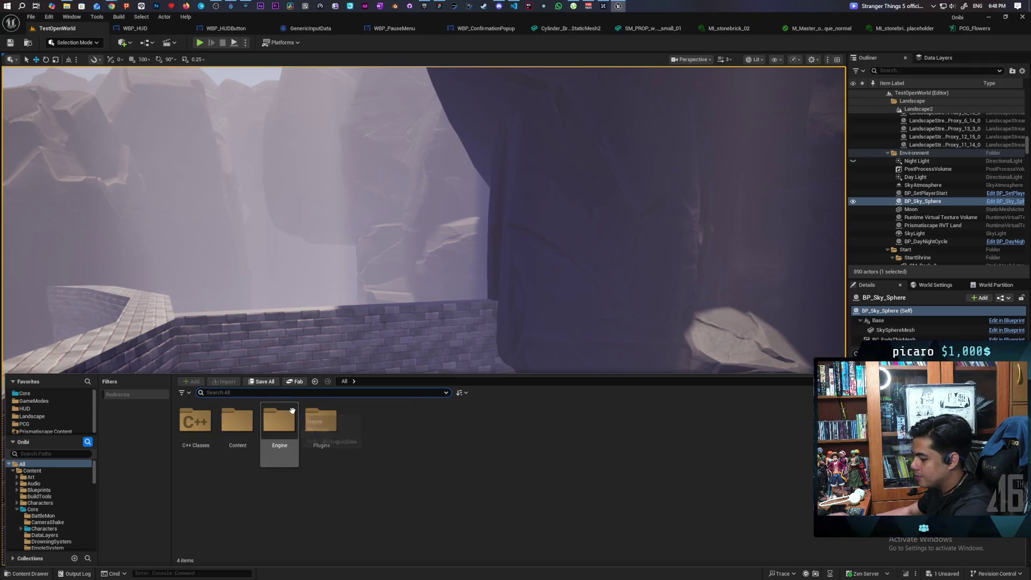
text(vine)
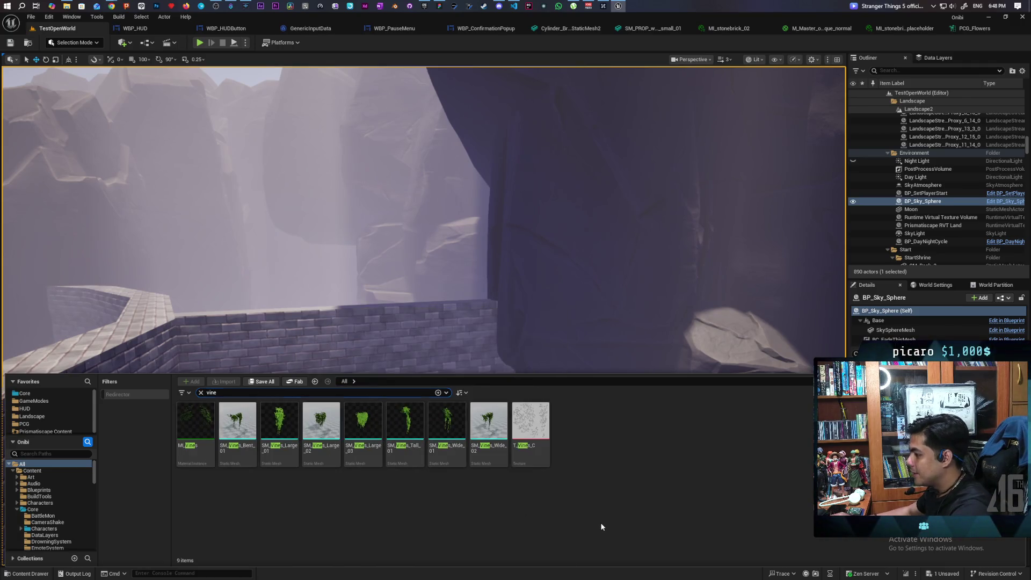
mouse_move(295, 435)
mouse_down()
mouse_move(333, 376)
mouse_move(591, 224)
mouse_move(575, 218)
mouse_move(609, 259)
mouse_up()
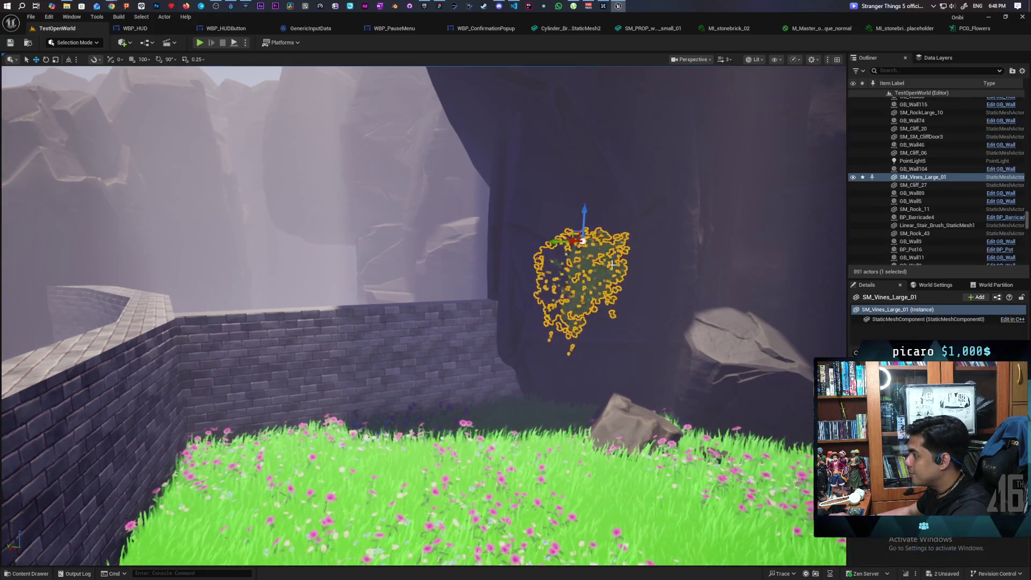
key(f)
mouse_move(424, 316)
mouse_down()
mouse_move(333, 322)
mouse_move(359, 322)
mouse_up()
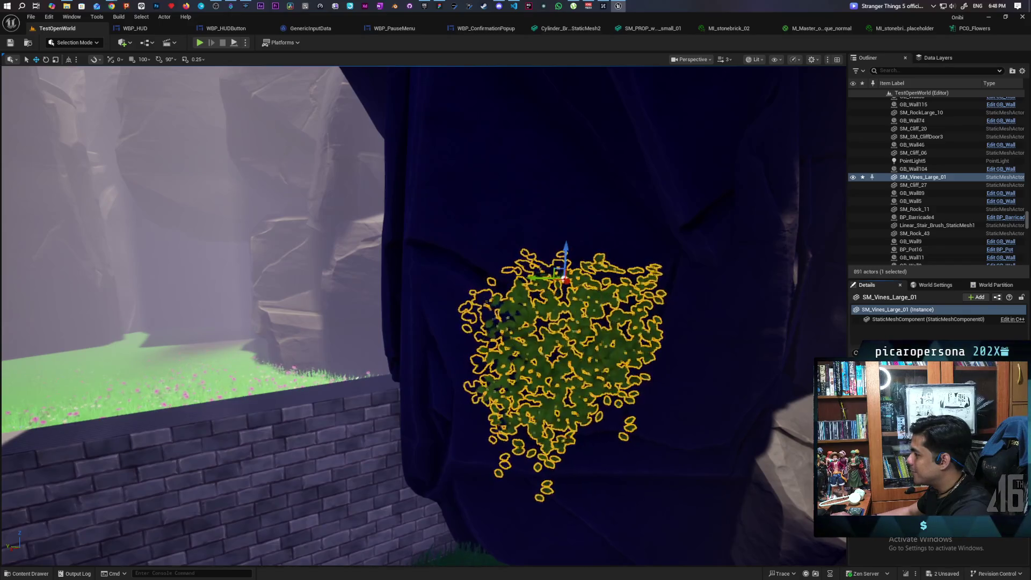
scroll(713, 425, down, 6)
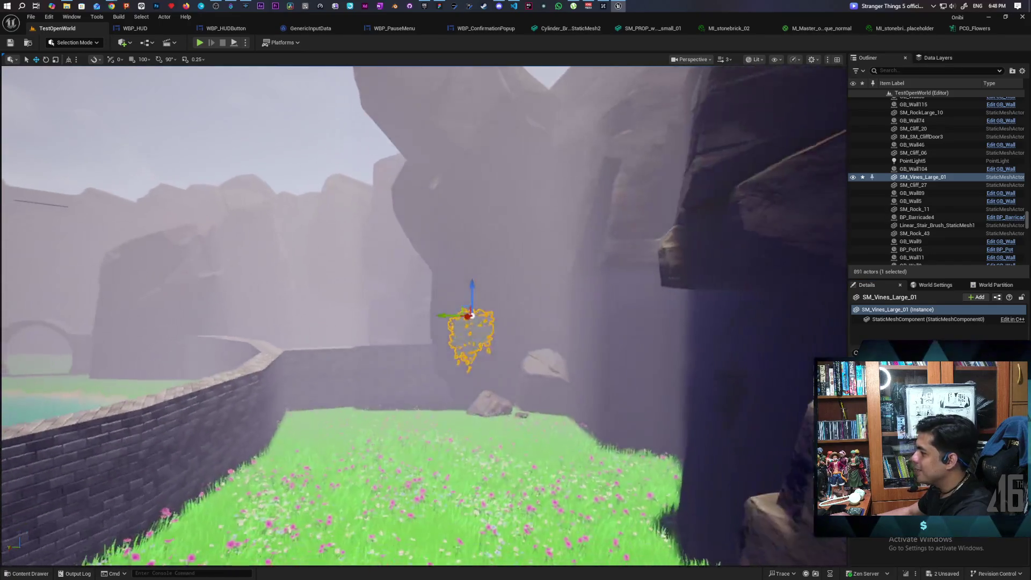
click(161, 107)
scroll(438, 290, up, 5)
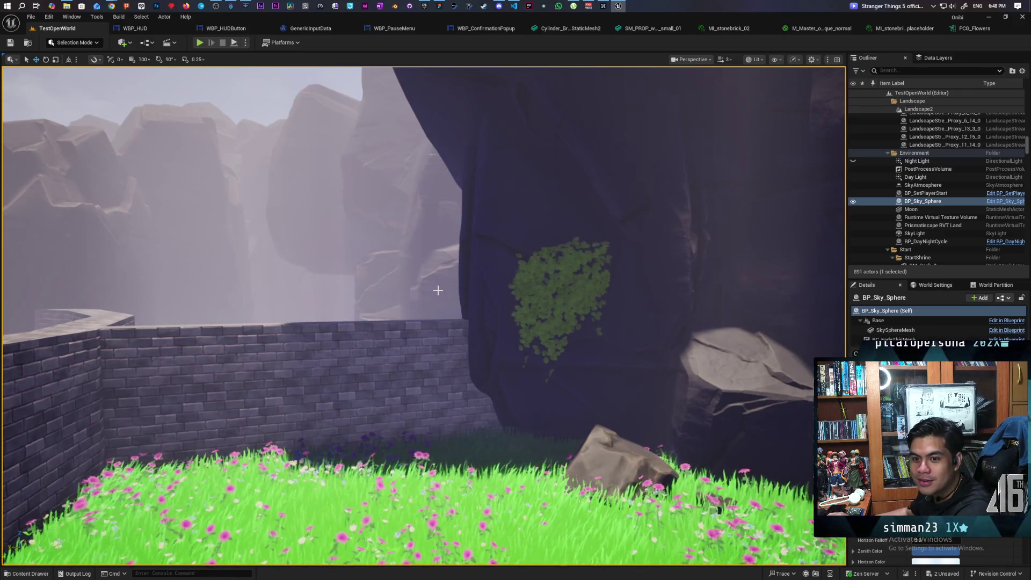
drag(438, 290, 438, 290)
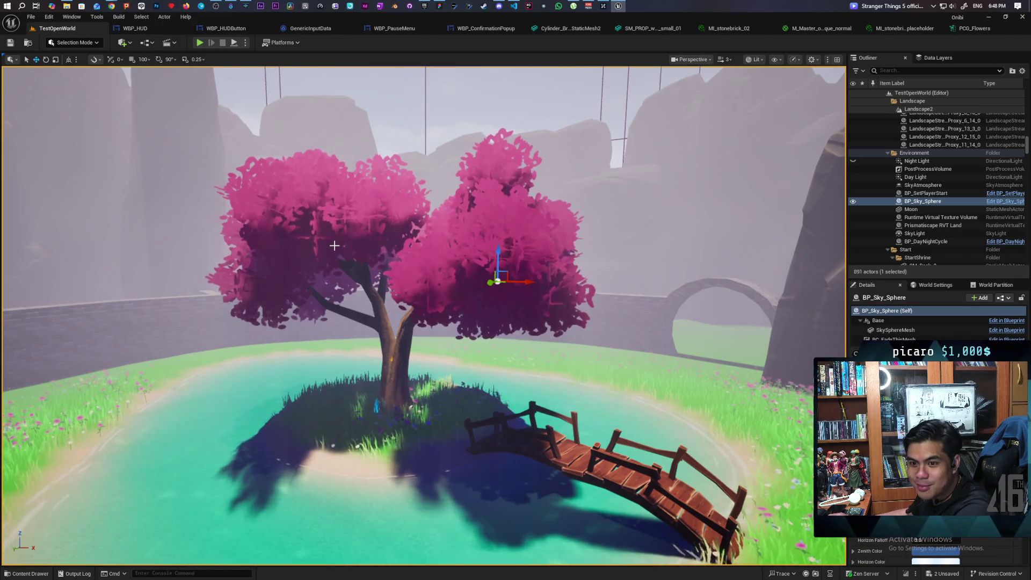
drag(422, 310, 422, 309)
click(422, 309)
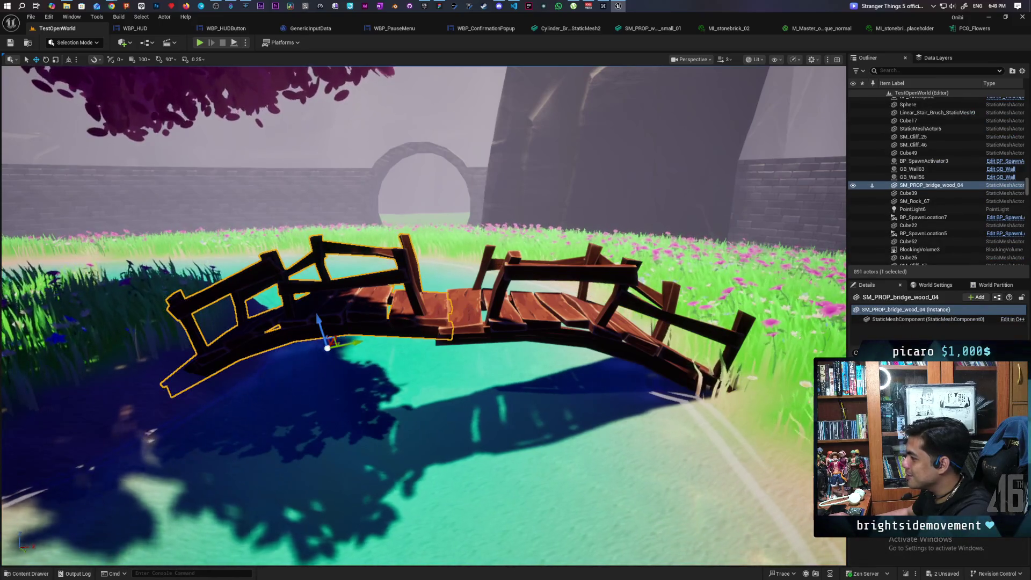
click(489, 316)
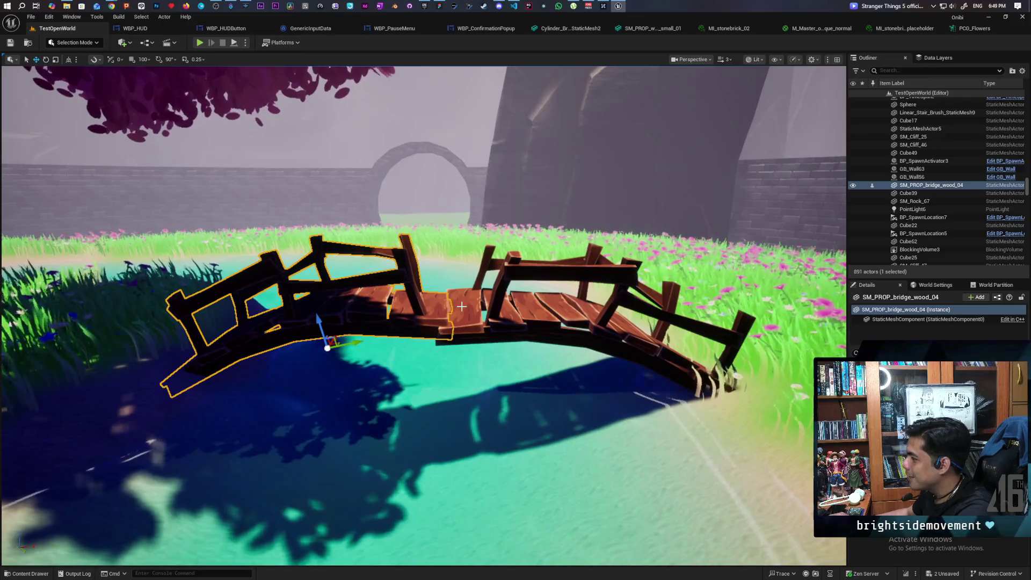
scroll(466, 305, down, 5)
scroll(466, 304, up, 8)
scroll(416, 323, down, 5)
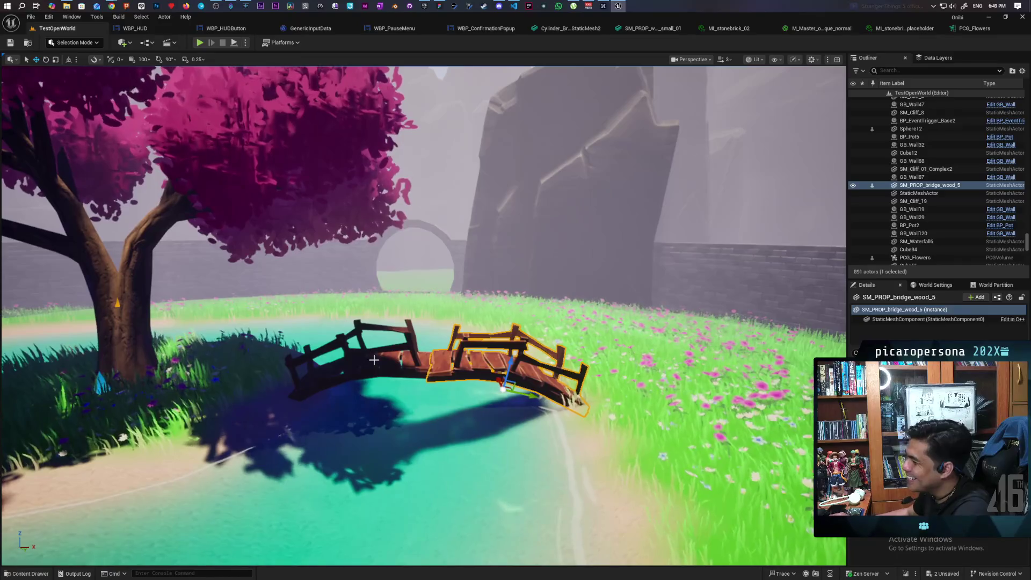
click(416, 362)
click(462, 364)
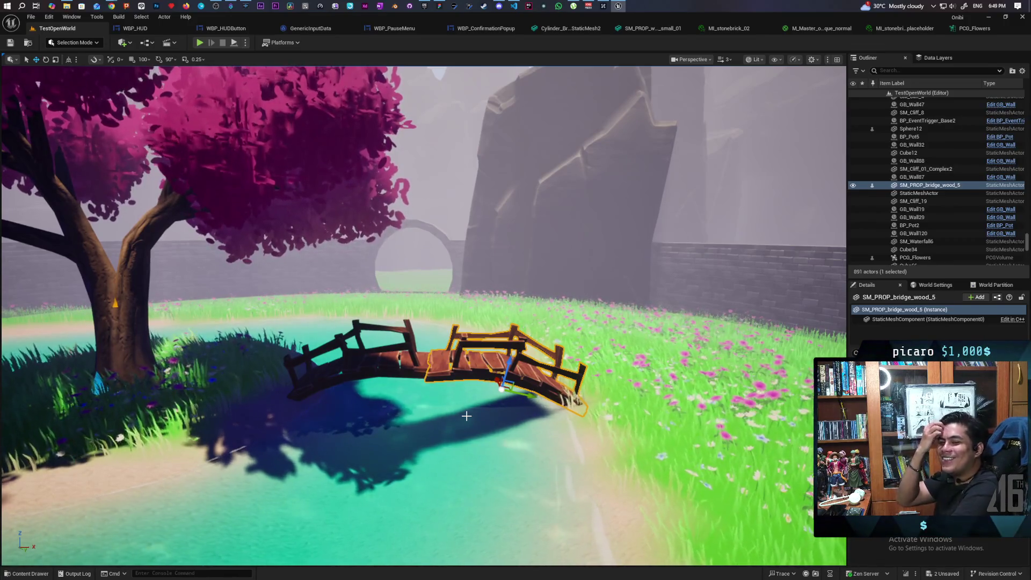
drag(466, 416, 448, 333)
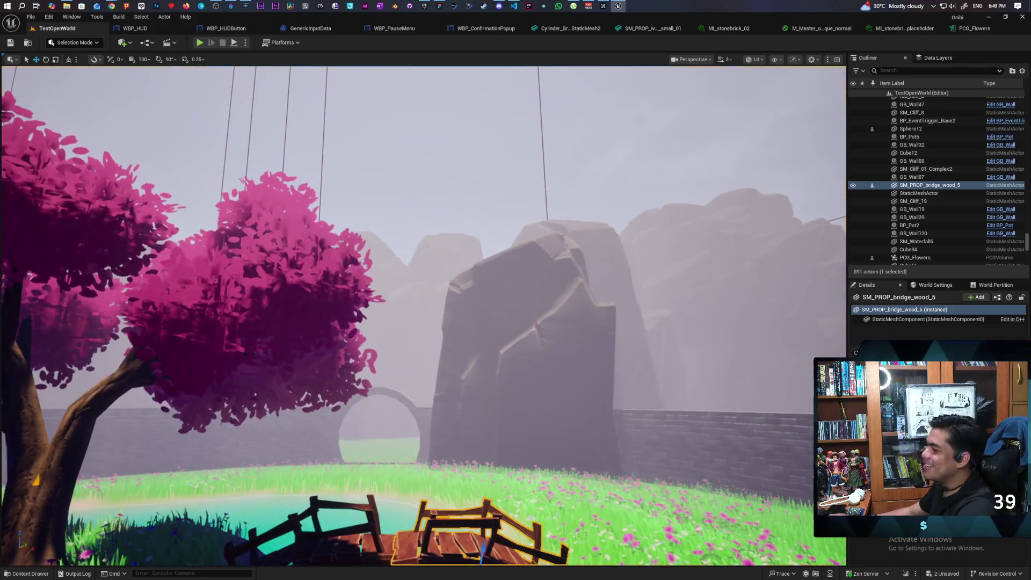
click(433, 227)
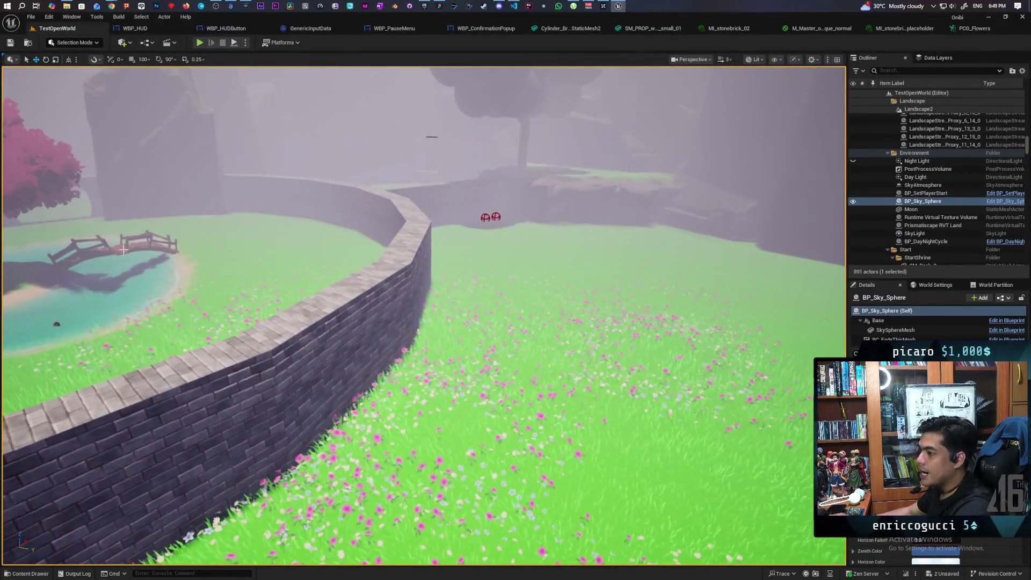
click(124, 250)
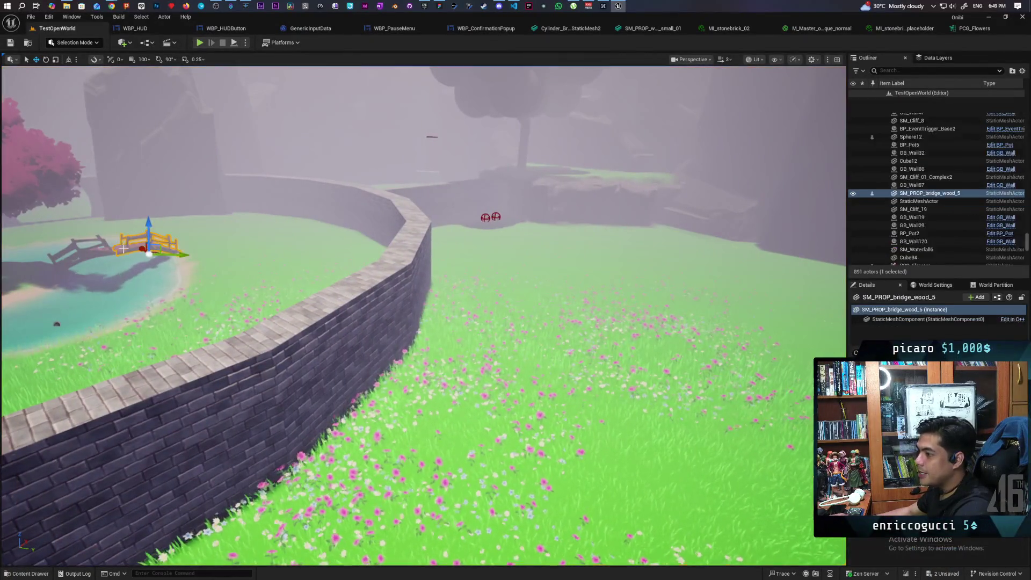
- Drop SM_PROP_railing_v01 from the props folder onto the flowered grass by the brick wall
key(ctrl+space)
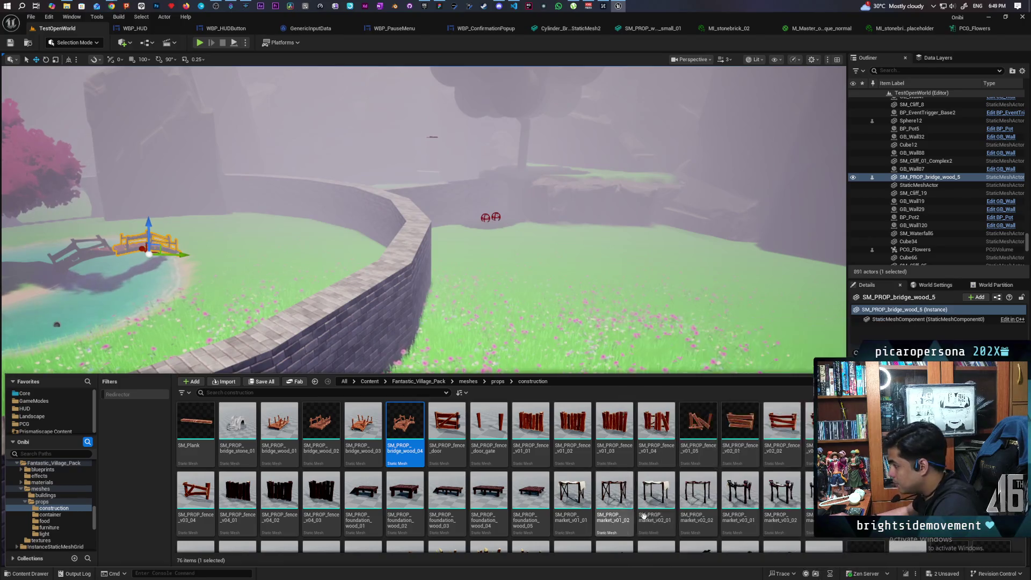
scroll(525, 450, down, 2)
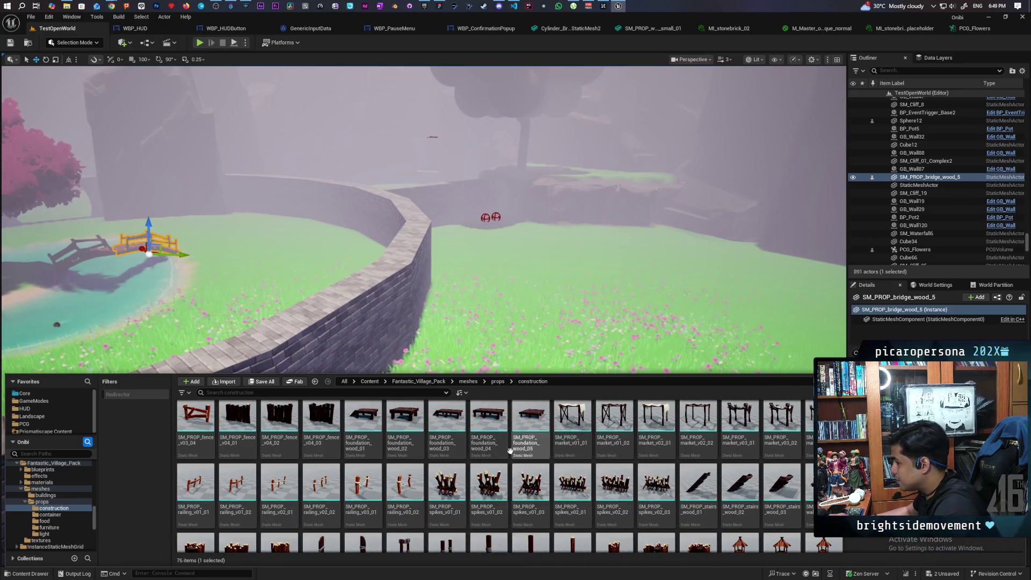
scroll(469, 450, down, 1)
scroll(491, 428, down, 1)
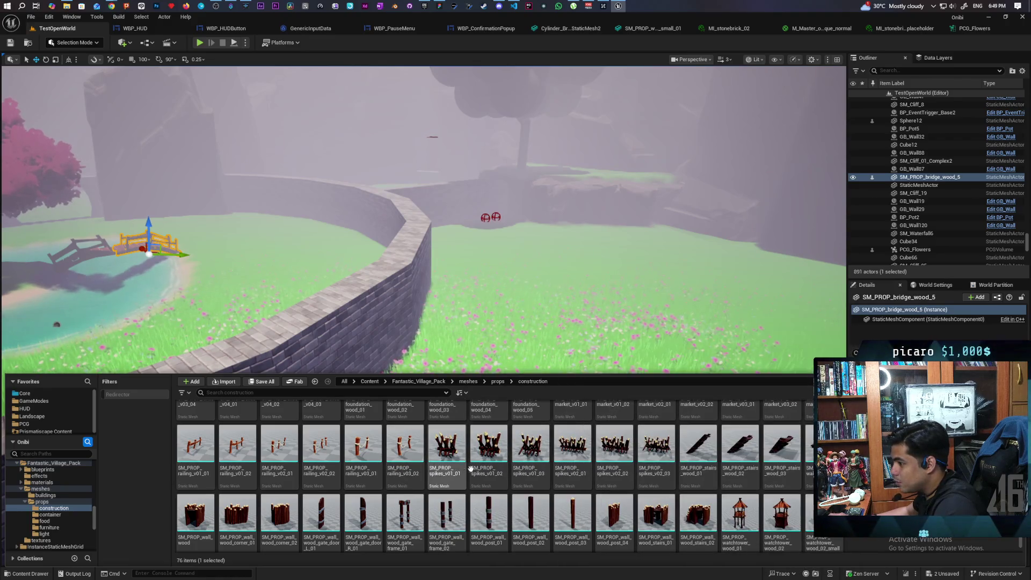
drag(196, 451, 664, 342)
key(w)
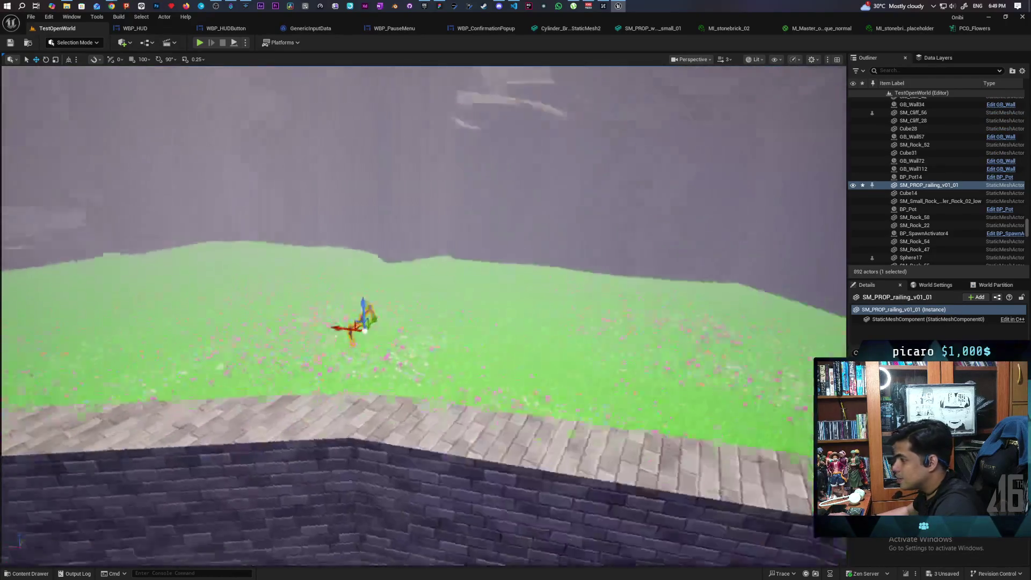
key(s)
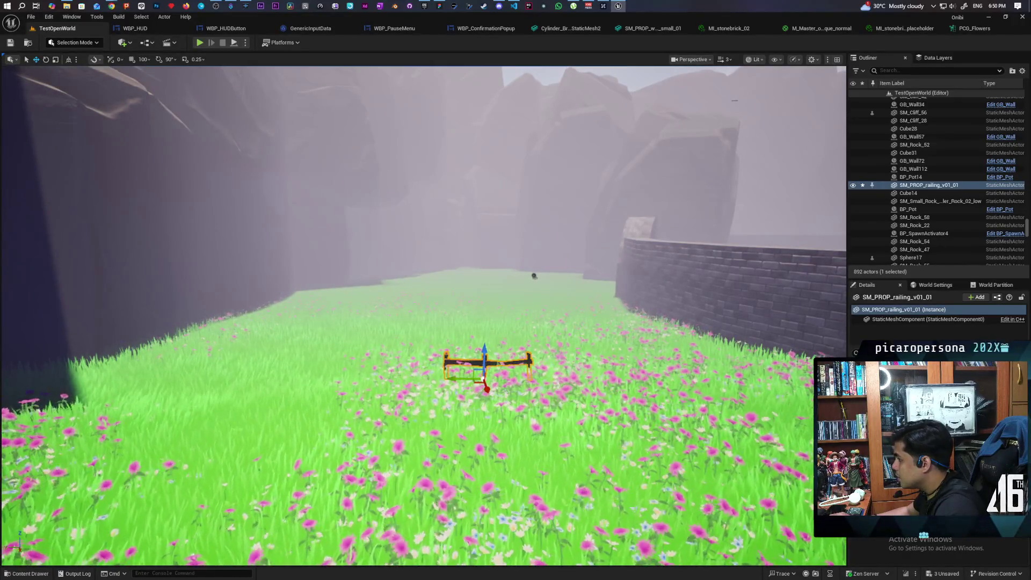
key(ctrl+space)
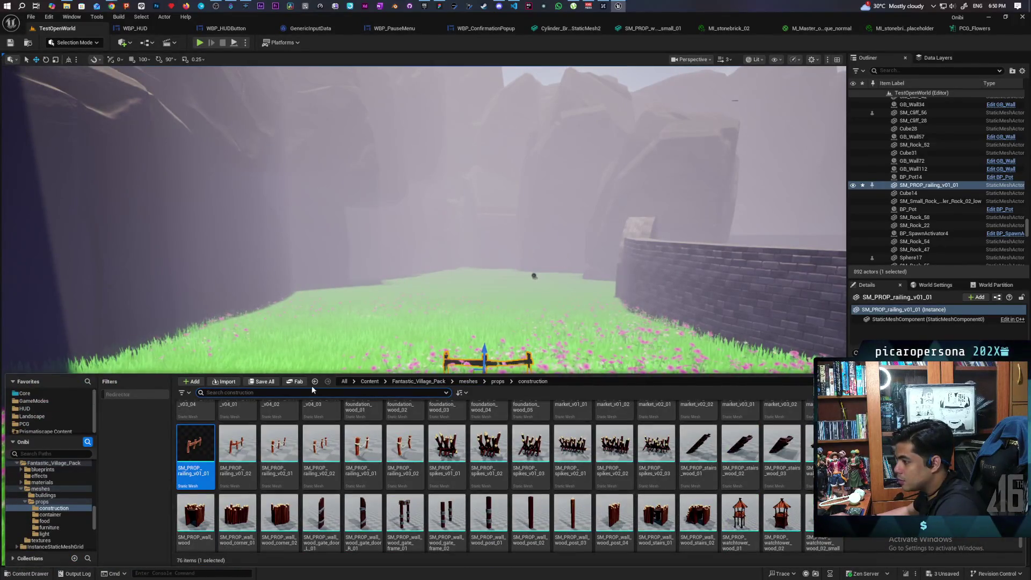
click(369, 381)
- Place BP_HumanNPC from Content > Core > Characters beside the railing
scroll(259, 435, up, 2)
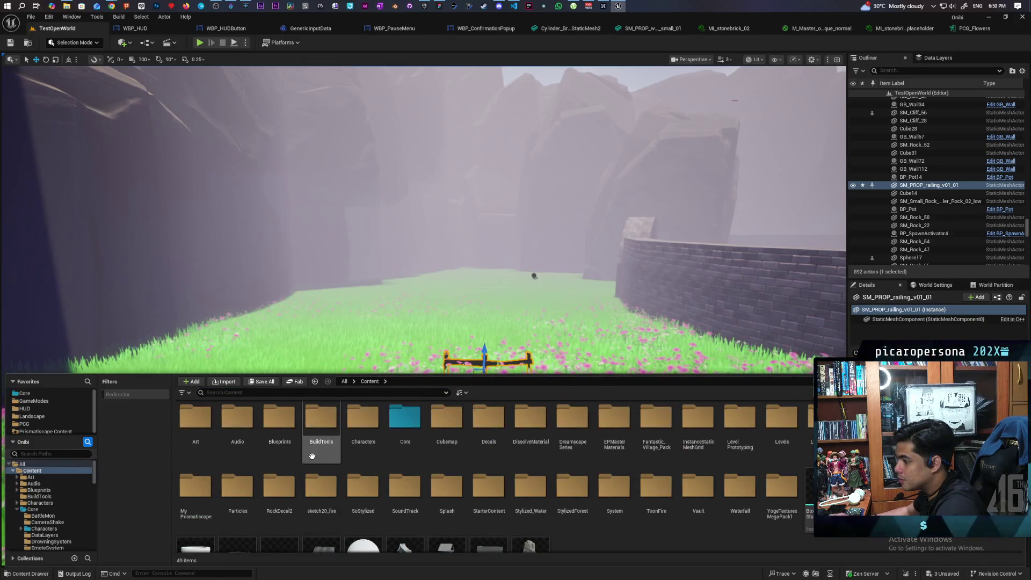
double_click(321, 432)
double_click(281, 431)
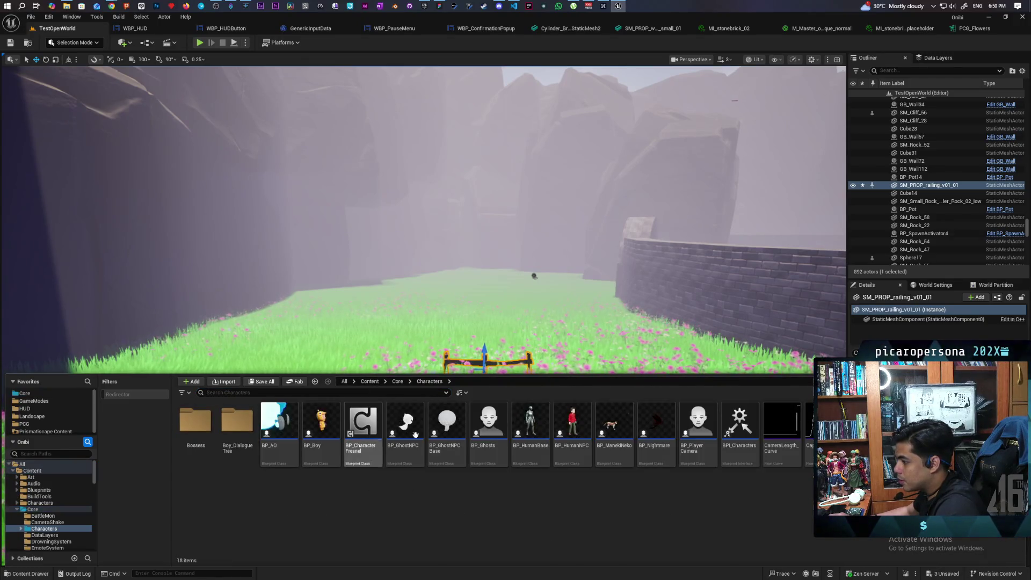
drag(572, 431, 427, 381)
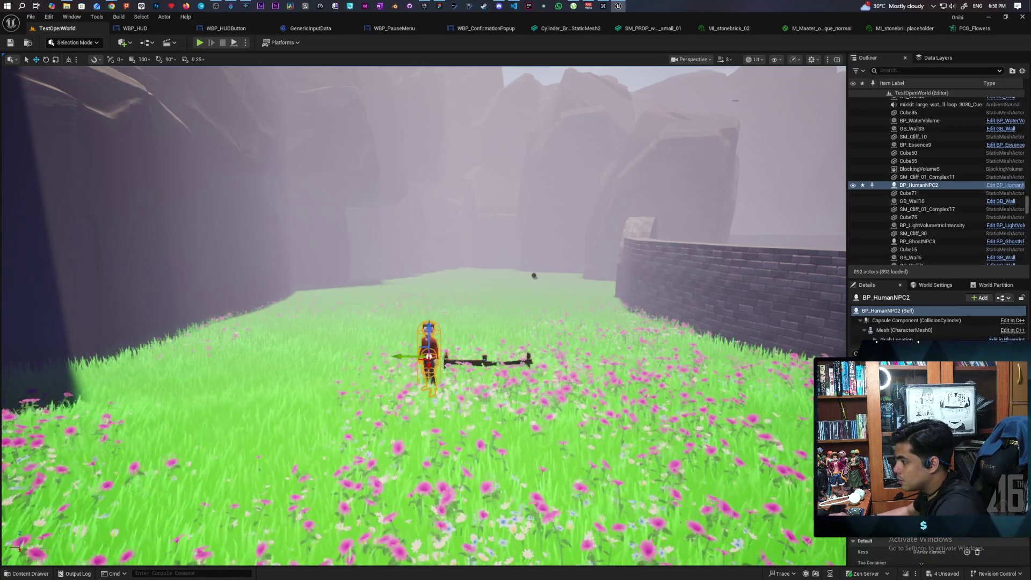
scroll(424, 317, up, 5)
- Restore the railing's larger size and Alt-drag a duplicate railing to the left
click(542, 343)
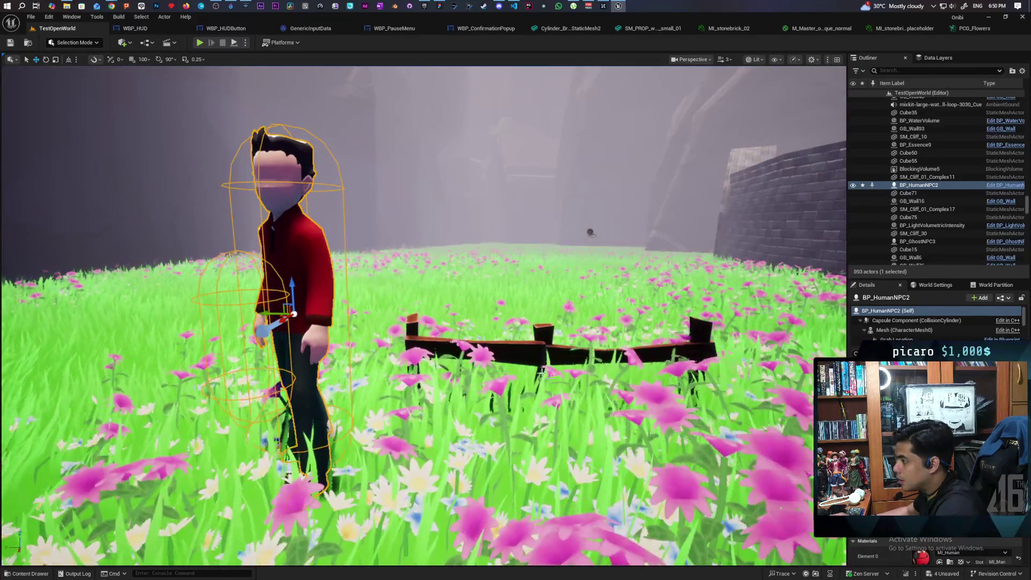
drag(537, 378, 541, 311)
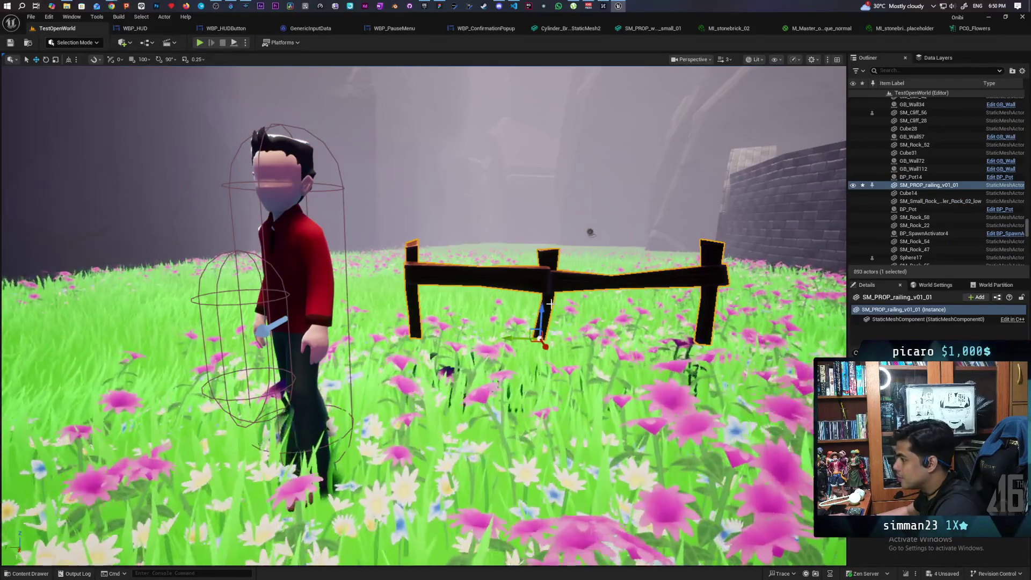
key(ctrl+z)
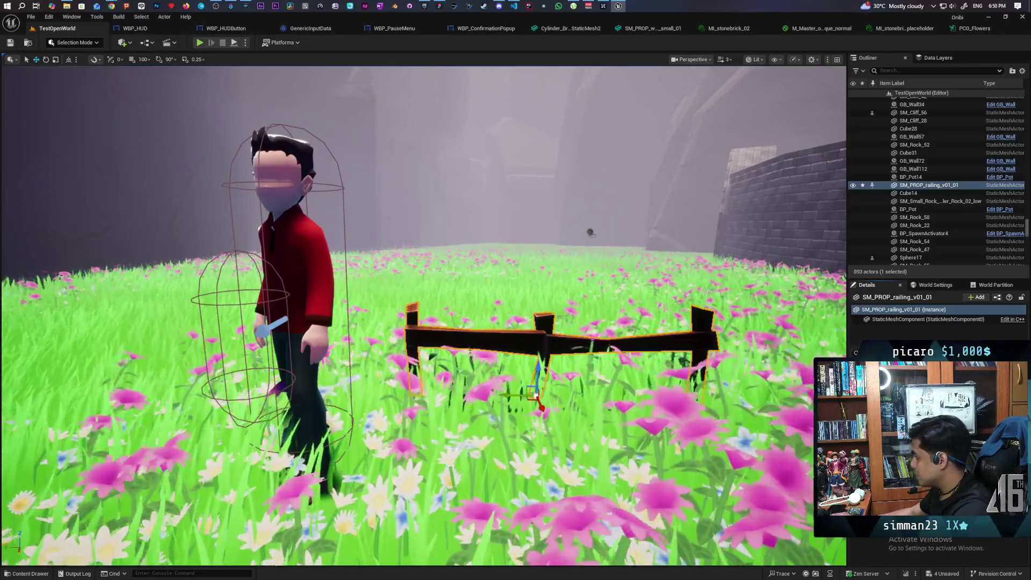
key(ctrl+z)
scroll(423, 316, down, 10)
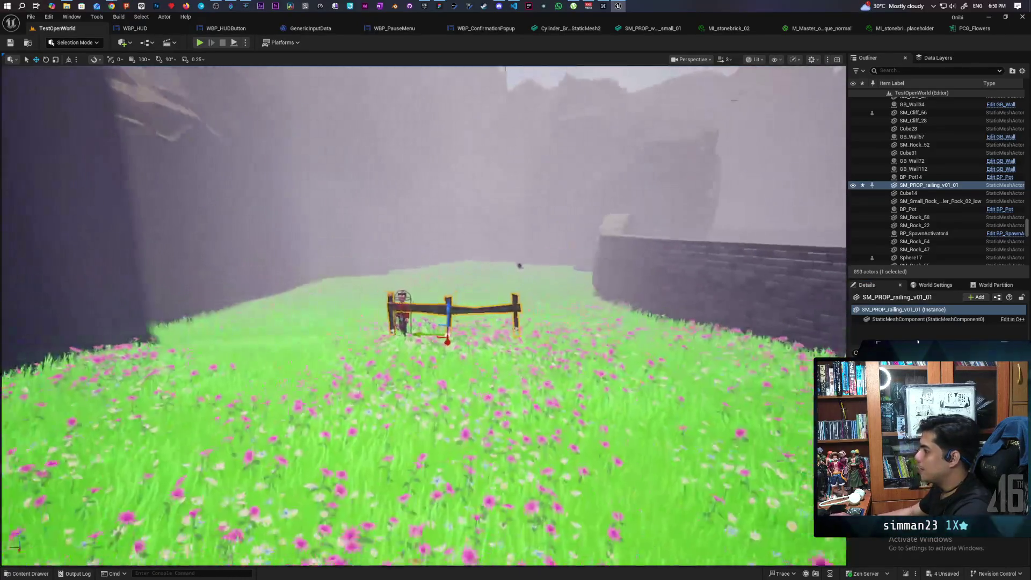
scroll(423, 316, up, 8)
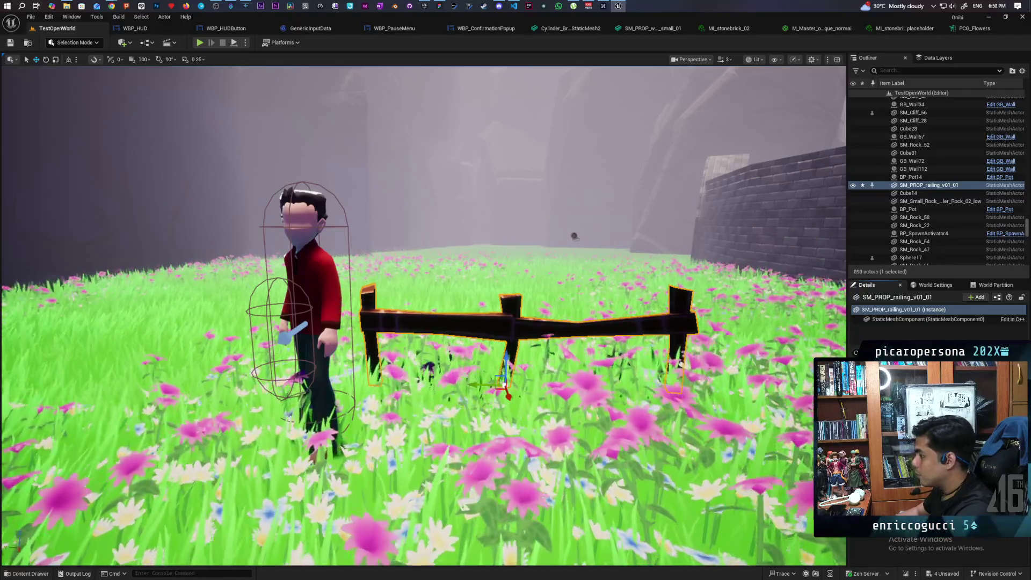
mouse_move(423, 316)
mouse_down()
mouse_move(333, 320)
mouse_move(483, 317)
mouse_move(408, 319)
mouse_up()
scroll(423, 316, up, 4)
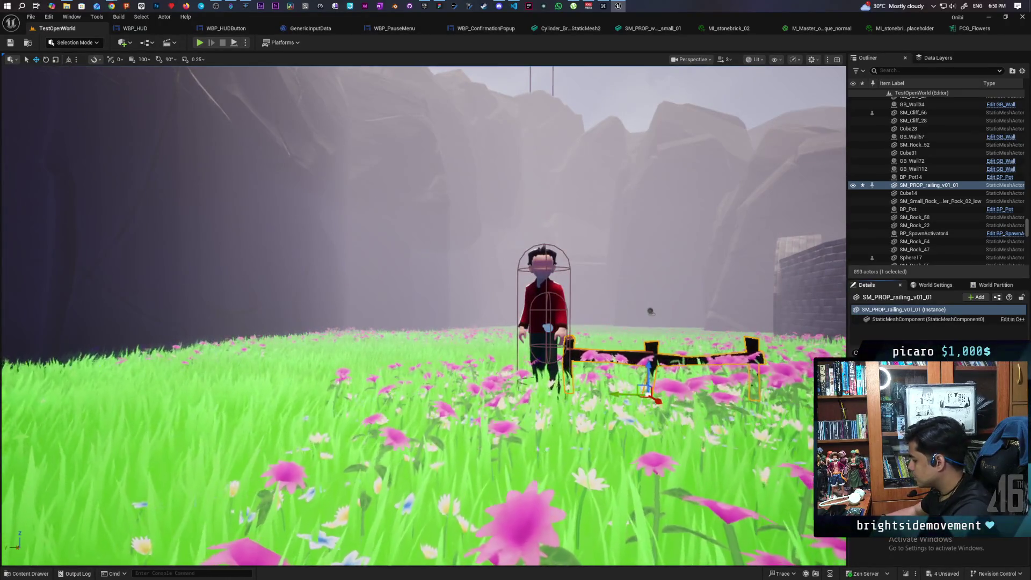
mouse_move(408, 319)
mouse_down()
mouse_move(354, 322)
mouse_move(418, 319)
mouse_up()
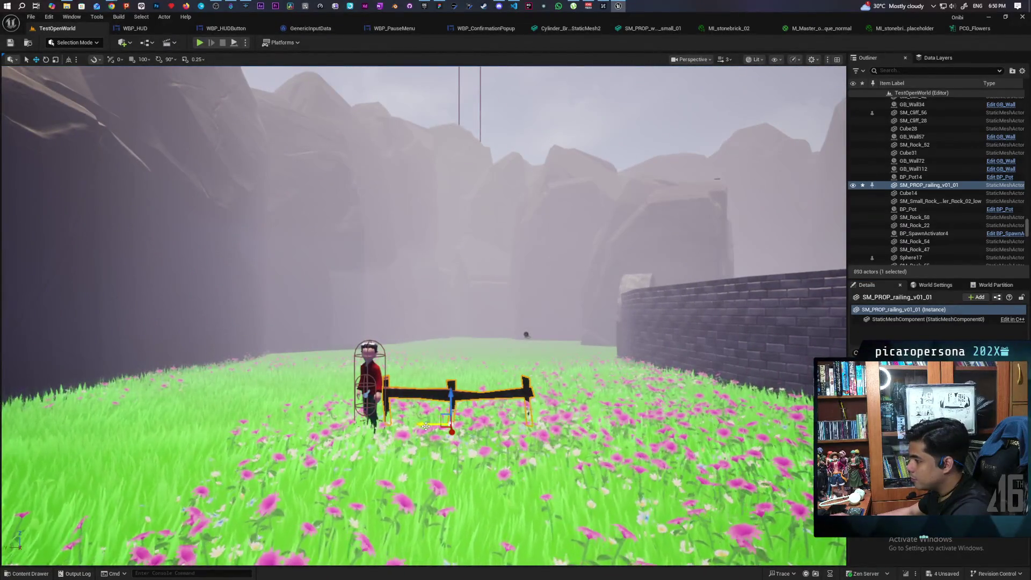
alt+drag(425, 425, 280, 431)
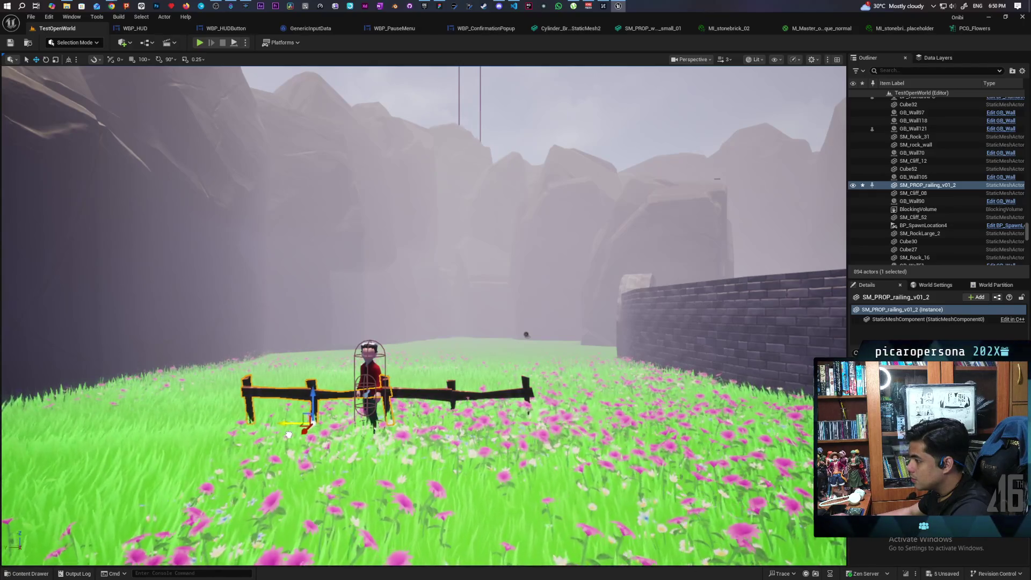
mouse_move(418, 319)
mouse_down()
mouse_move(430, 317)
mouse_move(408, 318)
mouse_move(413, 312)
mouse_move(411, 352)
mouse_up()
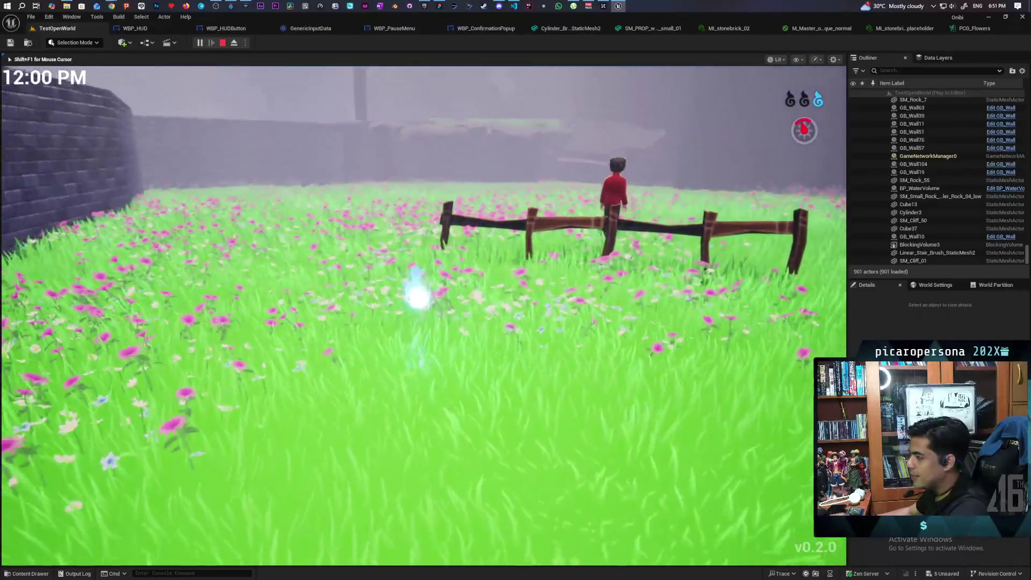
- Stop play, change the PCG_Flowers BrushComponent's Collision Object Type, and relaunch play
key(Escape)
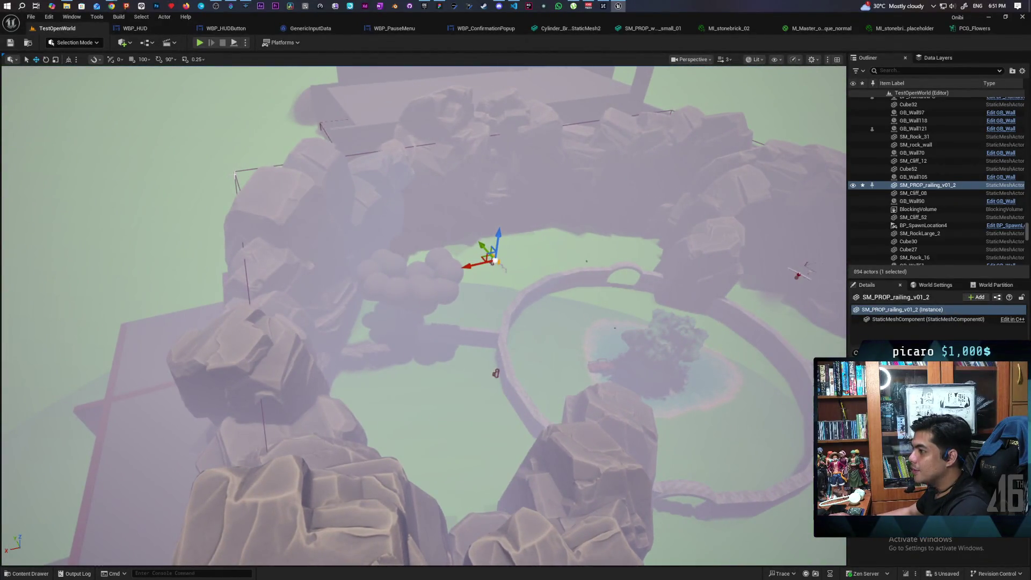
click(617, 369)
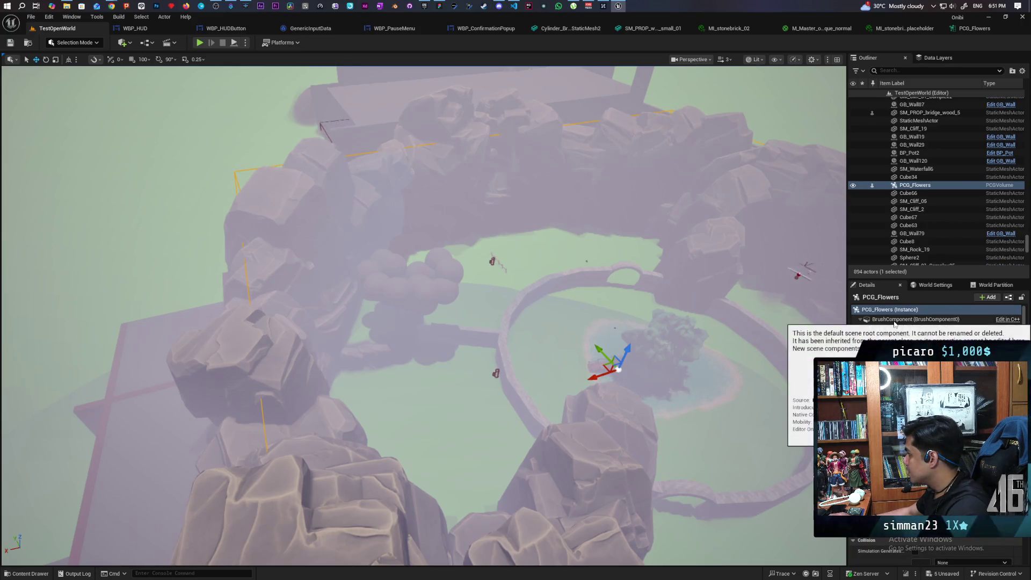
scroll(894, 325, down, 2)
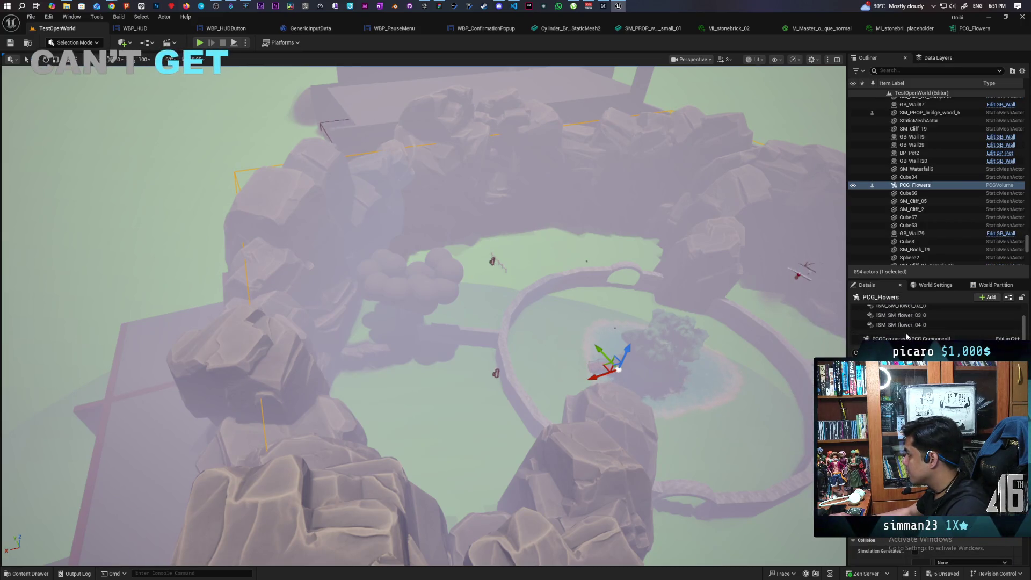
scroll(934, 322, up, 2)
click(915, 319)
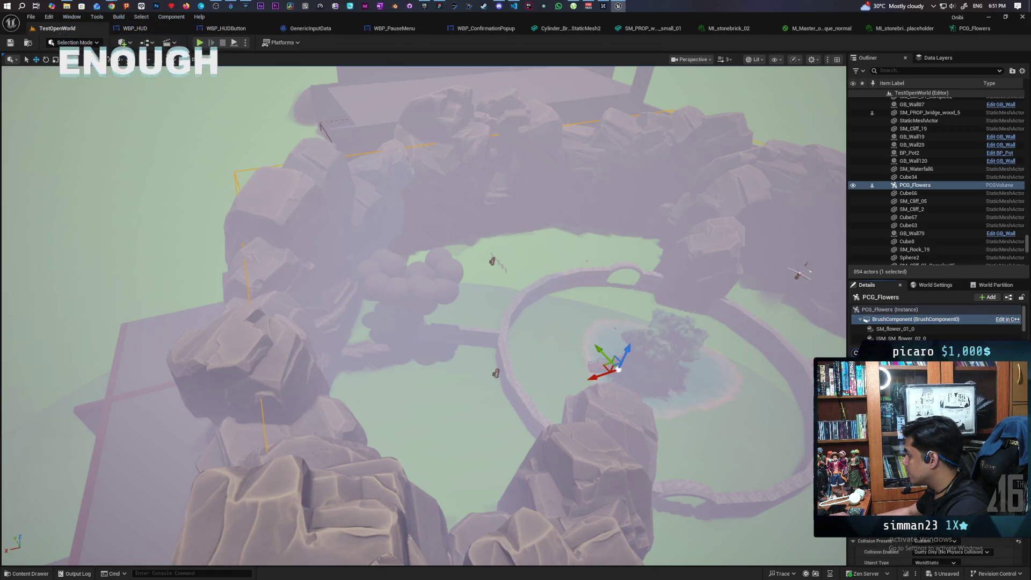
scroll(934, 550, down, 3)
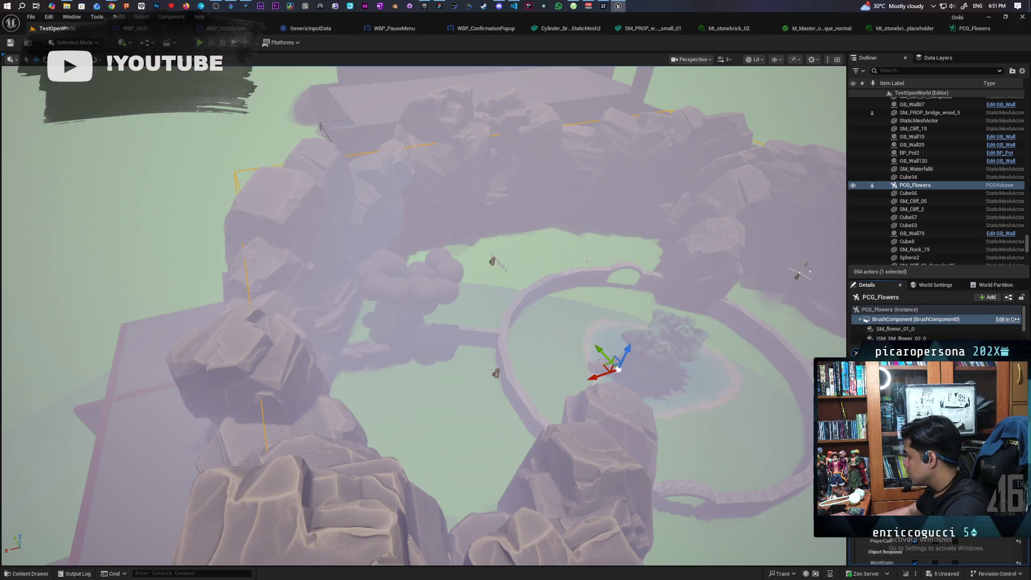
click(937, 529)
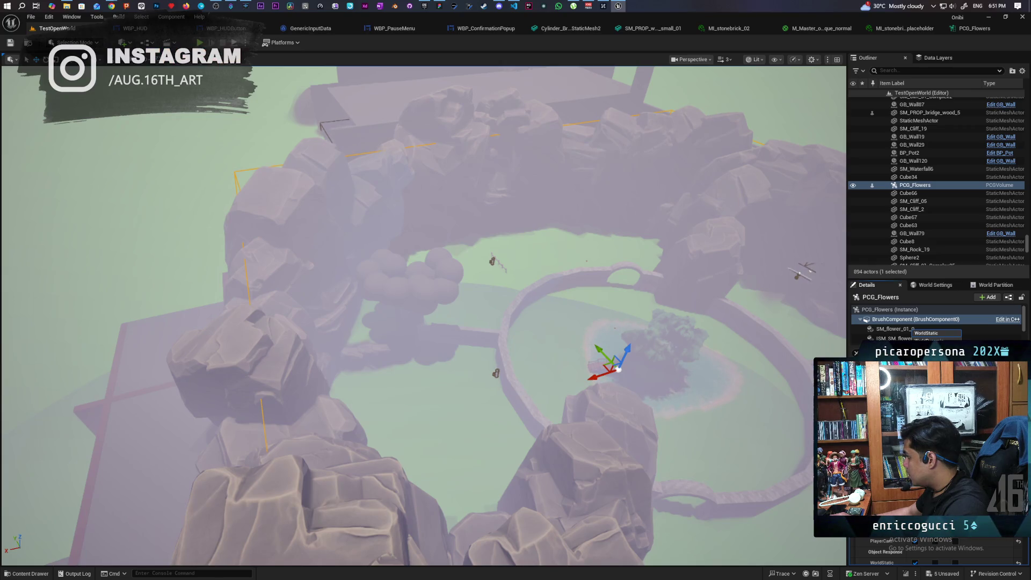
click(926, 333)
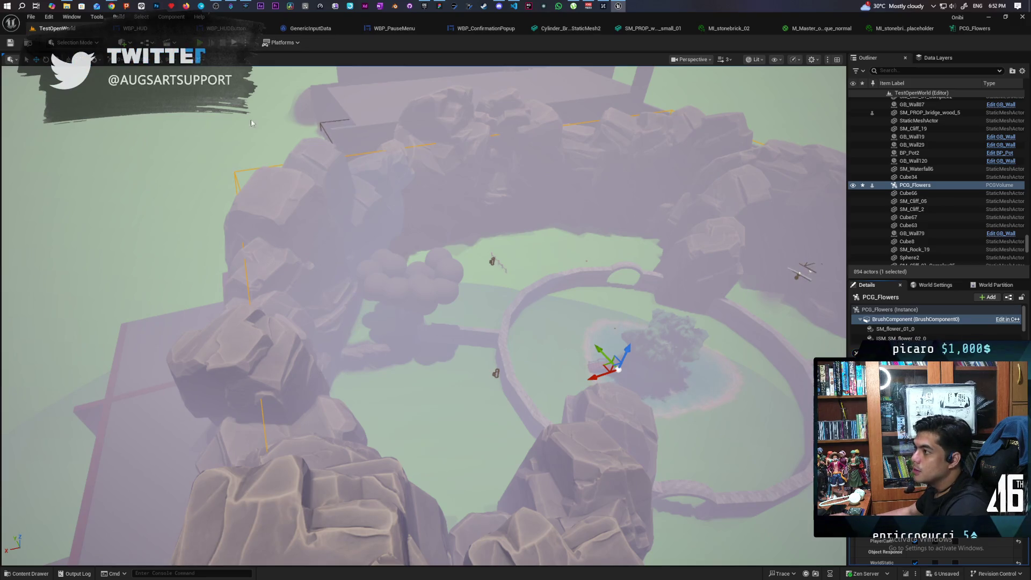
key(alt+p)
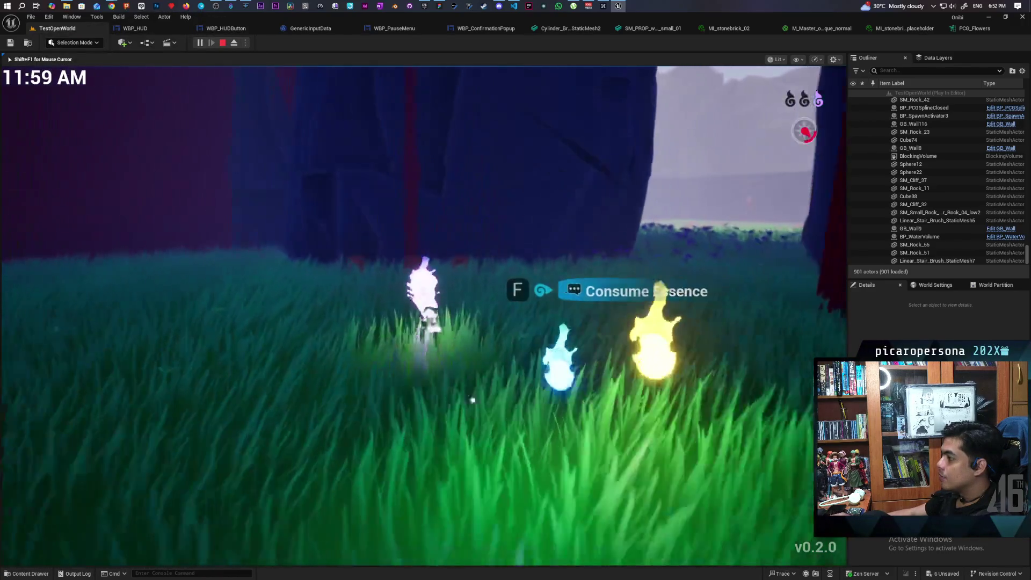
- Possess the centre pot and walk it through the rock gap across the field to the wall
key(f)
key(w)
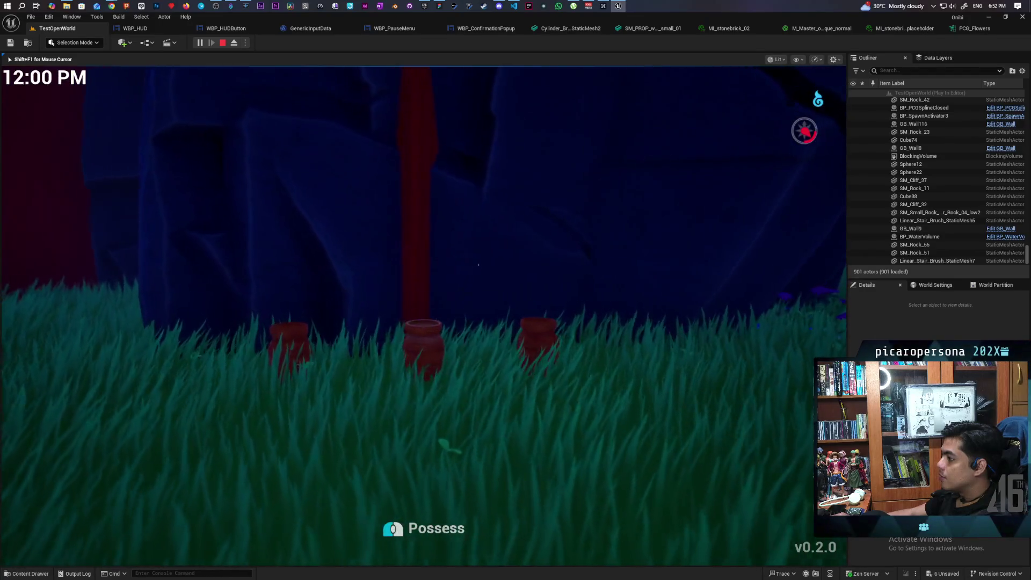
key(e)
key(w)
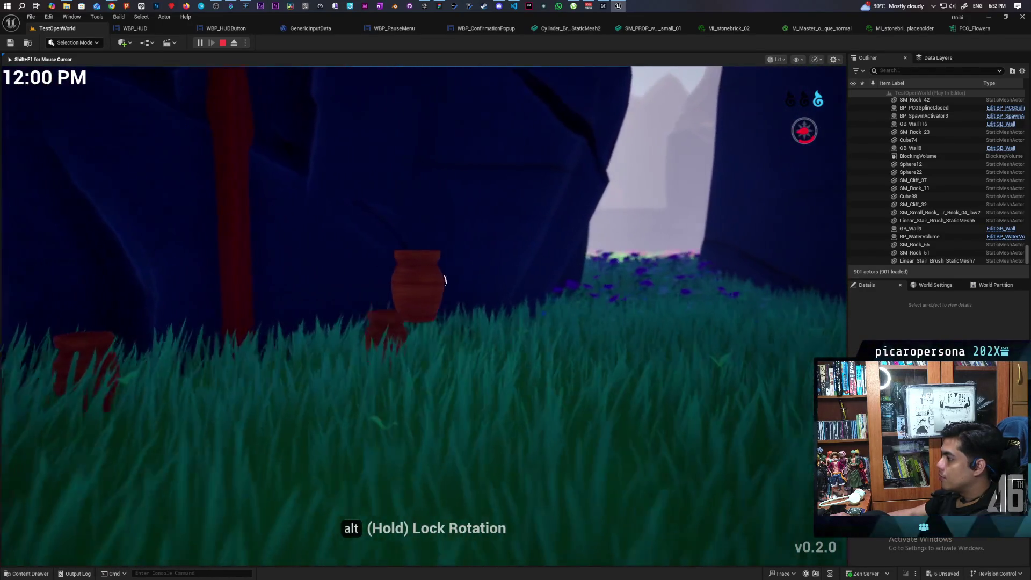
key(w)
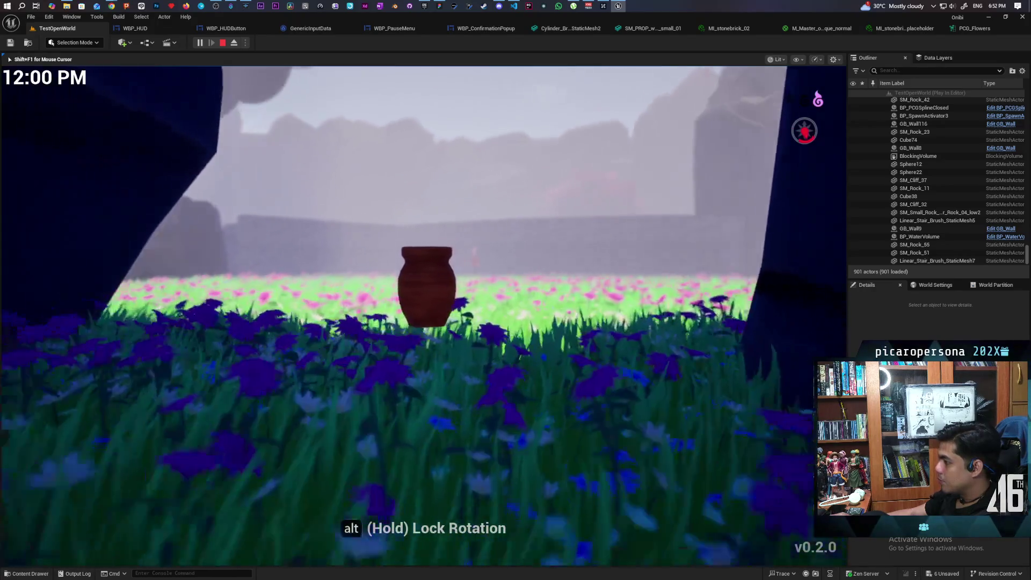
key(w)
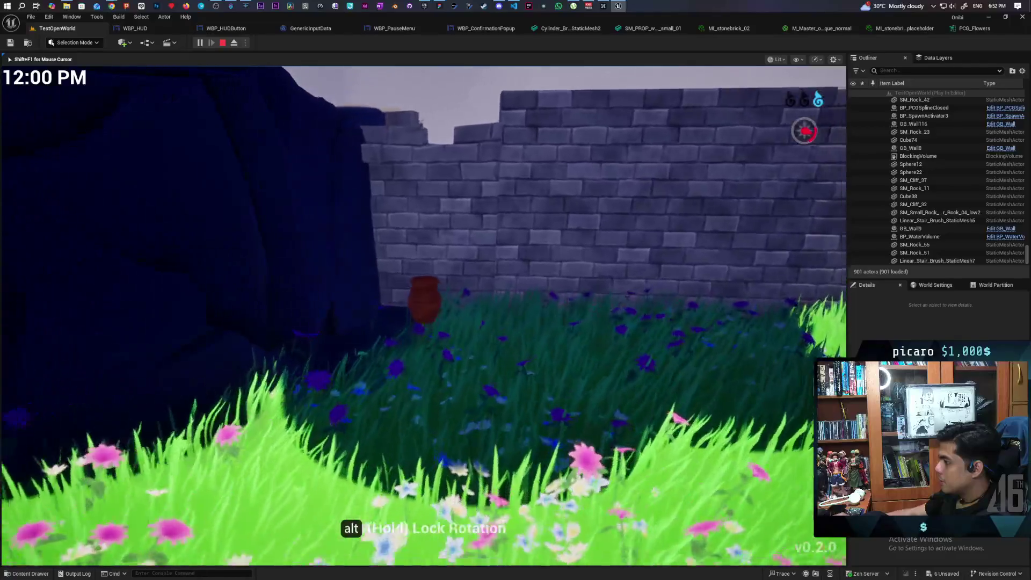
key(d)
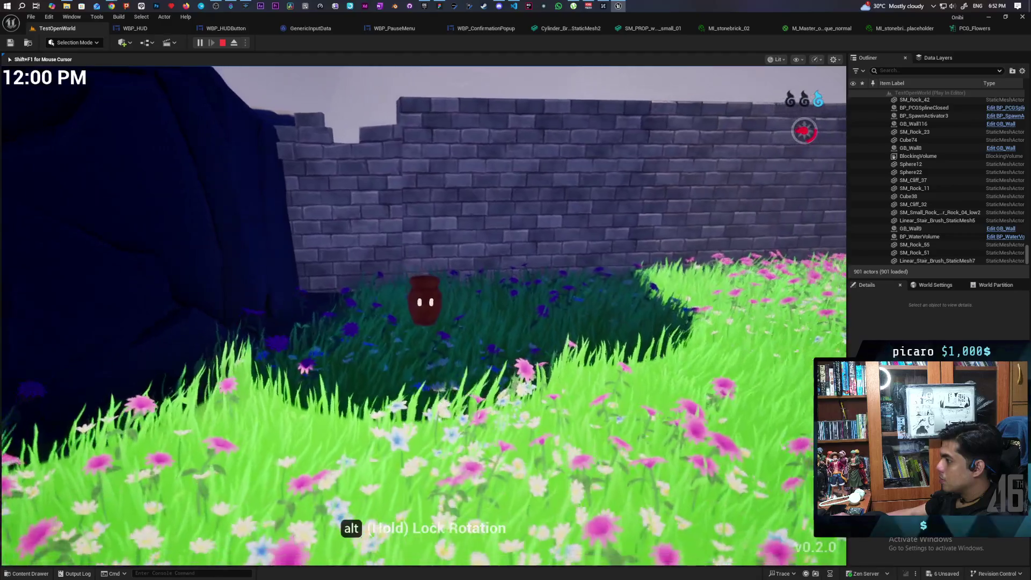
key(s)
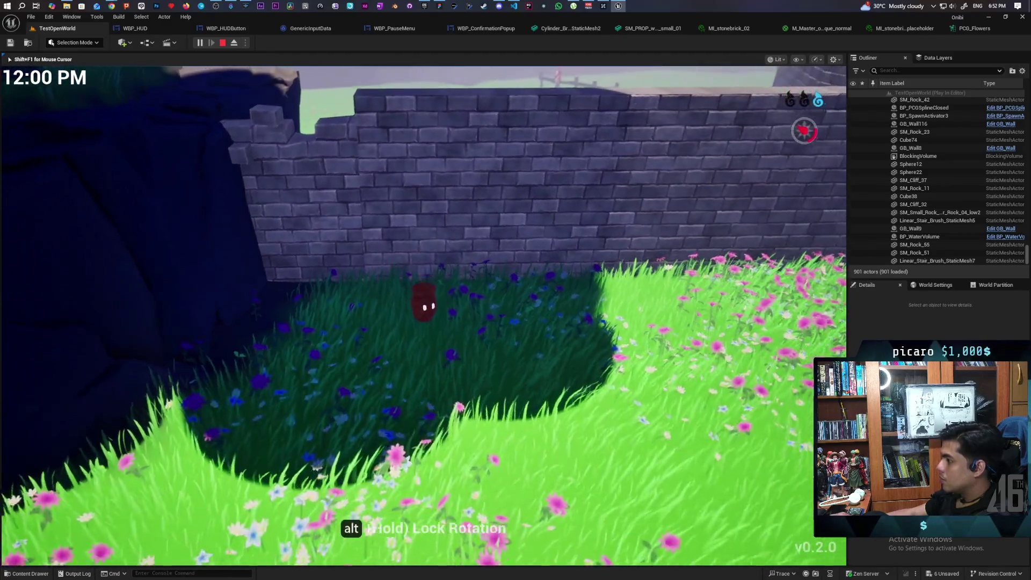
key(w)
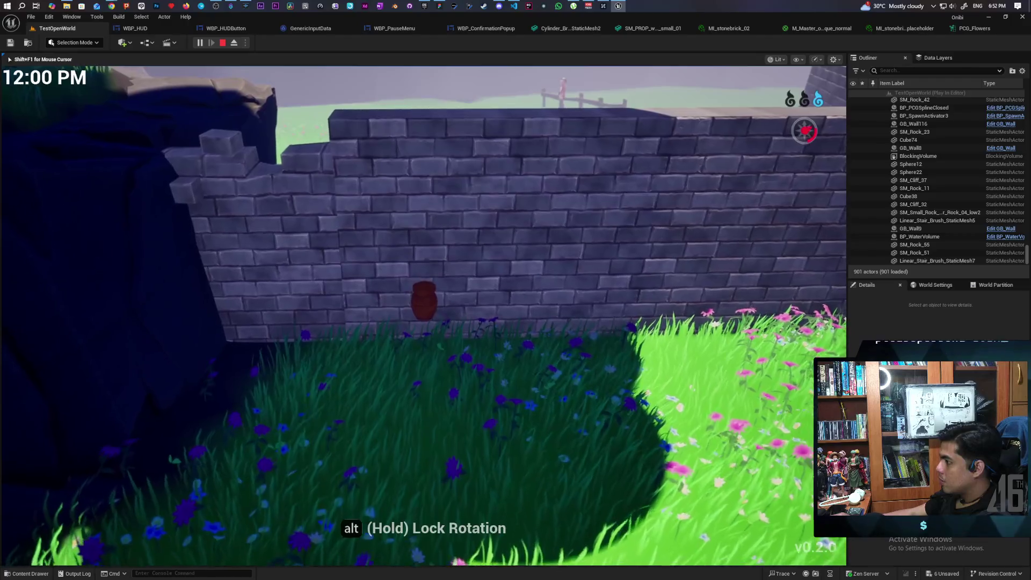
key(s)
- Switch to a red pot, look across the sloping field toward the fence, and stop playing
key(e)
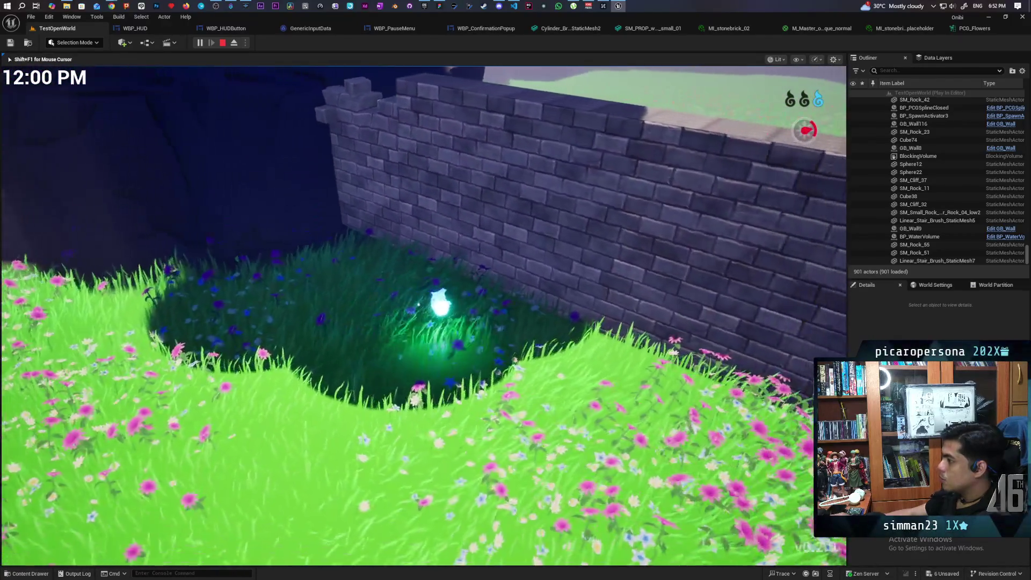
key(w)
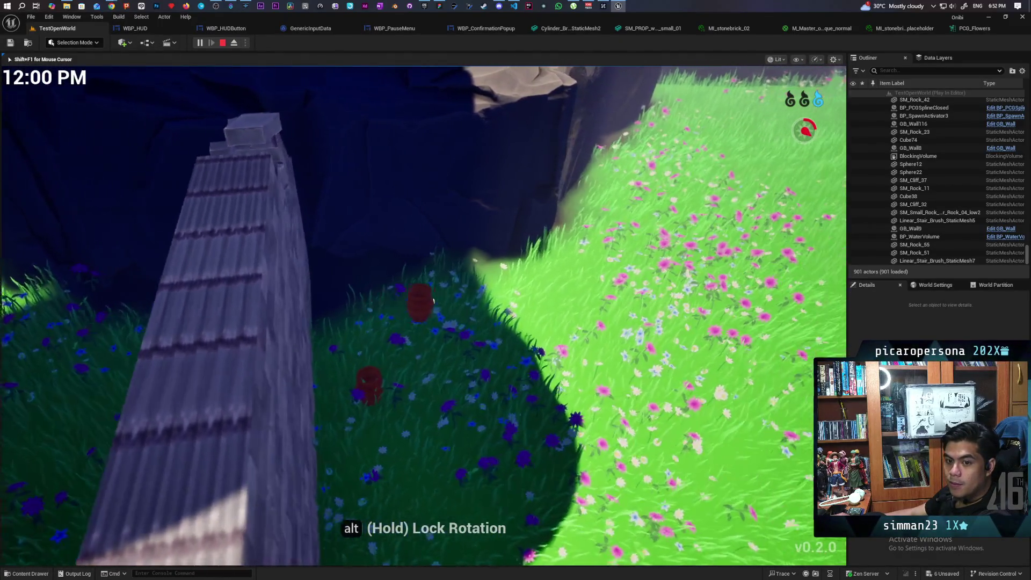
key(w)
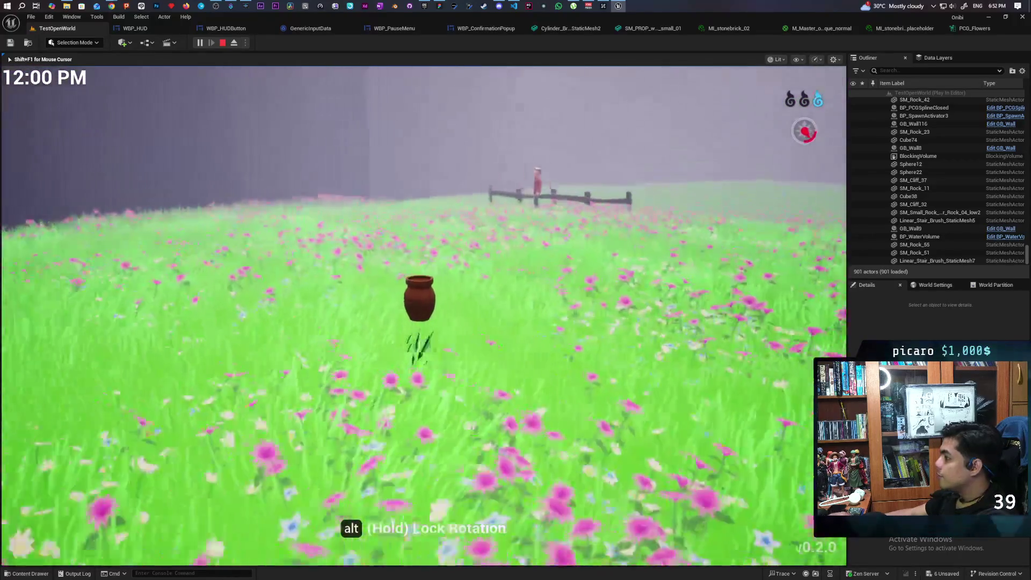
key(w)
key(w)
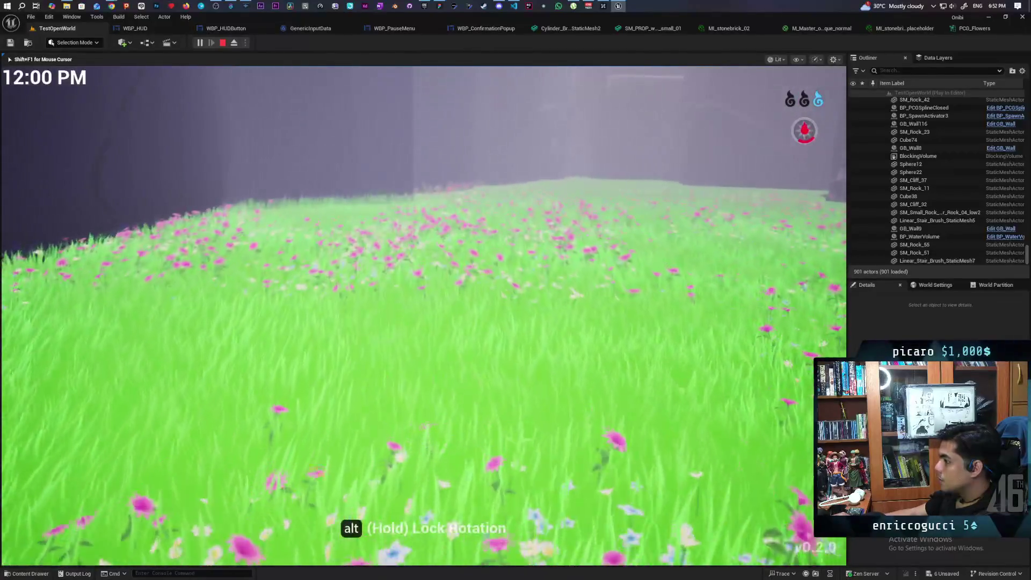
key(w)
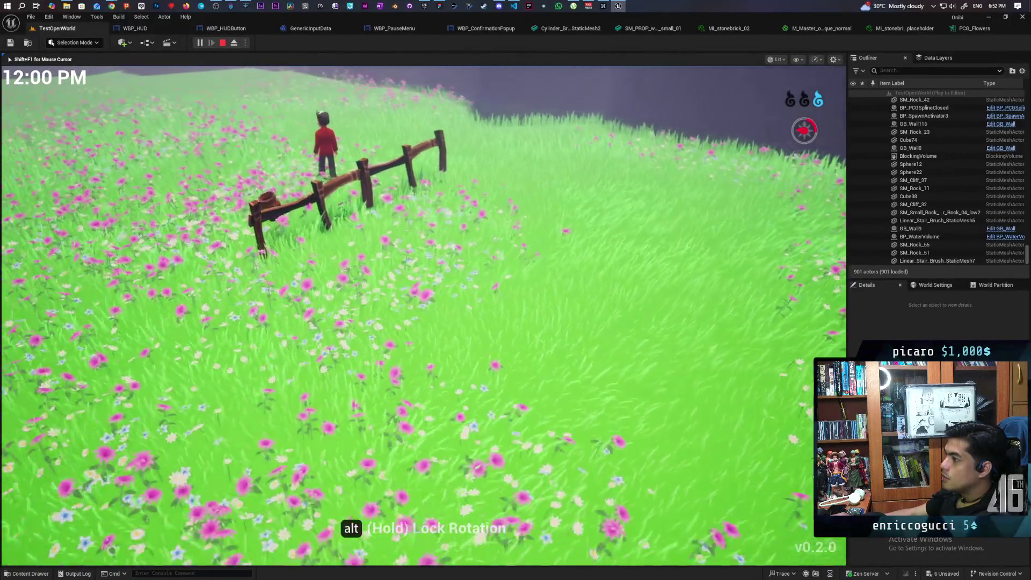
key(w)
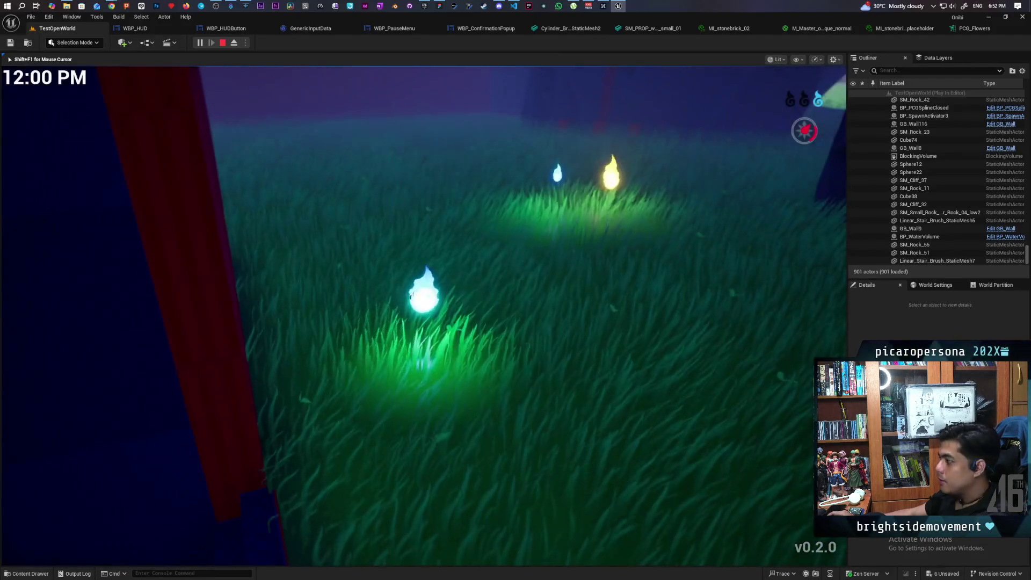
key(Escape)
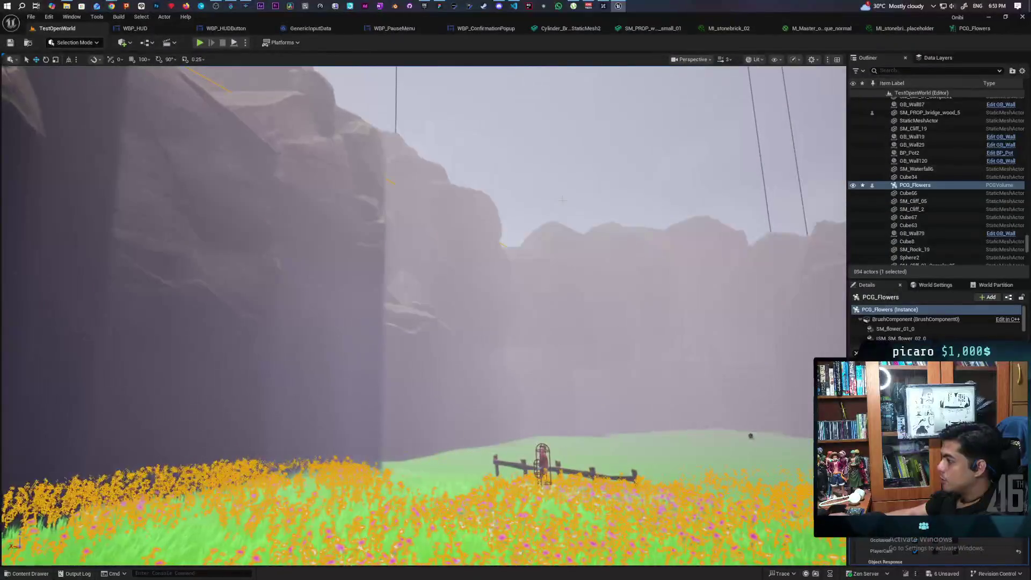
- Alt-drag a copy of SM_PROP_railing_v01_2 leftward as SM_PROP_railing_v01_3, then frame the fence
drag(749, 432, 673, 245)
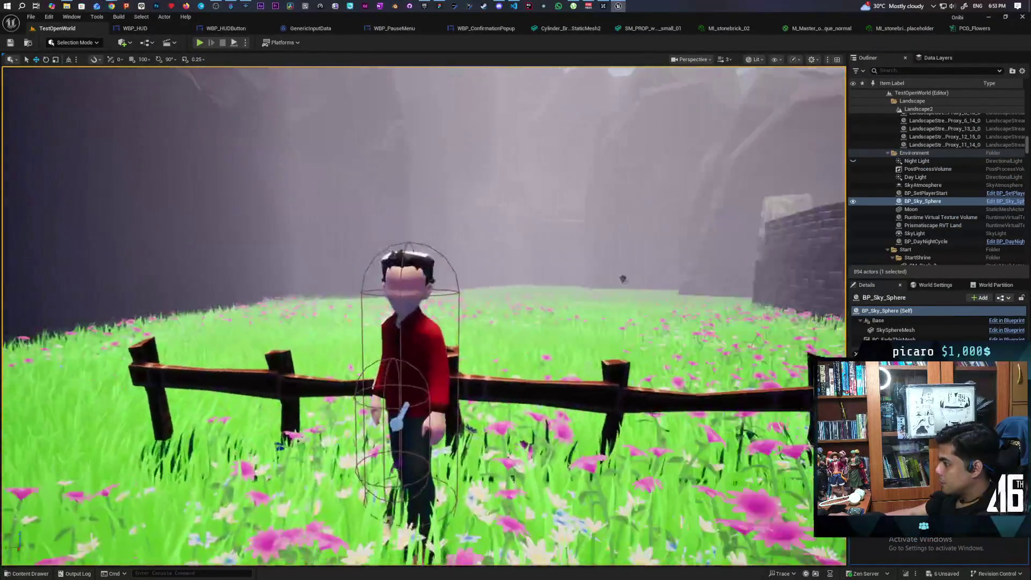
drag(623, 279, 299, 226)
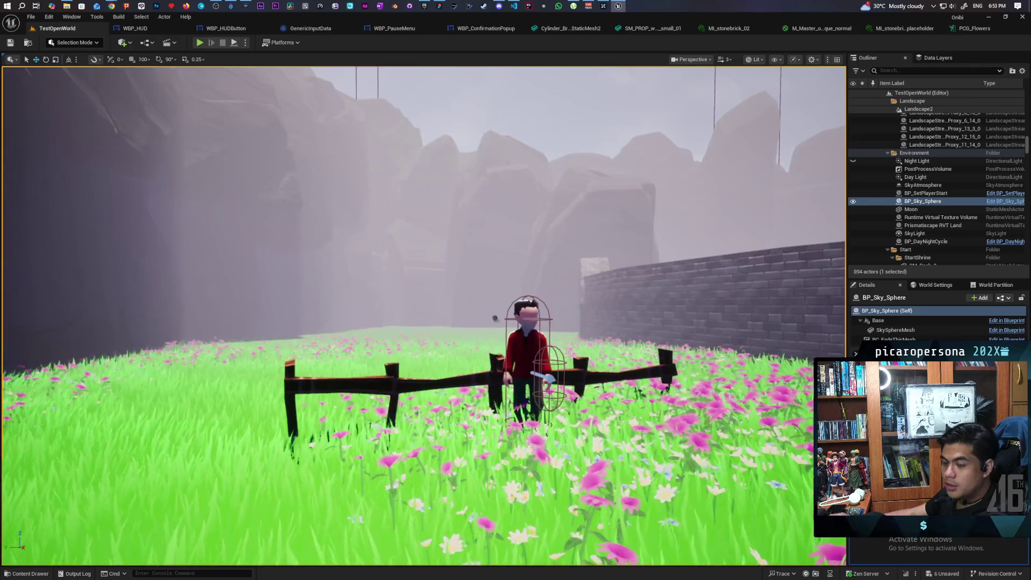
click(376, 456)
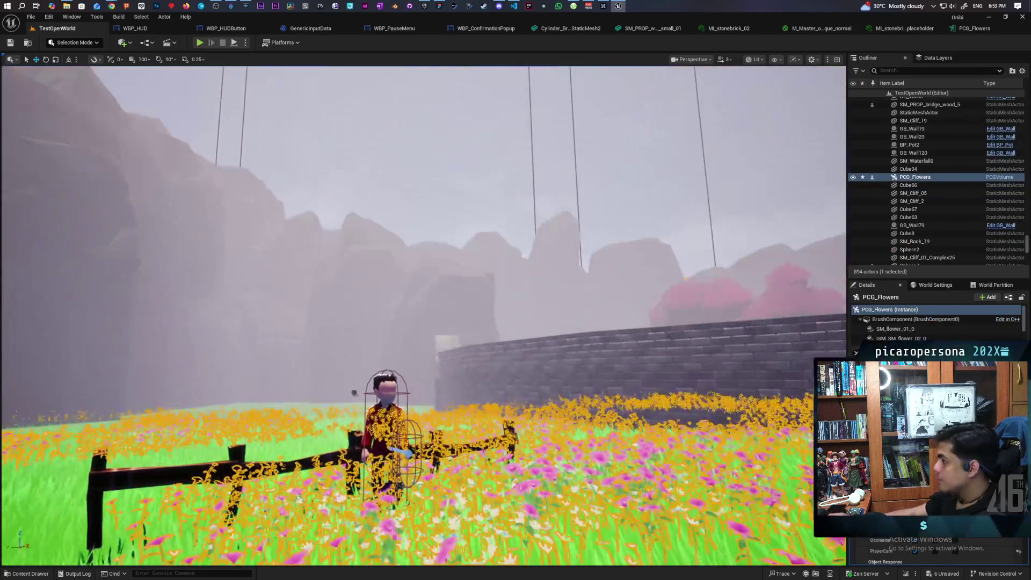
click(354, 392)
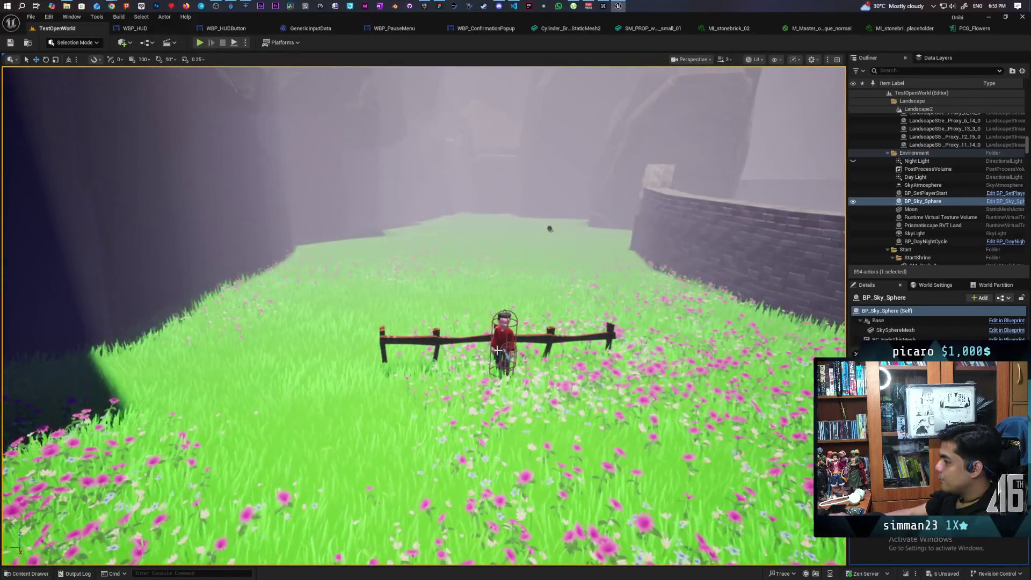
click(408, 341)
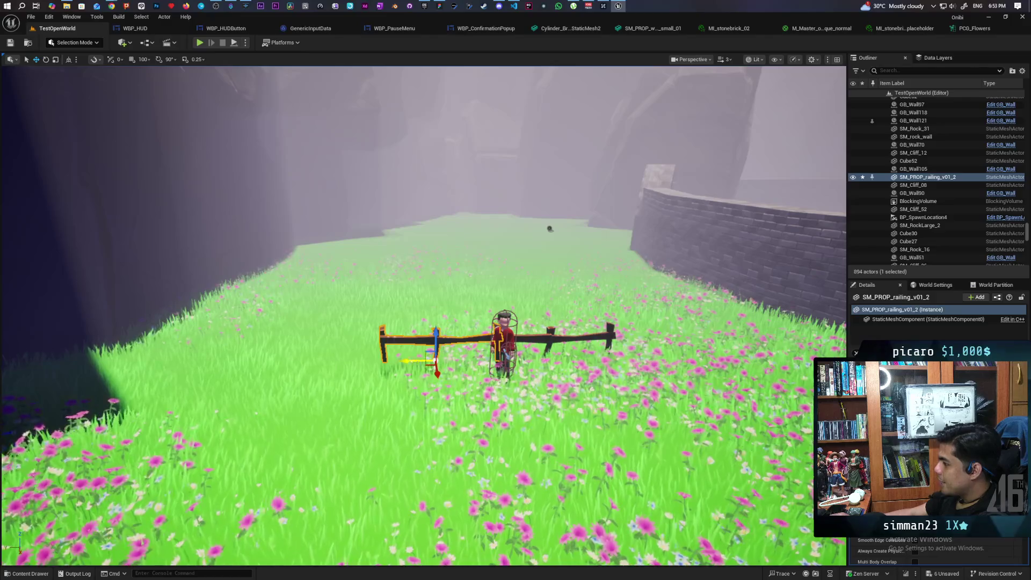
alt+drag(414, 360, 306, 353)
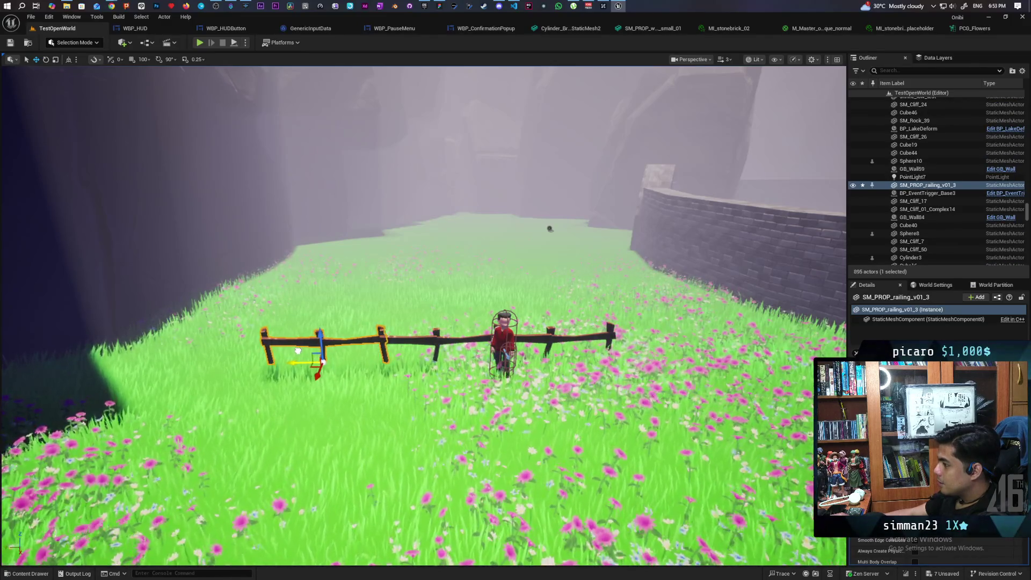
drag(430, 269, 370, 268)
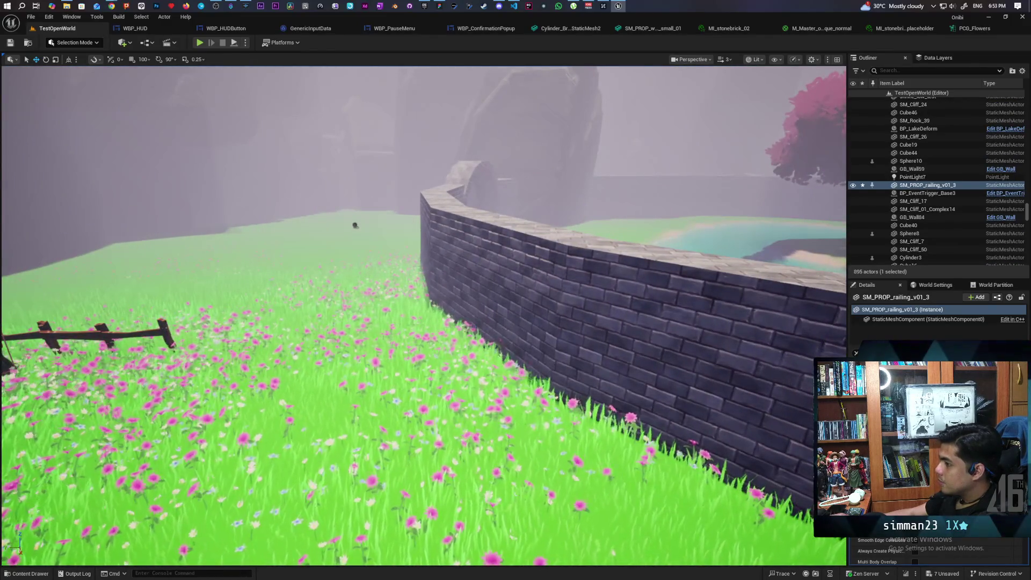
click(86, 328)
key(f)
mouse_move(424, 317)
mouse_down()
mouse_move(328, 311)
mouse_move(305, 282)
mouse_move(290, 282)
mouse_move(309, 282)
mouse_move(292, 282)
mouse_move(295, 265)
mouse_up()
- Bring Chrome forward and view the japanese shrine and garden wall image results
mouse_move(112, 5)
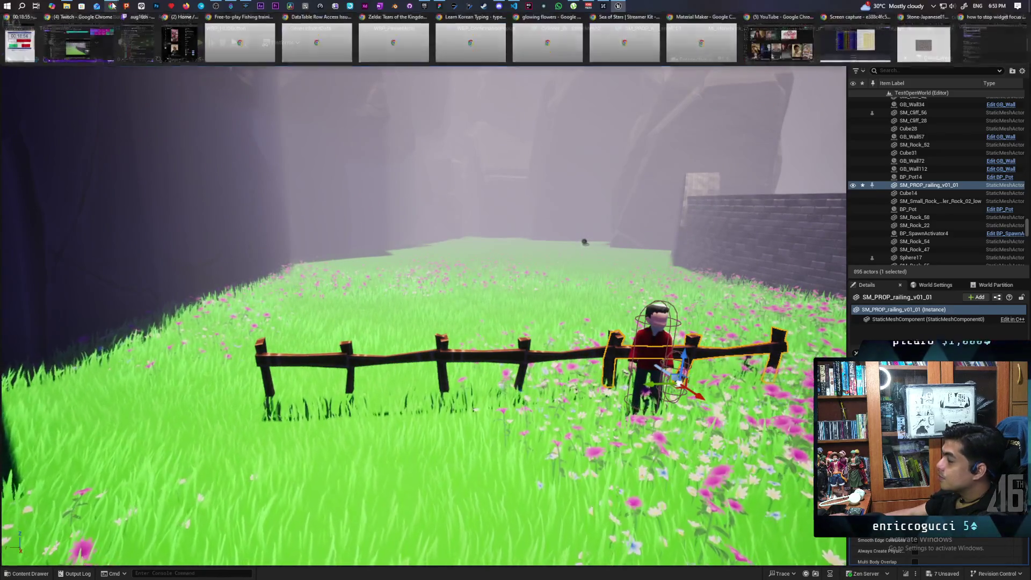
click(922, 44)
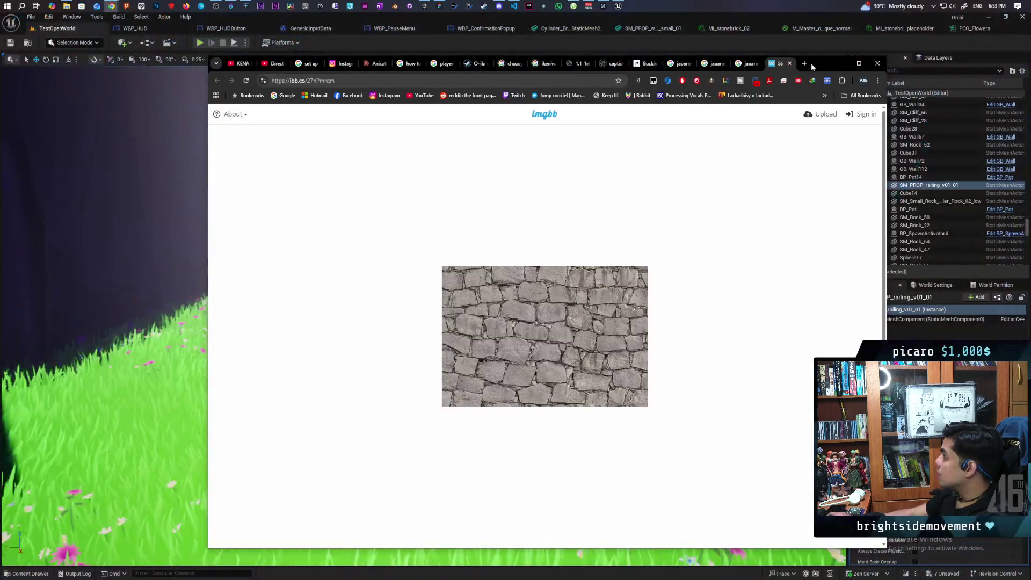
click(748, 64)
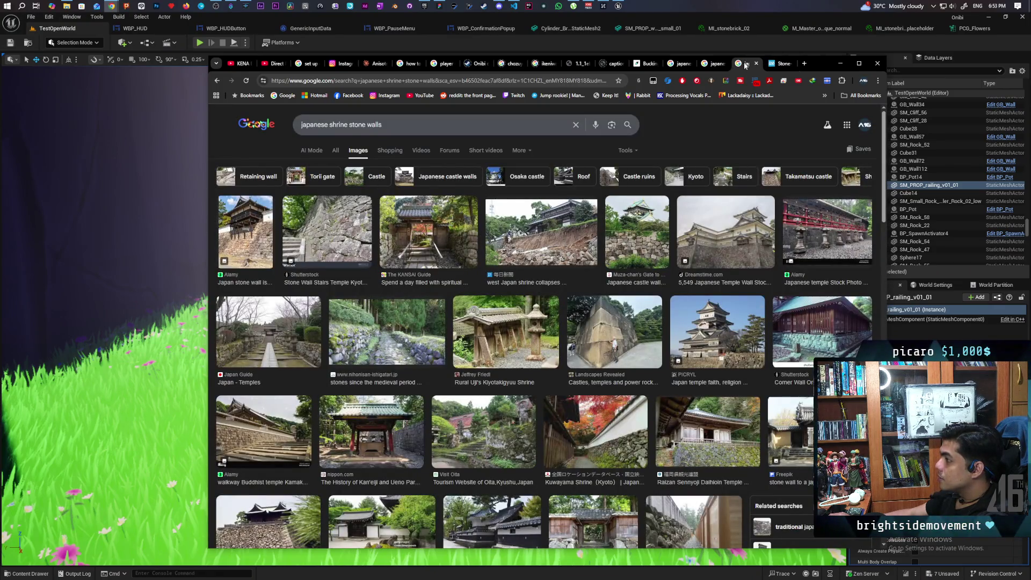
click(722, 64)
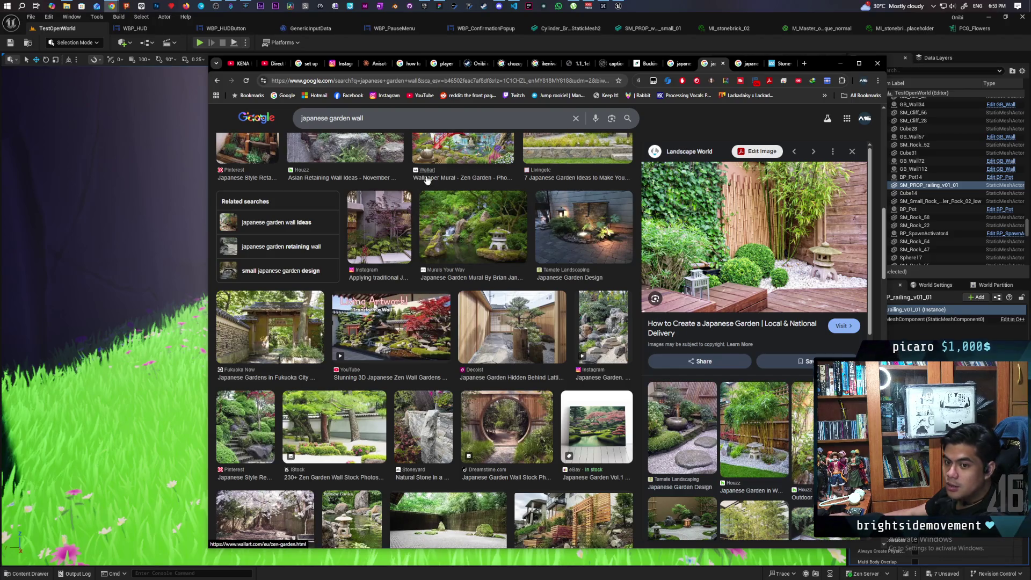
- Search Google Images for 'japanese garden', then move Chrome aside and minimize it
double_click(377, 116)
key(BackSpace)
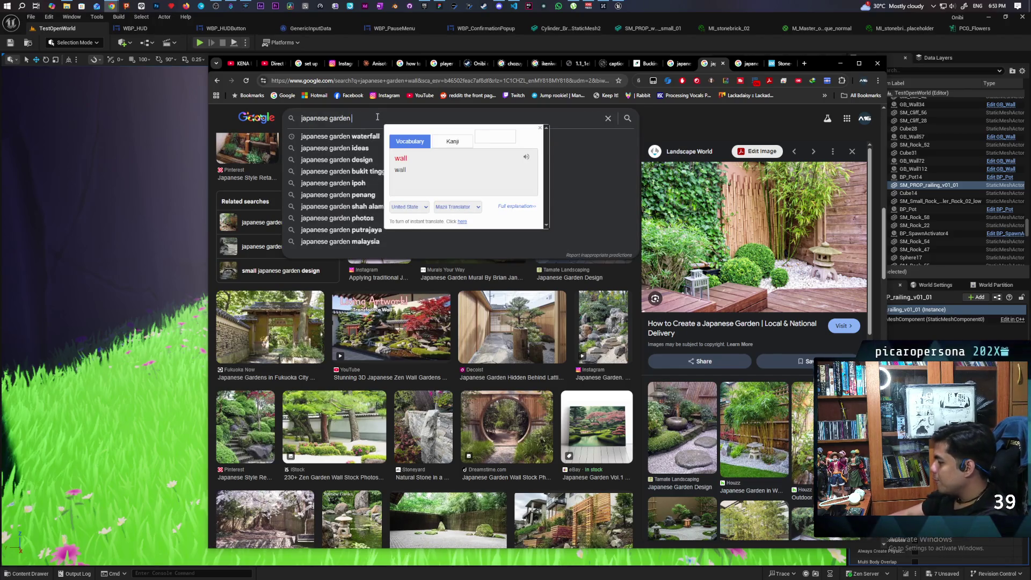
key(Return)
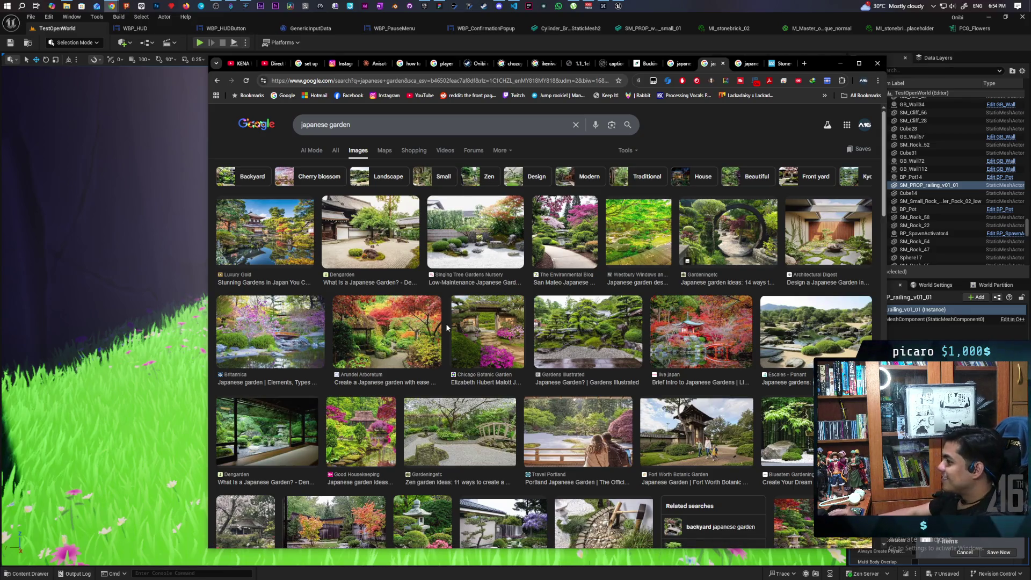
mouse_move(834, 68)
mouse_down()
mouse_move(751, 228)
mouse_move(614, 424)
mouse_move(659, 354)
mouse_move(669, 46)
mouse_move(653, 76)
mouse_up()
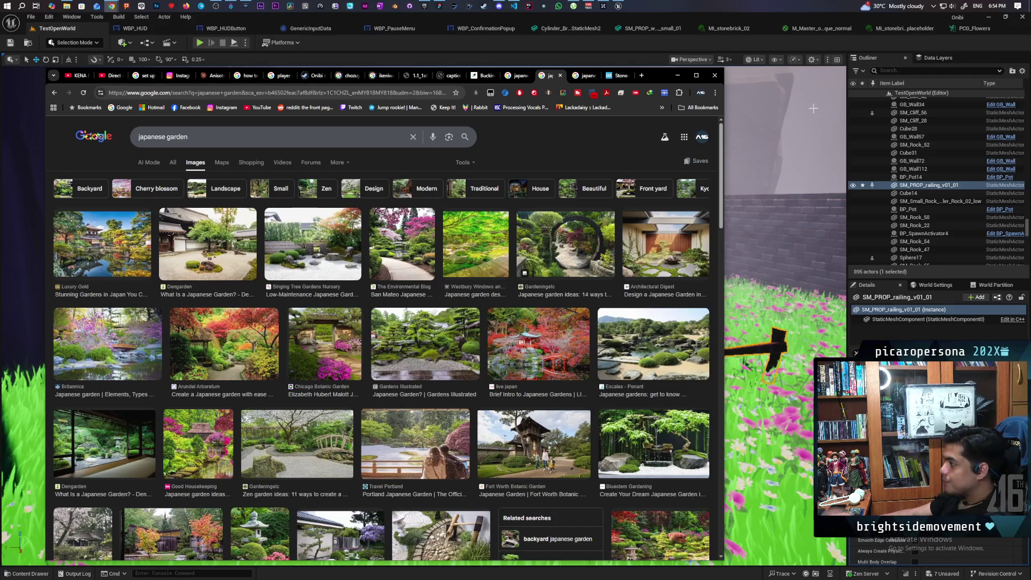
click(779, 214)
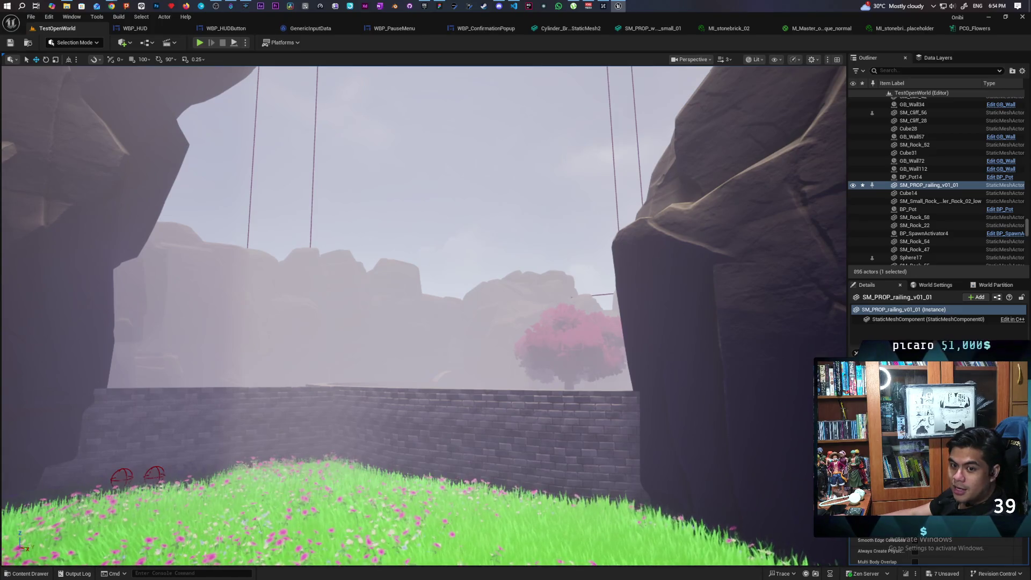
key(w)
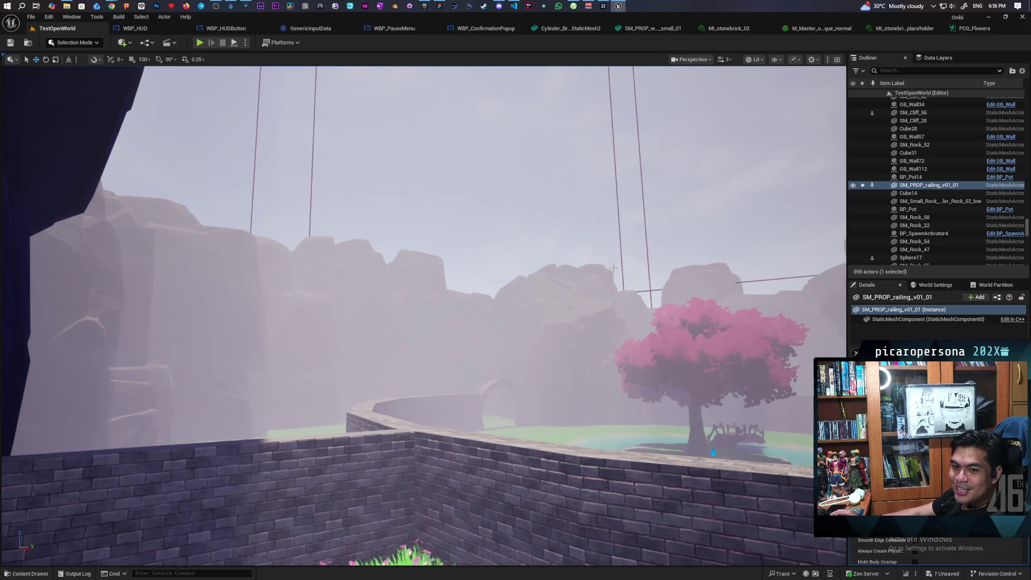
mouse_move(424, 317)
mouse_down()
mouse_move(424, 344)
mouse_move(425, 276)
mouse_move(412, 263)
mouse_move(373, 309)
mouse_move(491, 307)
mouse_up()
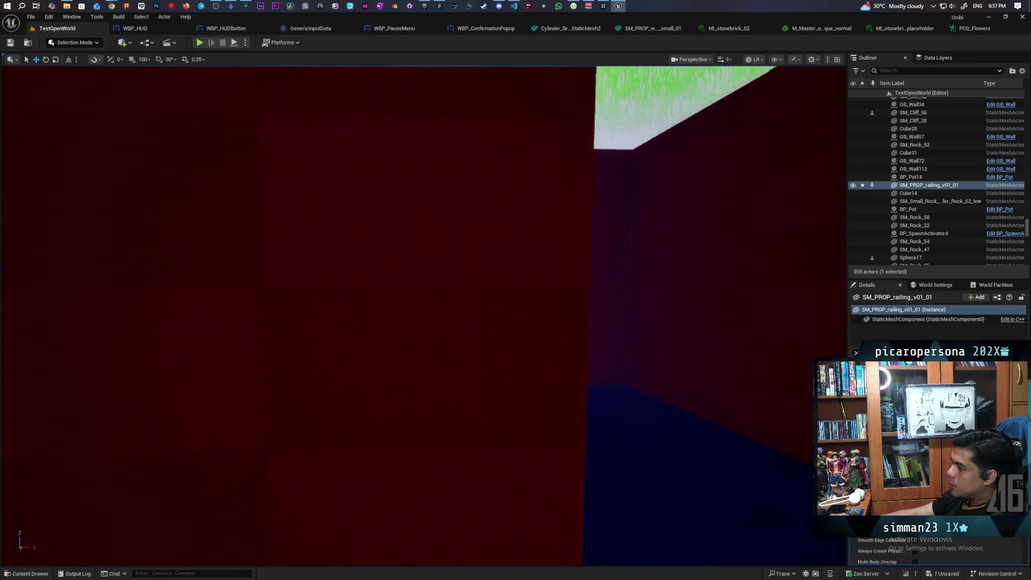
- Frame the railing, zoom in and out, and select the slatted barricade BP_Barricade2
key(f)
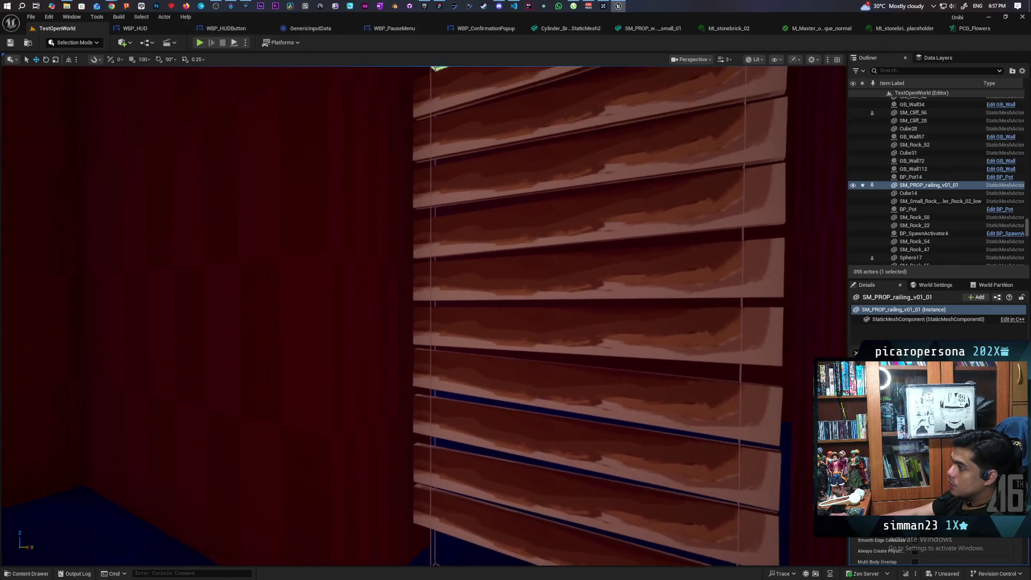
scroll(412, 407, up, 2)
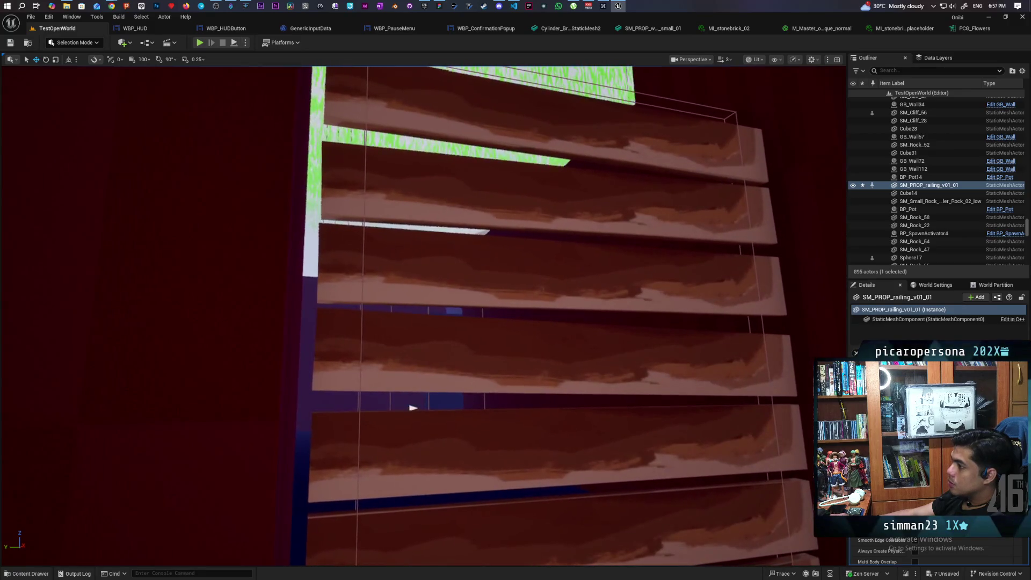
scroll(412, 407, down, 3)
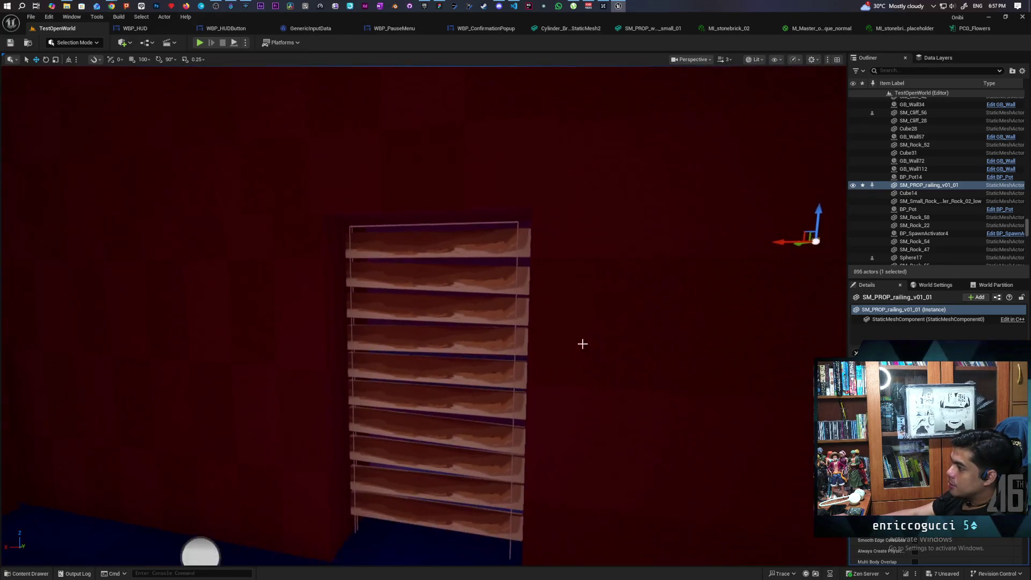
click(465, 318)
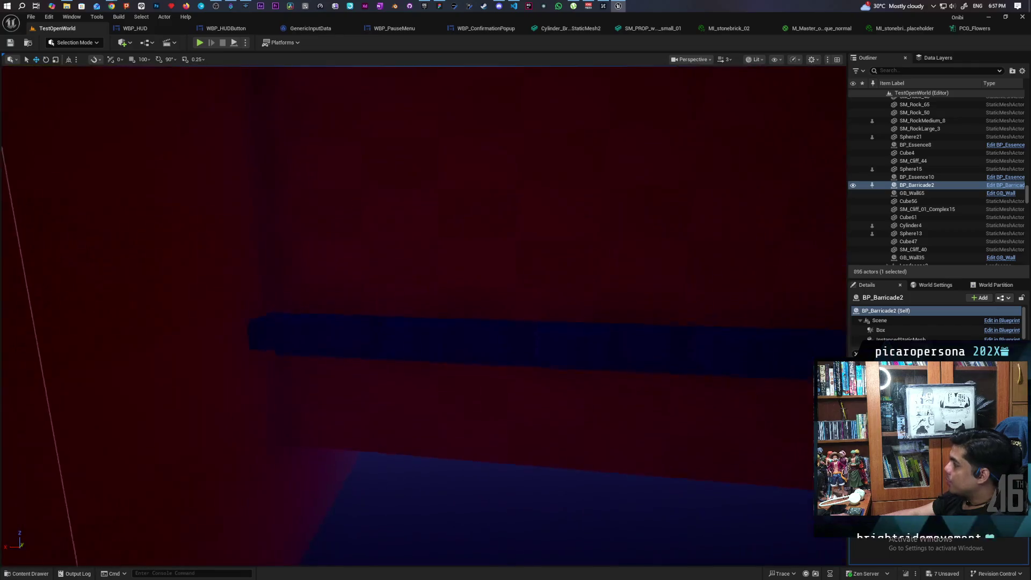